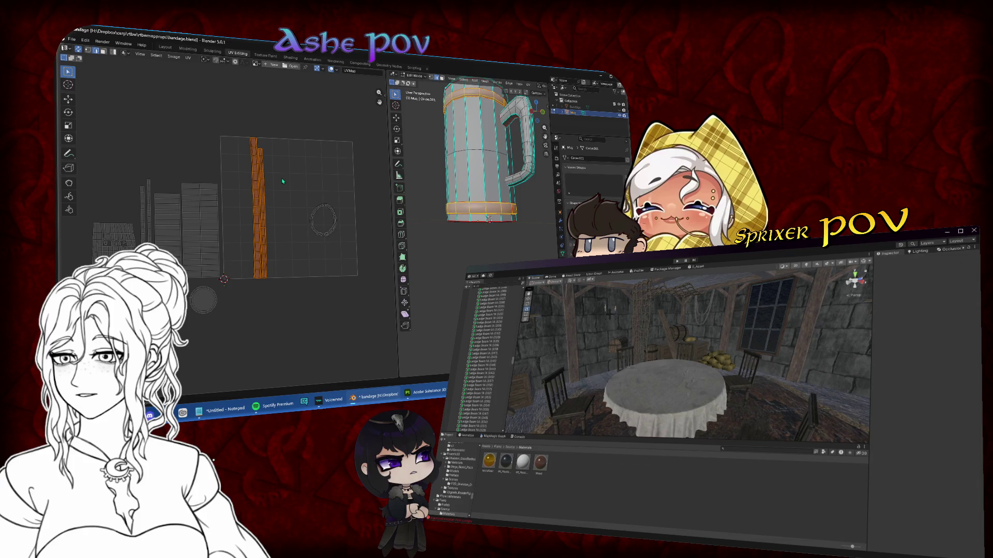
# - Straighten the strip island's first slanted edge column by scaling it to 0 on X
pyautogui.scroll(6, 259, 222)
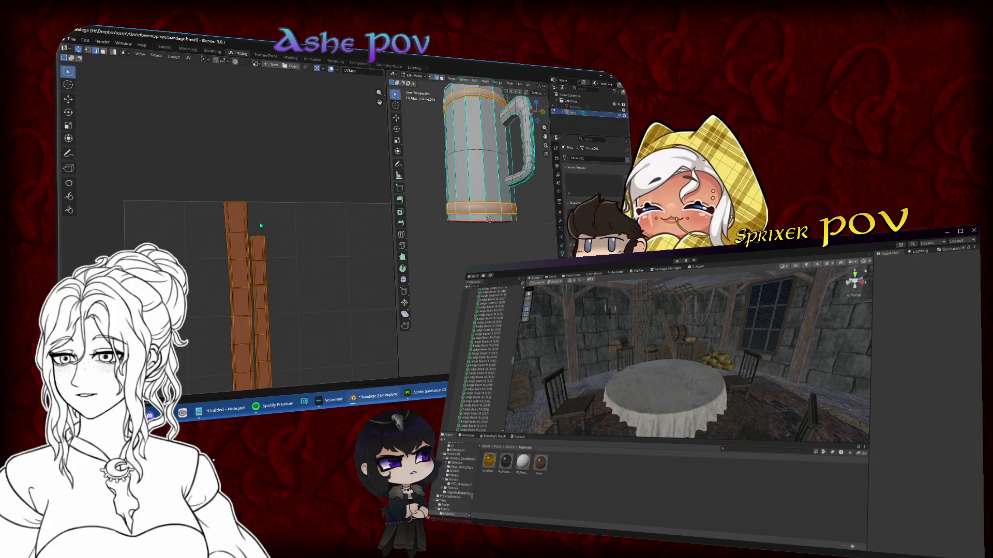
pyautogui.click(214, 179)
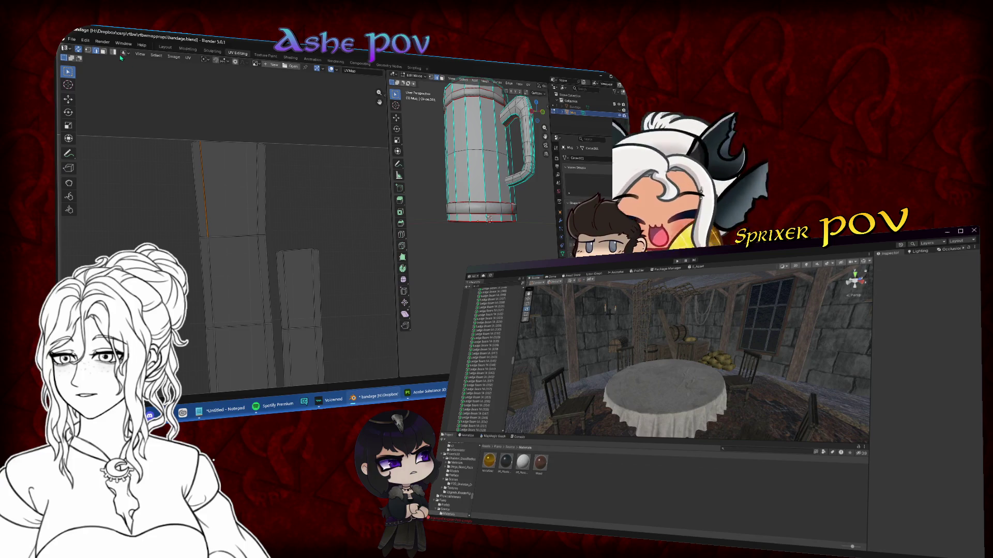
pyautogui.click(87, 51)
pyautogui.scroll(2, 211, 164)
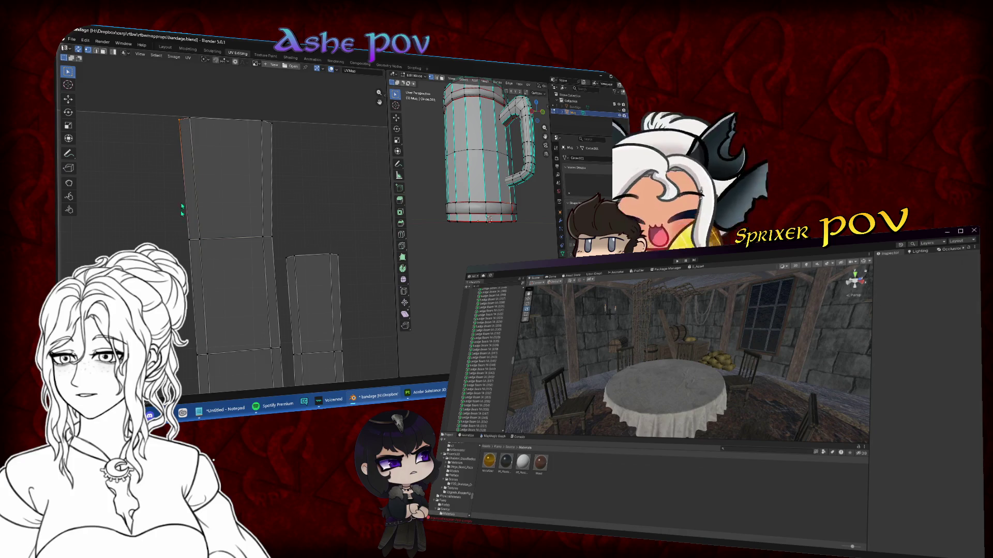
pyautogui.press('g')
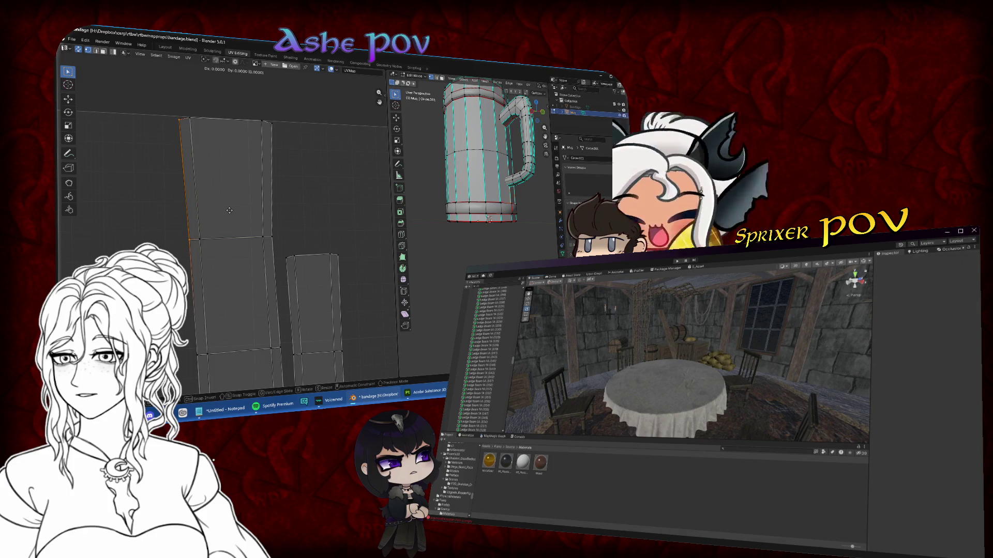
pyautogui.press('s')
pyautogui.press('x')
pyautogui.press('0')
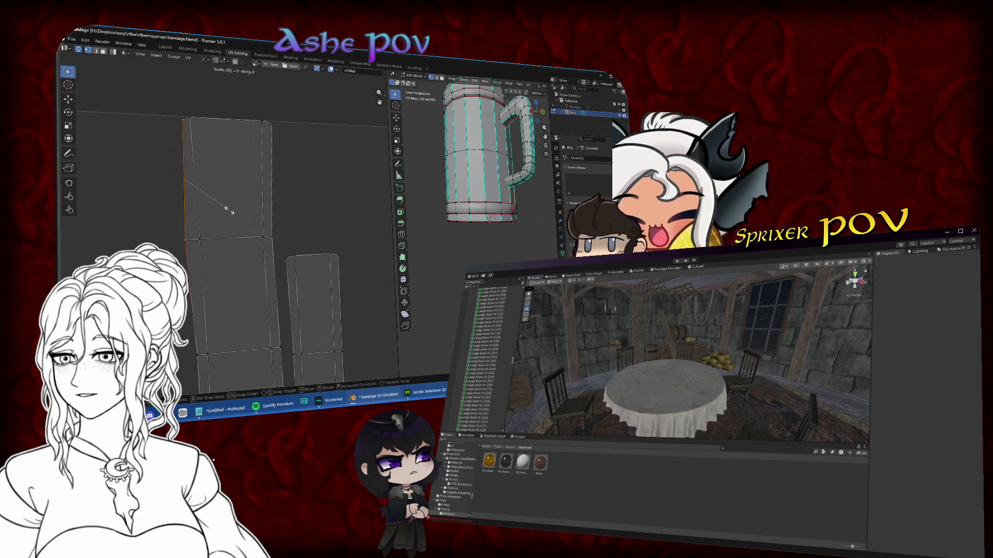
pyautogui.press('Return')
# - Straighten the inner edge column the same way with a zero X scale
pyautogui.click(192, 150)
pyautogui.press('s')
pyautogui.press('x')
pyautogui.press('0')
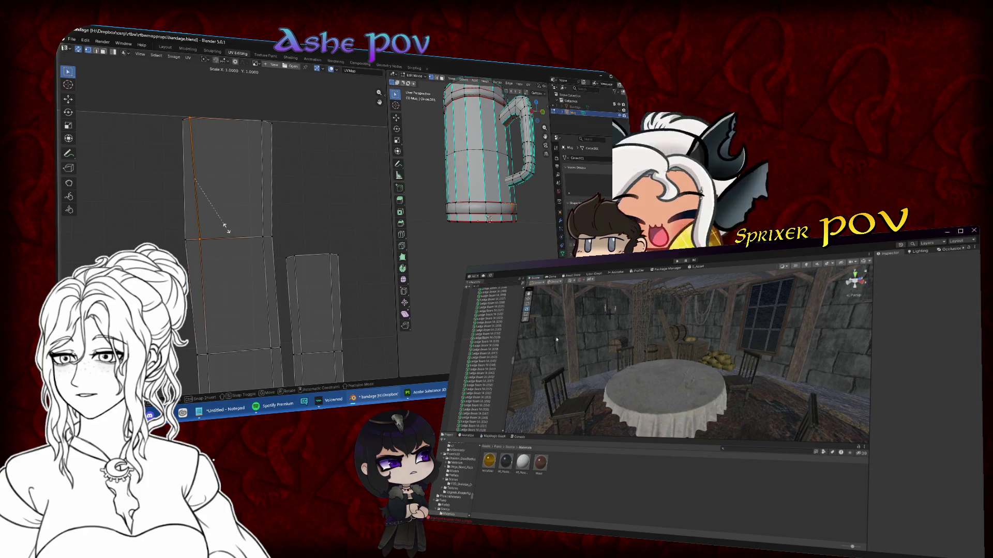
pyautogui.press('Return')
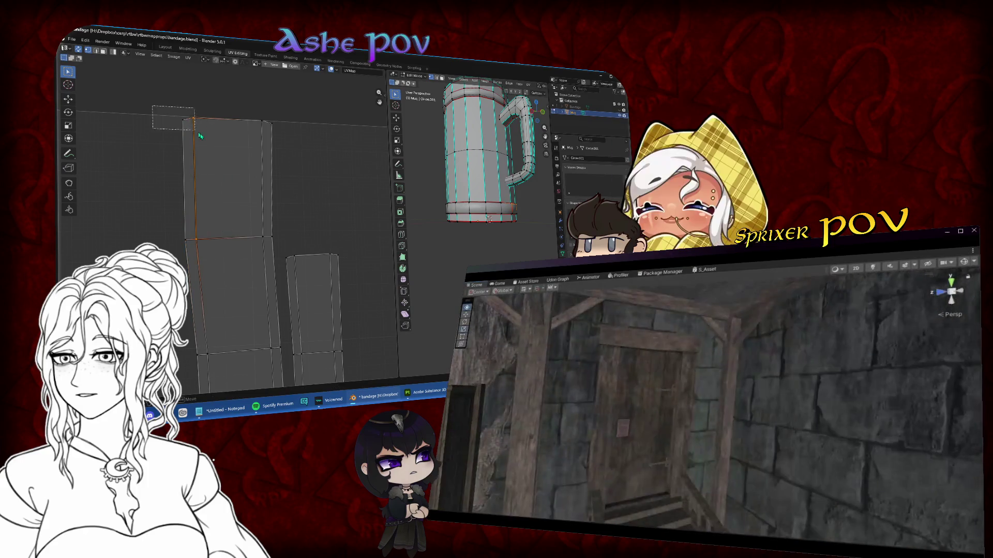
# - Try Follow Active Quads on the bottom-ring islands, undo it, and return to edge selection
pyautogui.click(209, 139)
pyautogui.click(219, 260)
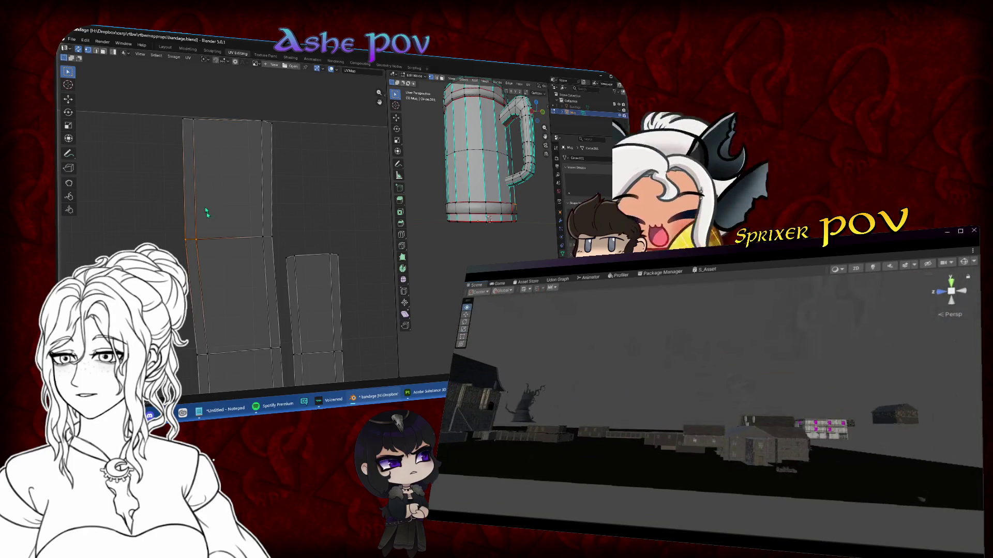
pyautogui.press('3')
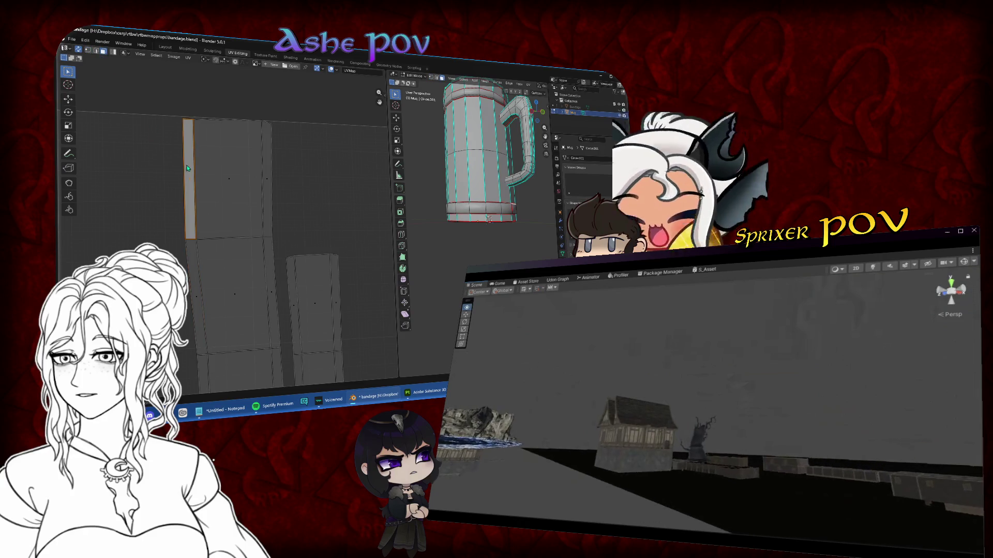
pyautogui.press('l')
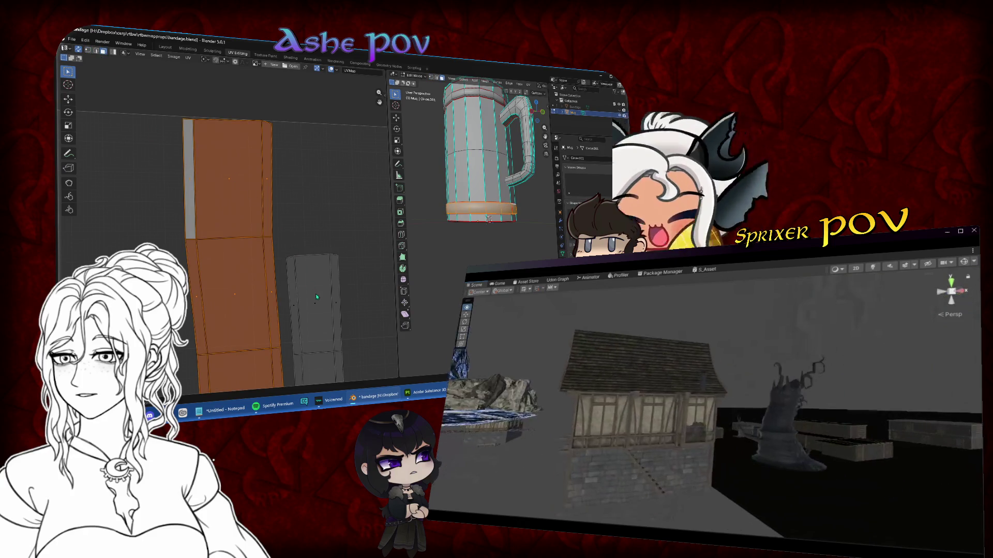
pyautogui.press('l')
pyautogui.press('u')
pyautogui.click(230, 189)
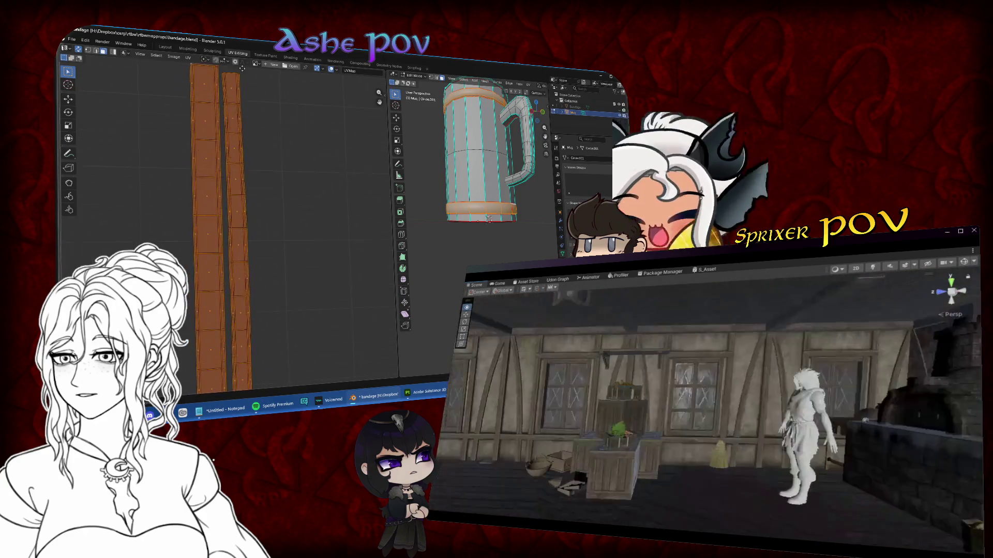
pyautogui.scroll(3, 248, 180)
pyautogui.hotkey('ctrl', 'z')
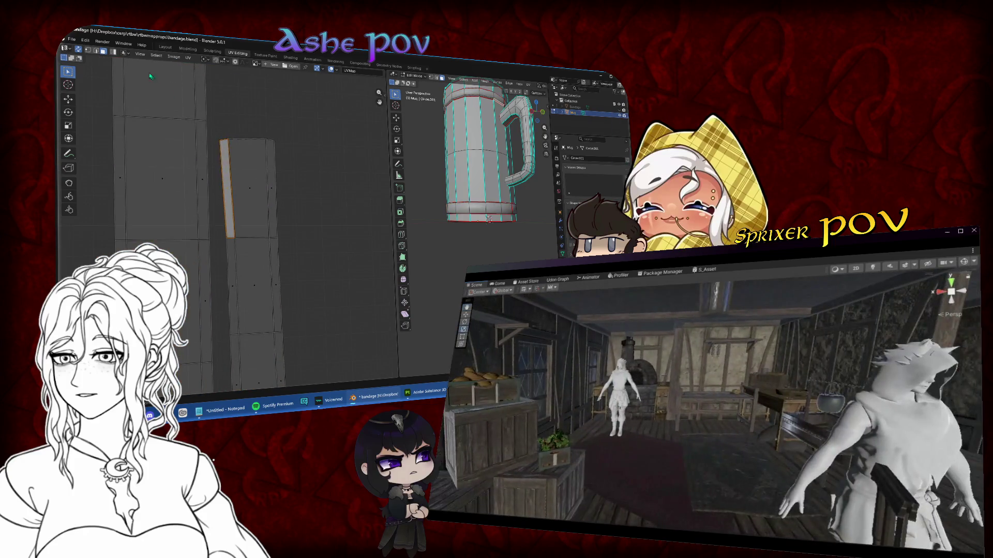
pyautogui.click(96, 52)
pyautogui.scroll(2, 108, 70)
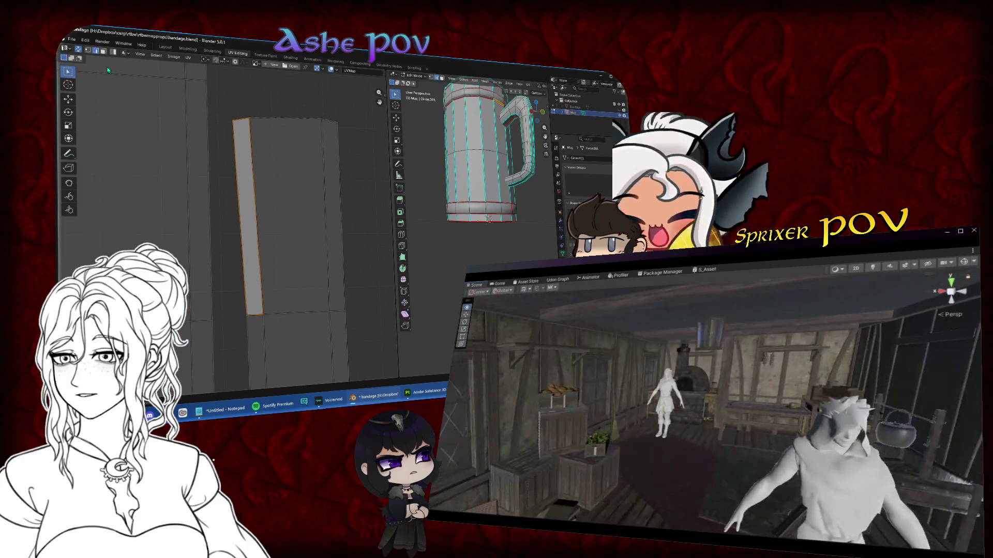
pyautogui.click(89, 52)
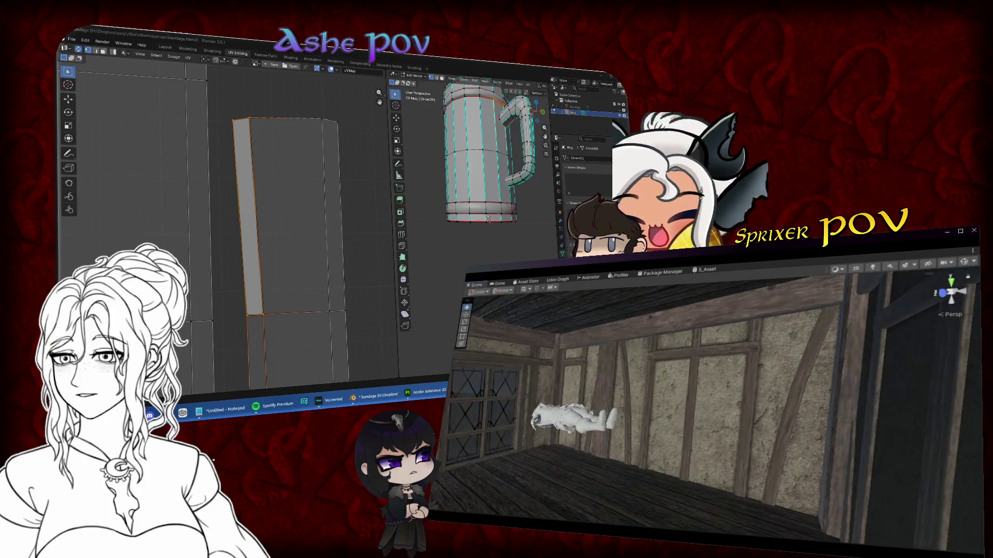
# - Make the island's left UV edge vertical by scaling it to 0 on X
pyautogui.moveTo(278, 187); pyautogui.dragTo(298, 185)
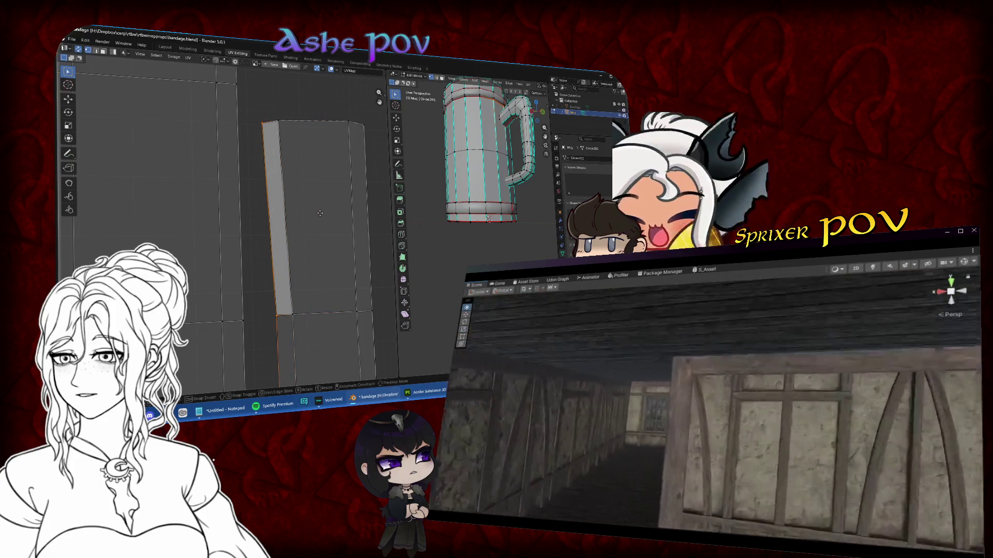
pyautogui.hotkey('ctrl', 'z')
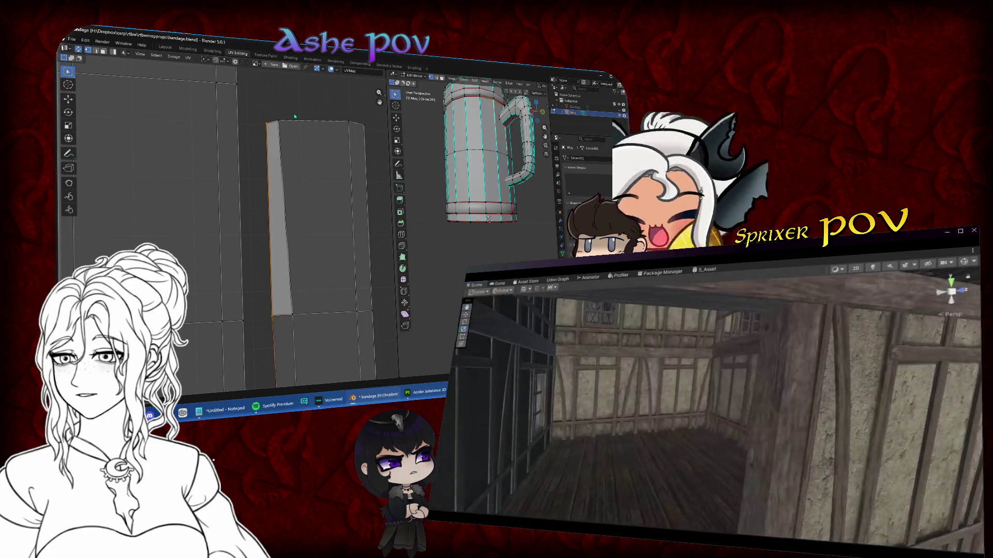
pyautogui.click(312, 311)
pyautogui.press('g')
pyautogui.press('Escape')
pyautogui.hotkey('ctrl', 'z')
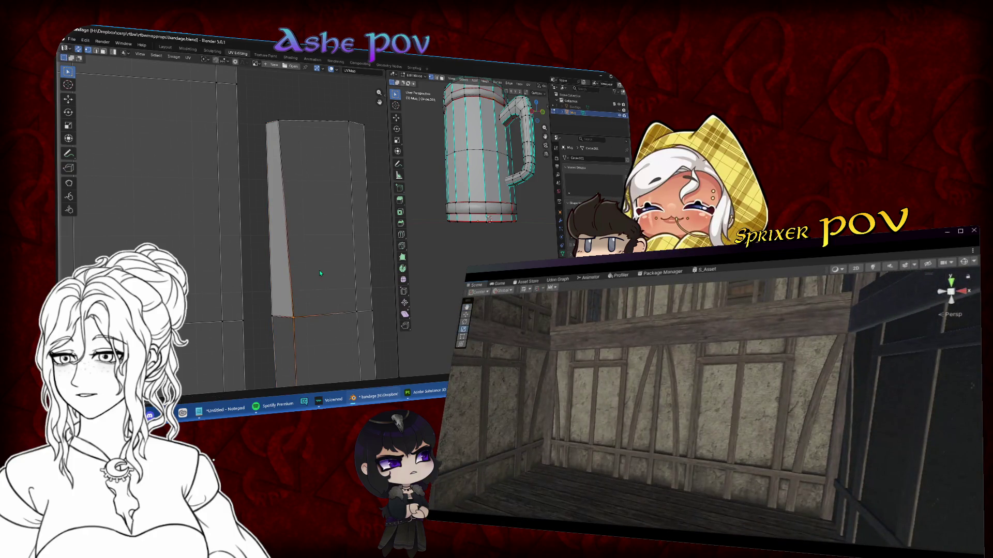
pyautogui.press('s')
pyautogui.press('Escape')
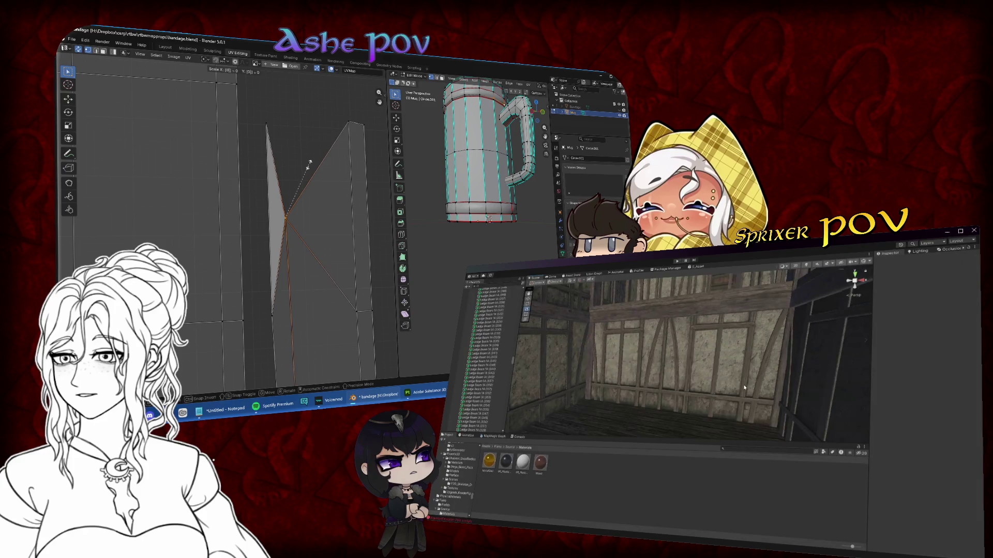
pyautogui.press('s')
pyautogui.press('x')
pyautogui.press('0')
pyautogui.press('Return')
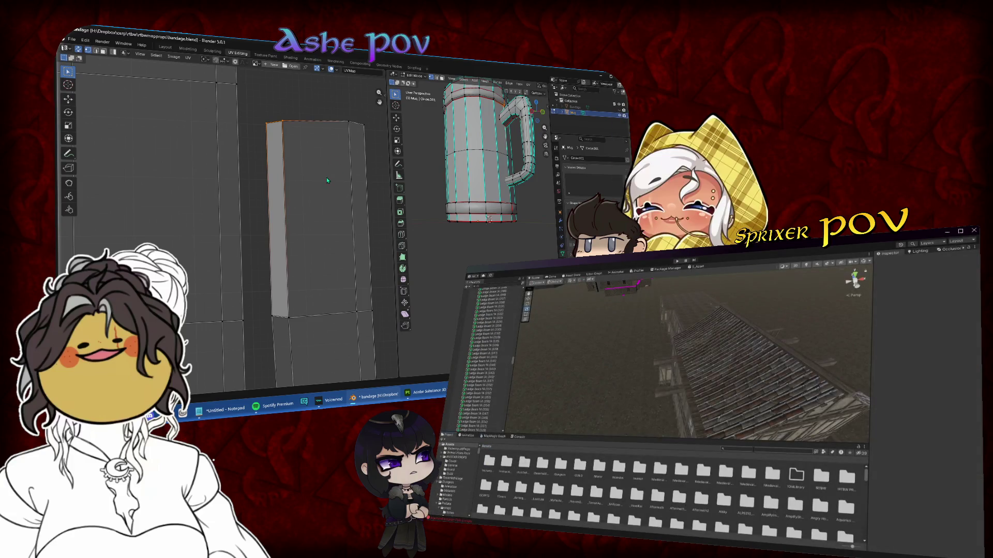
# - Re-lay all band faces as one thin straight strip with Follow Active Quads
pyautogui.press('s')
pyautogui.press('y')
pyautogui.press('Escape')
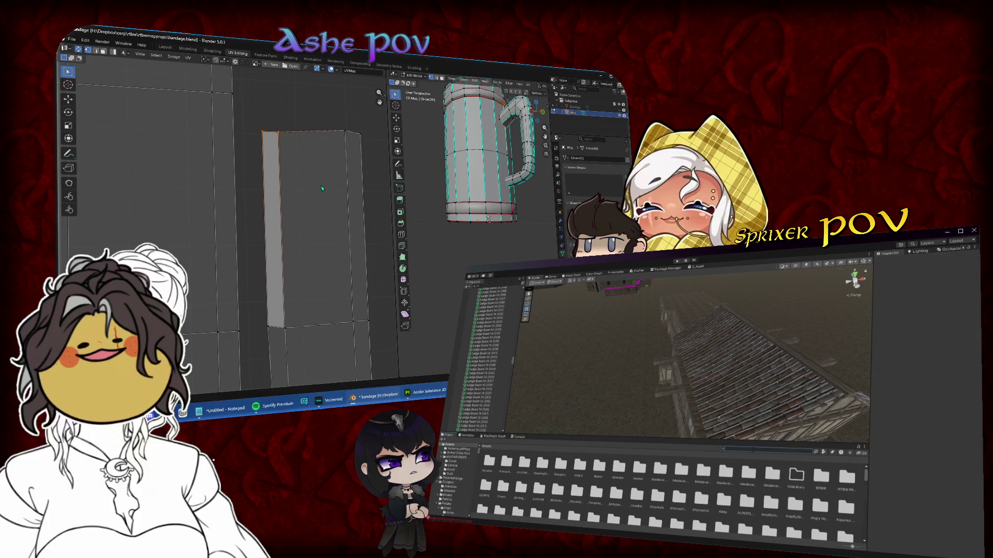
pyautogui.click(264, 318)
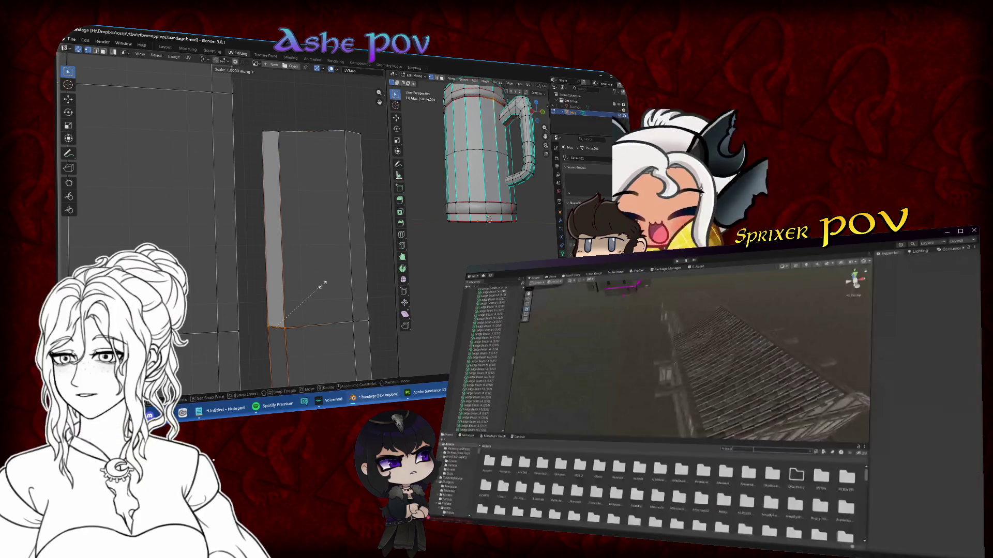
pyautogui.click(104, 53)
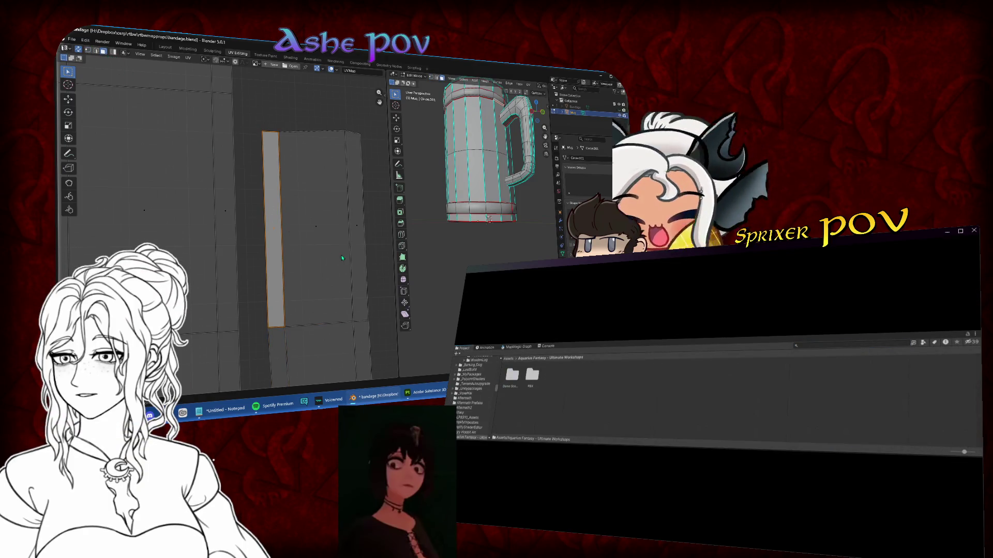
pyautogui.press('a')
pyautogui.press('u')
pyautogui.click(274, 216)
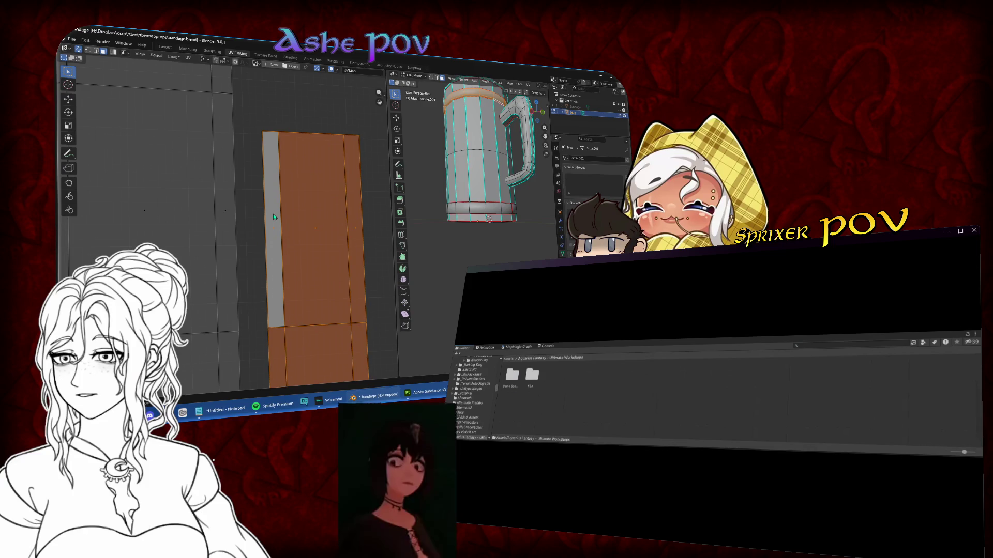
pyautogui.scroll(-3, 276, 226)
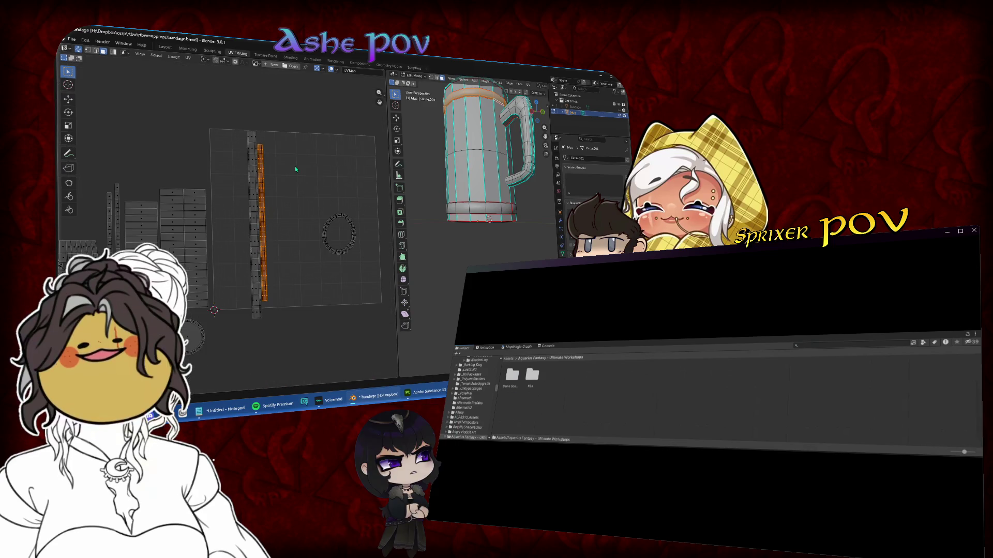
# - Shrink the band strips and move them to the far left of the UV view
pyautogui.click(252, 181)
pyautogui.press('s')
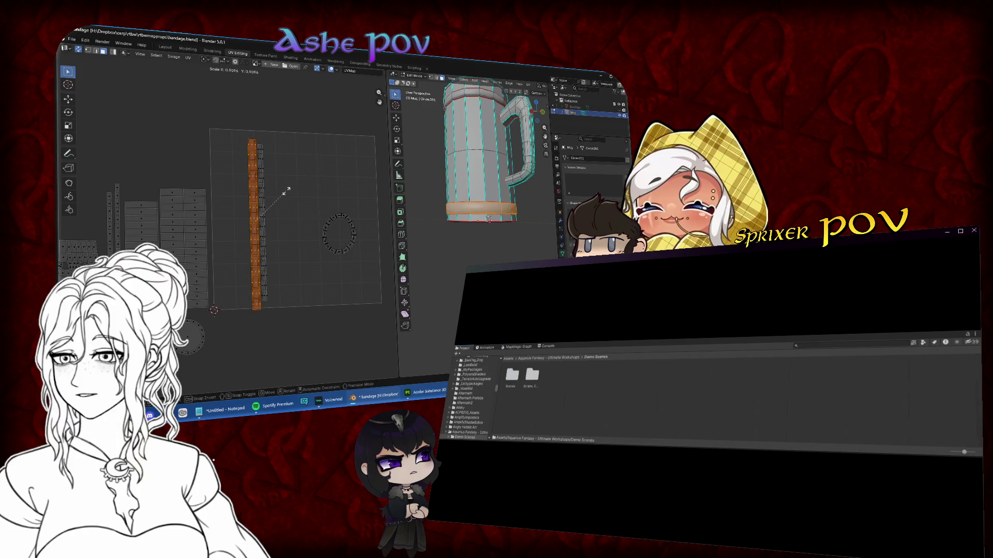
pyautogui.scroll(2, 284, 192)
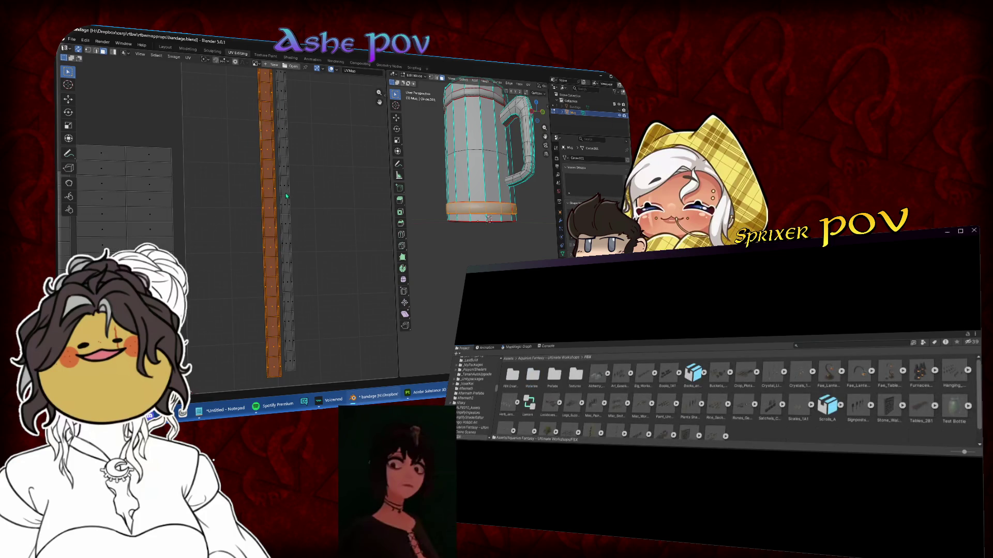
pyautogui.scroll(-1, 282, 181)
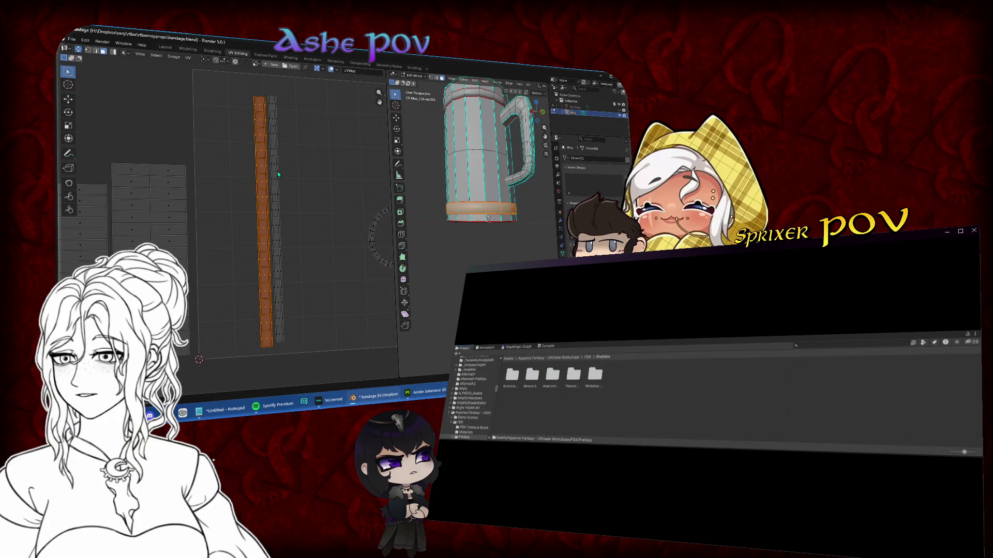
pyautogui.press('a')
pyautogui.scroll(-3, 283, 196)
pyautogui.press('g')
pyautogui.click(172, 197)
pyautogui.scroll(2, 278, 233)
# - Mark a seam on one edge running across the ring island
pyautogui.press('KP_Decimal')
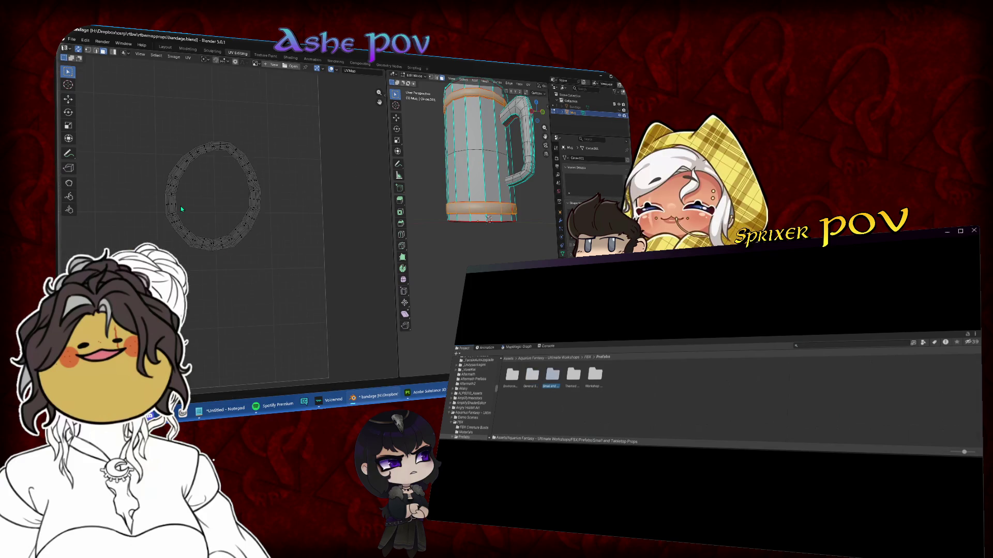
pyautogui.press('a')
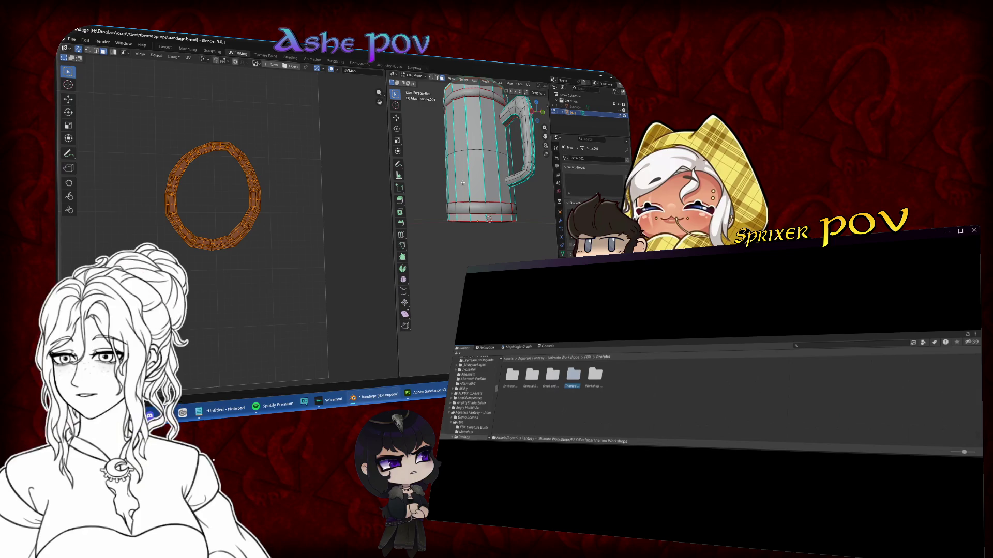
pyautogui.scroll(1, 460, 166)
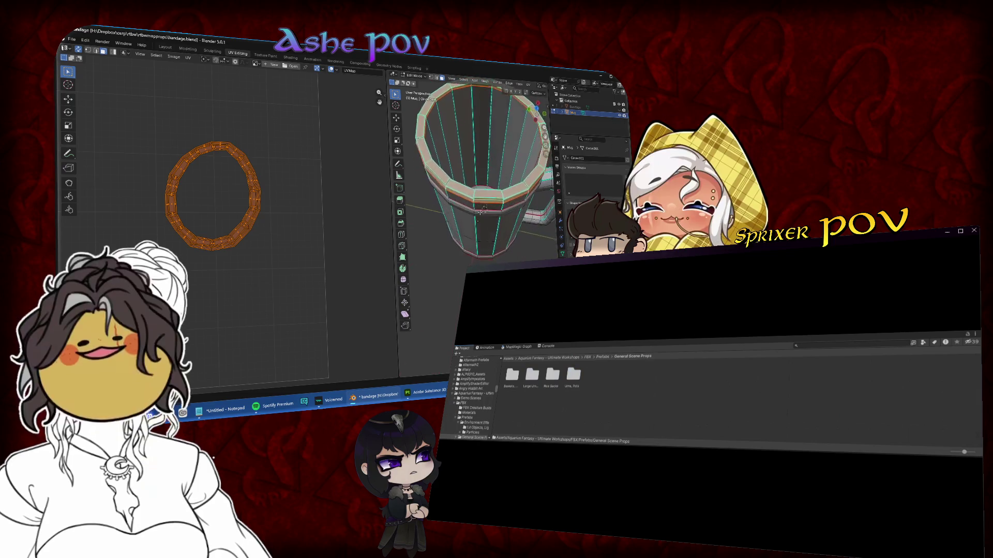
pyautogui.scroll(3, 237, 202)
pyautogui.scroll(3, 237, 202)
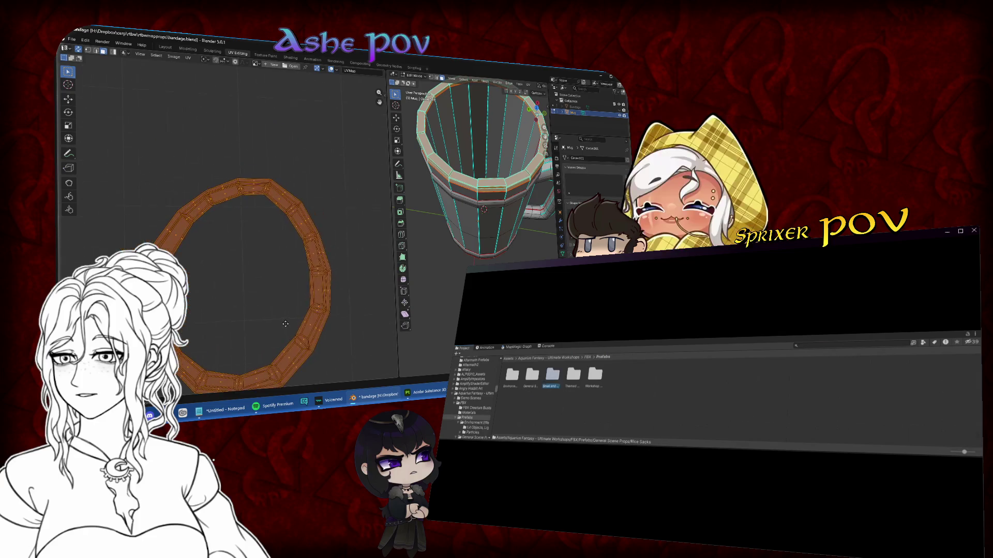
pyautogui.click(96, 50)
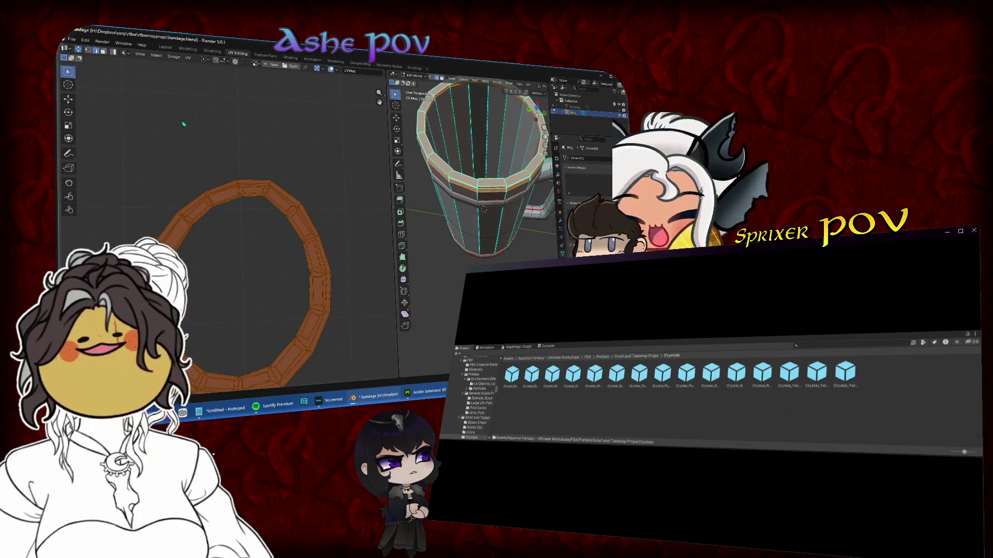
pyautogui.scroll(5, 241, 150)
pyautogui.click(244, 107)
pyautogui.keyDown('shift'); pyautogui.click(245, 119); pyautogui.keyUp('shift')
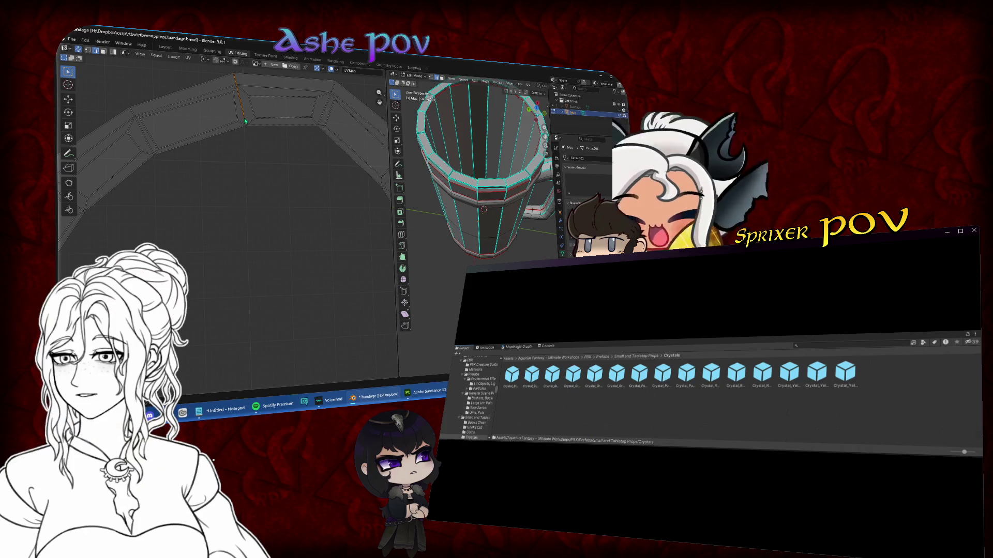
pyautogui.rightClick(245, 113)
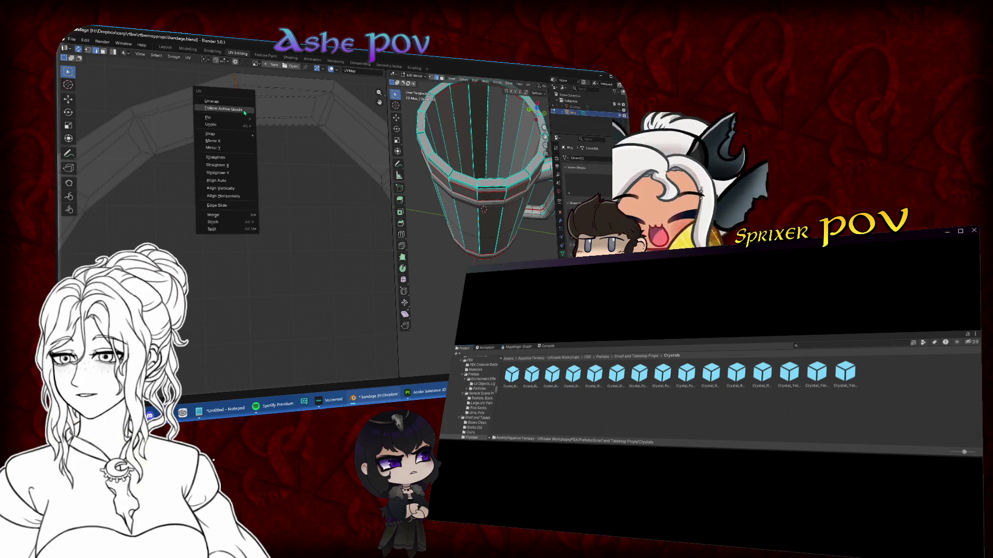
pyautogui.click(189, 58)
pyautogui.click(222, 171)
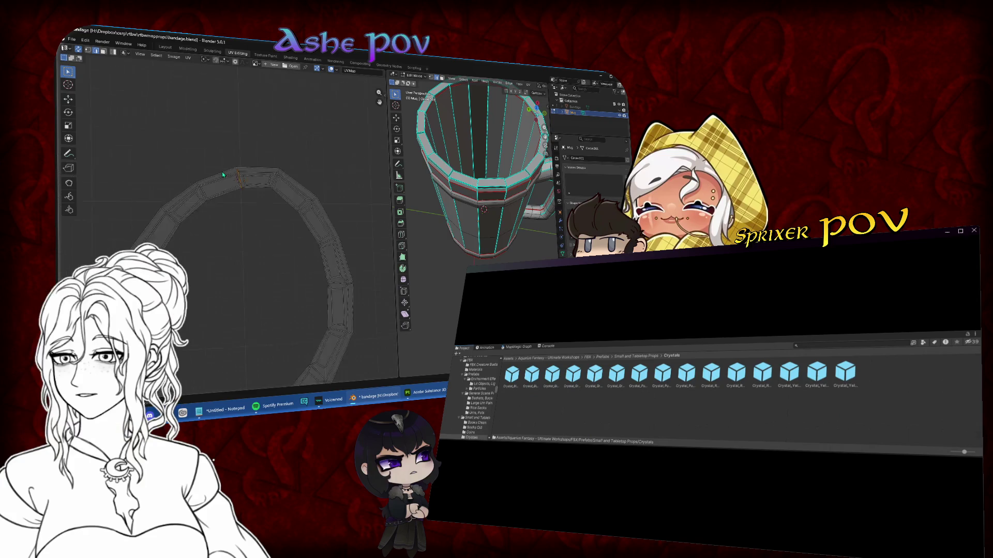
# - Select the whole ring and unwrap it using the new seam
pyautogui.press('a')
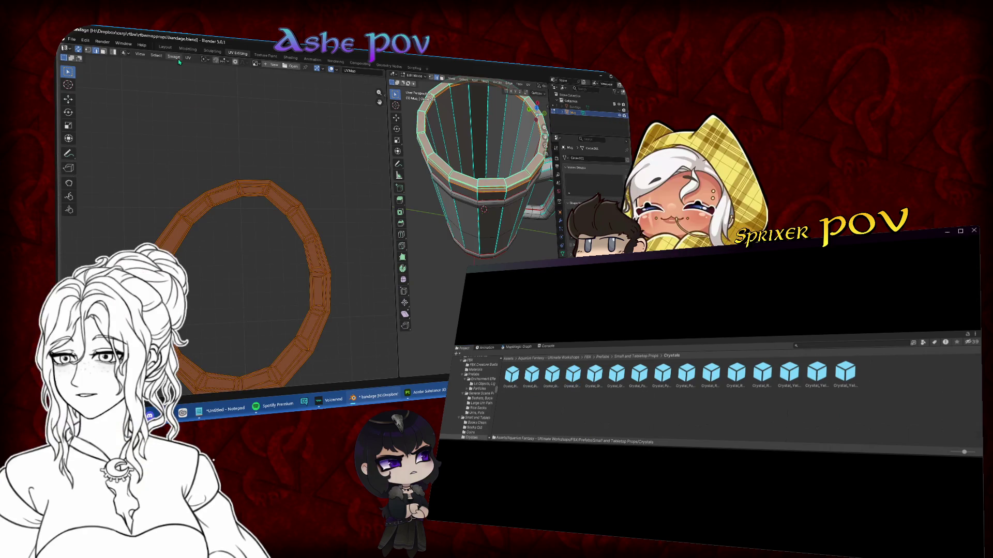
pyautogui.click(188, 58)
pyautogui.moveTo(222, 138)
pyautogui.click(275, 163)
# - Move the unwrapped ring island and reposition the corner at the strip's end
pyautogui.press('g')
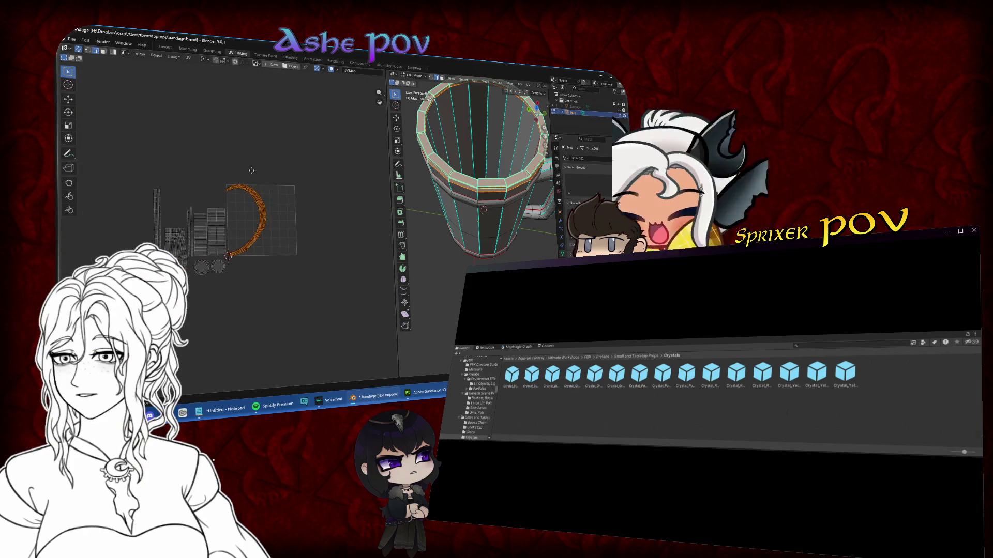
pyautogui.scroll(10, 292, 229)
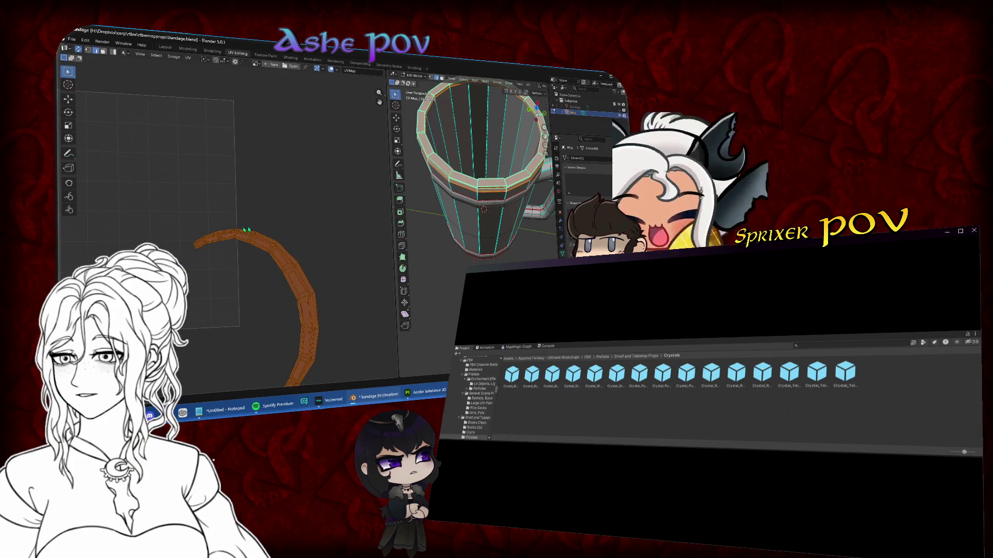
pyautogui.click(249, 288)
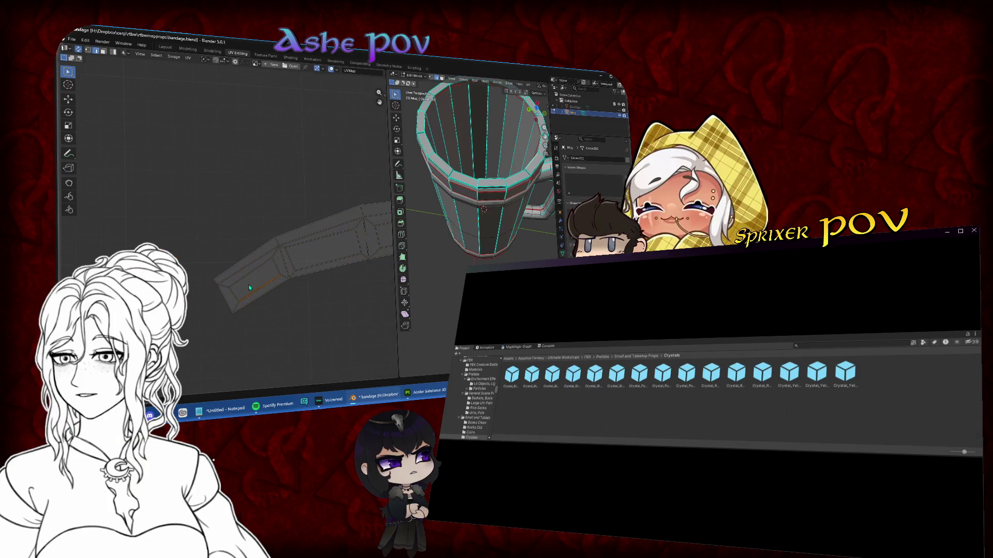
pyautogui.click(87, 50)
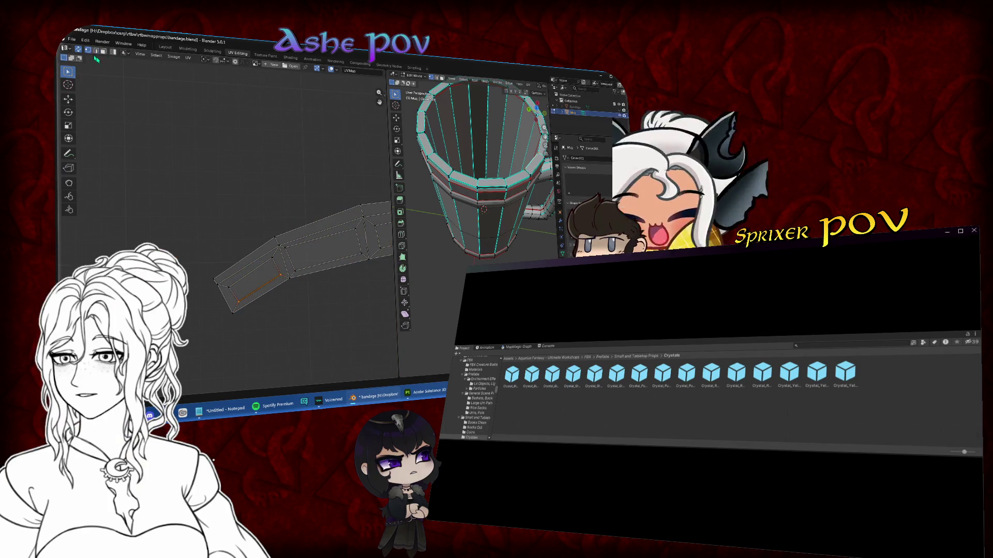
pyautogui.scroll(2, 262, 185)
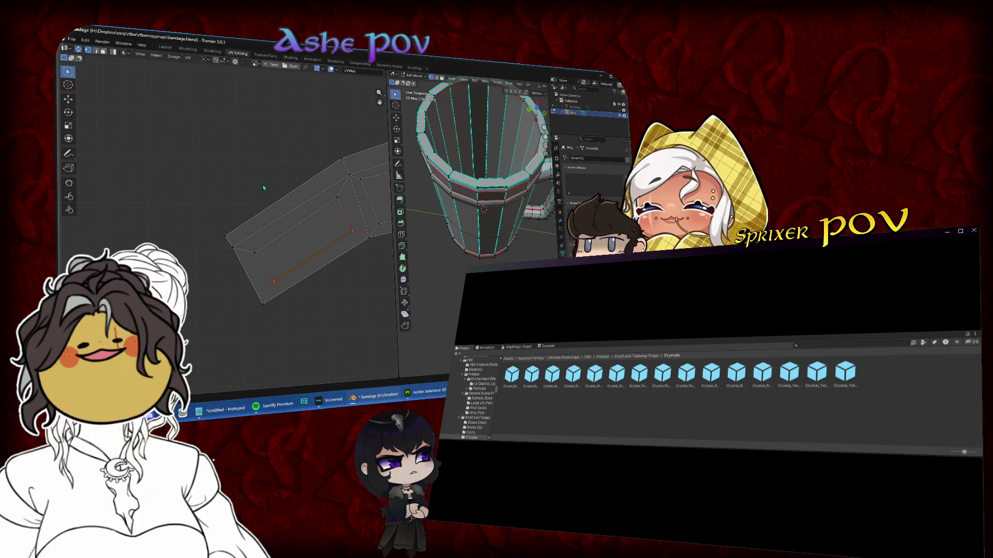
pyautogui.click(229, 236)
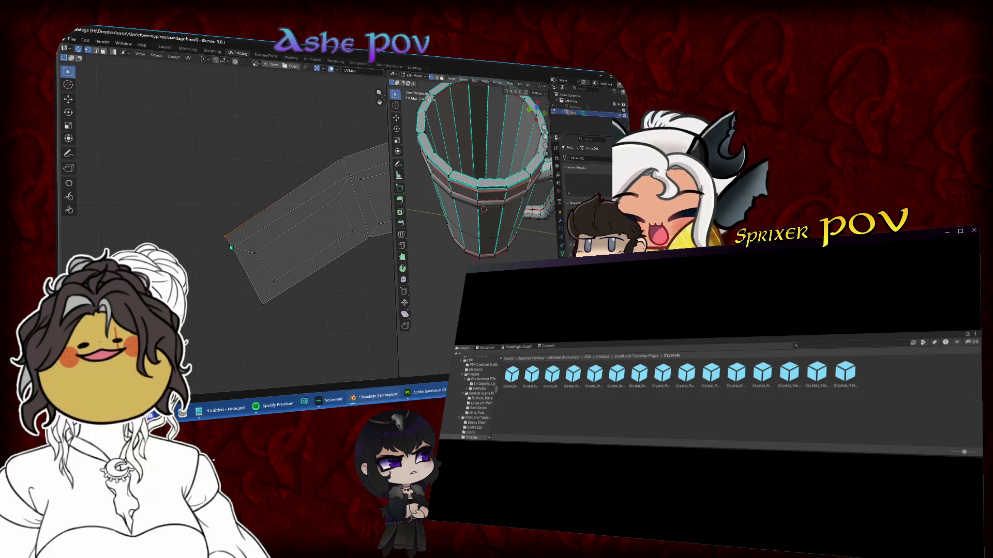
pyautogui.keyDown('shift'); pyautogui.click(236, 243); pyautogui.keyUp('shift')
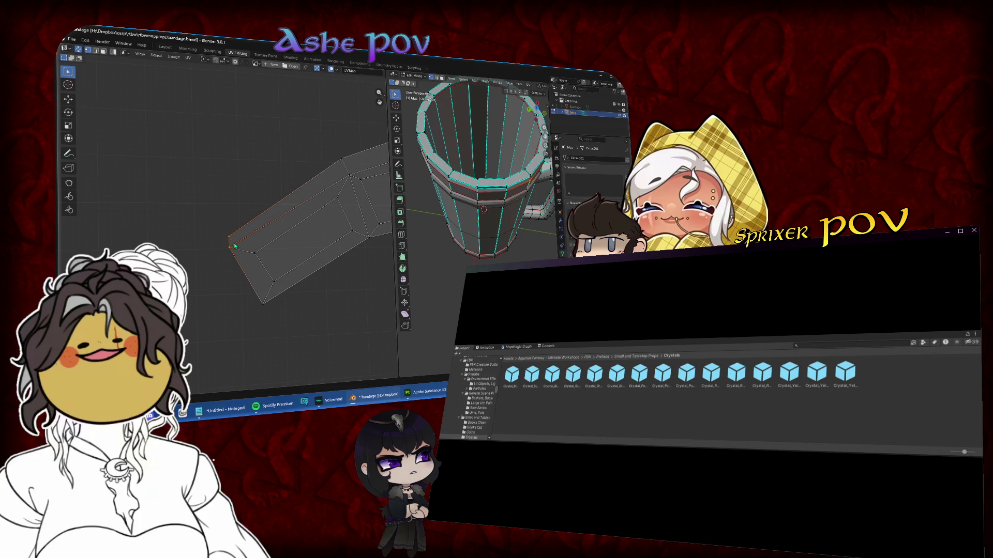
pyautogui.press('g')
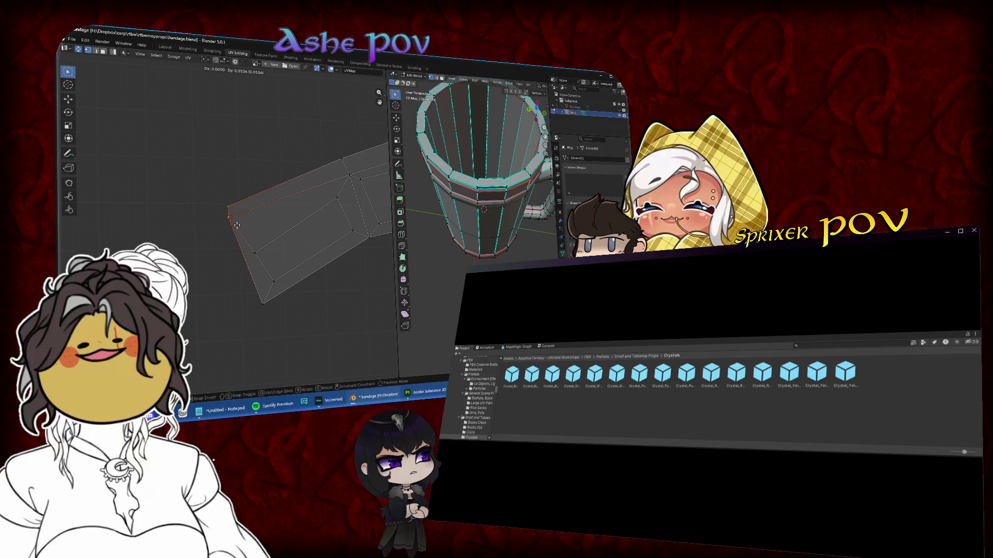
pyautogui.click(223, 182)
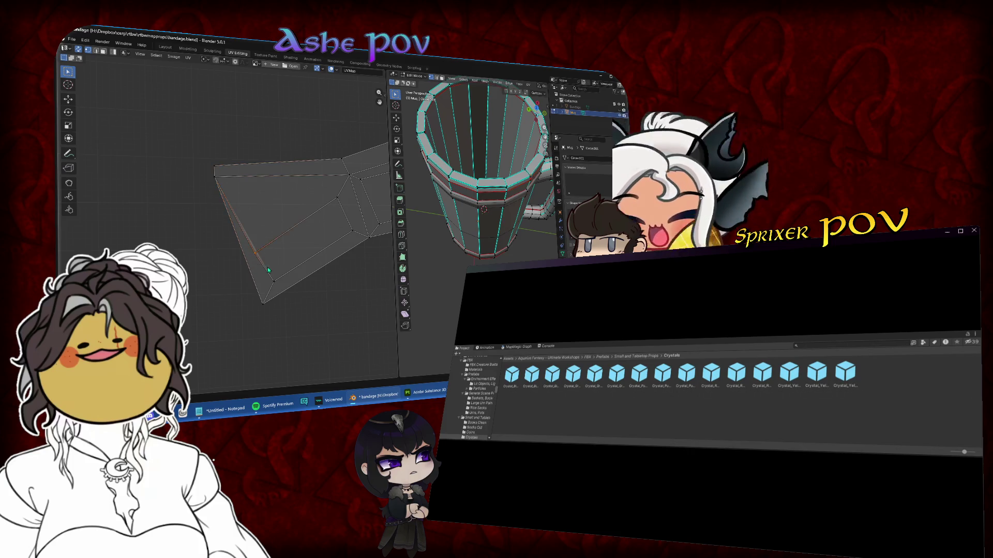
# - Flatten the strip's top edge by scaling its vertices to zero vertically
pyautogui.click(352, 179)
pyautogui.press('s')
pyautogui.press('y')
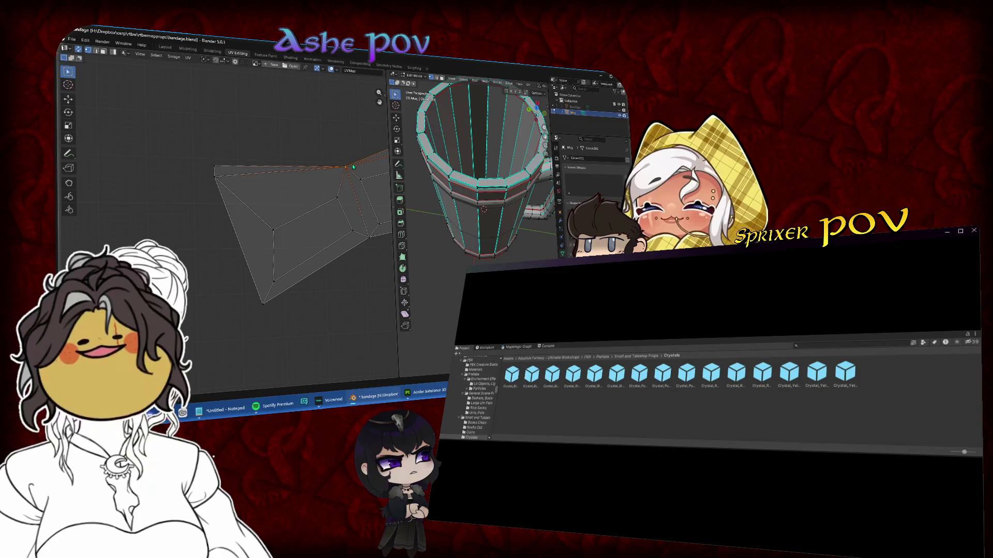
pyautogui.press('Escape')
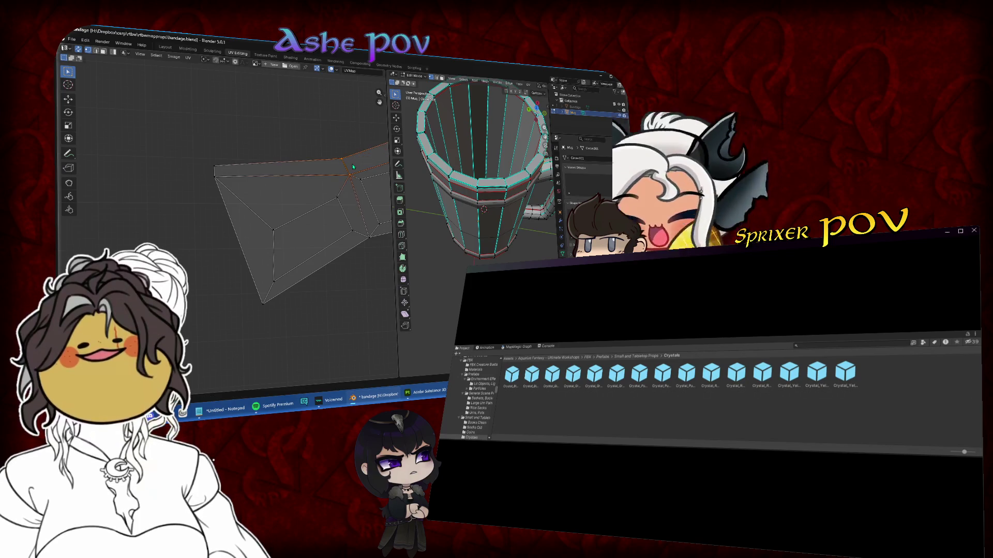
pyautogui.press('s')
pyautogui.press('Return')
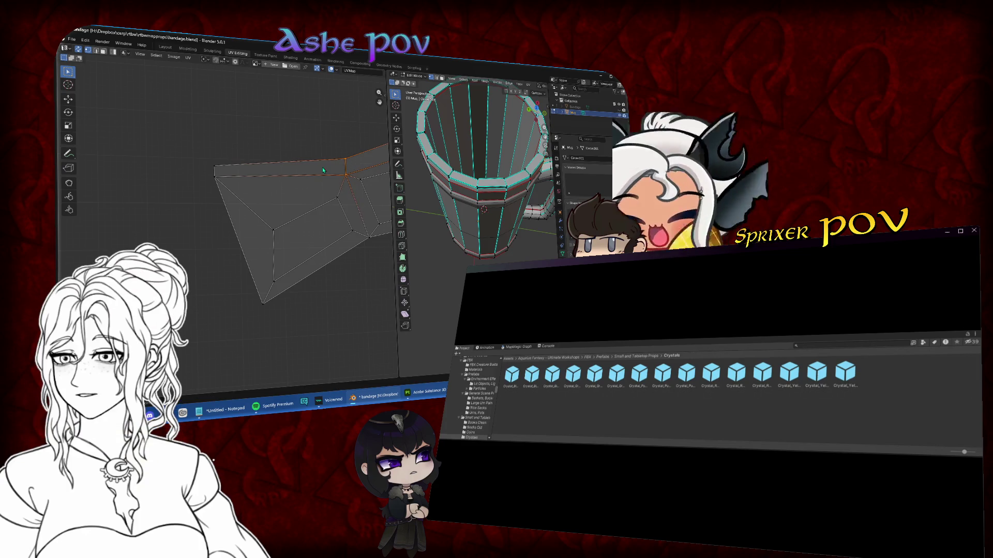
pyautogui.moveTo(191, 152)
pyautogui.mouseDown()
pyautogui.moveTo(334, 170)
pyautogui.moveTo(231, 169)
pyautogui.mouseUp()
pyautogui.press('0')
pyautogui.press('Return')
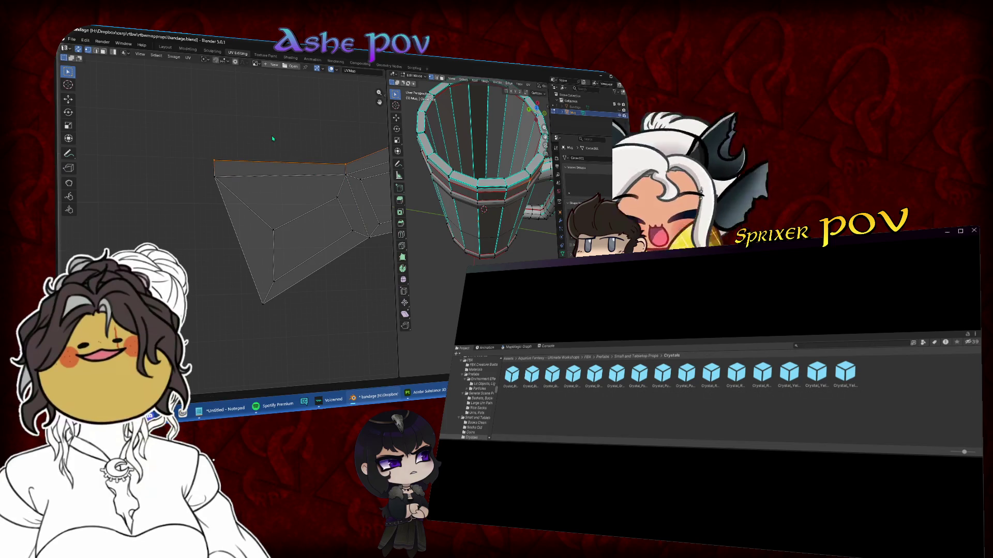
pyautogui.moveTo(339, 172); pyautogui.dragTo(351, 185)
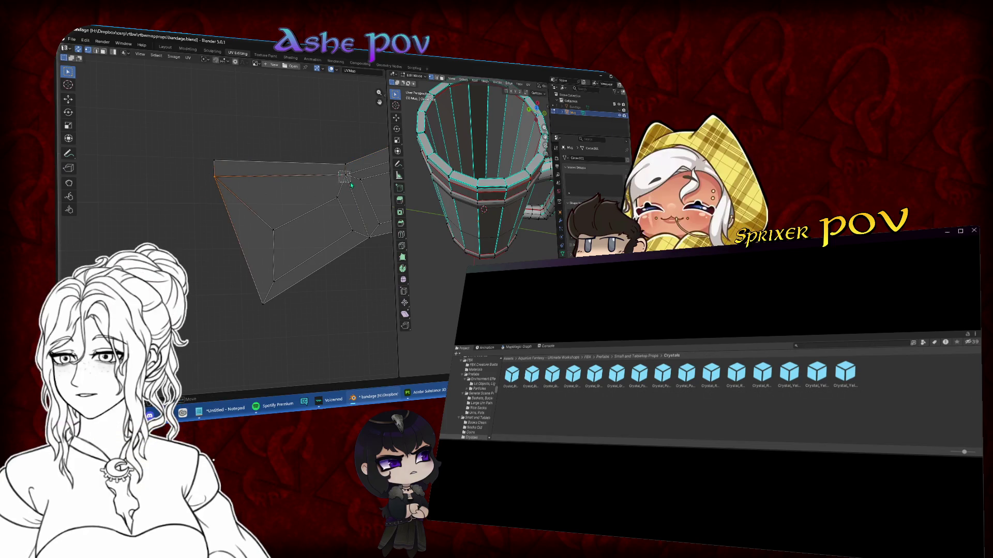
pyautogui.press('Escape')
pyautogui.click(103, 52)
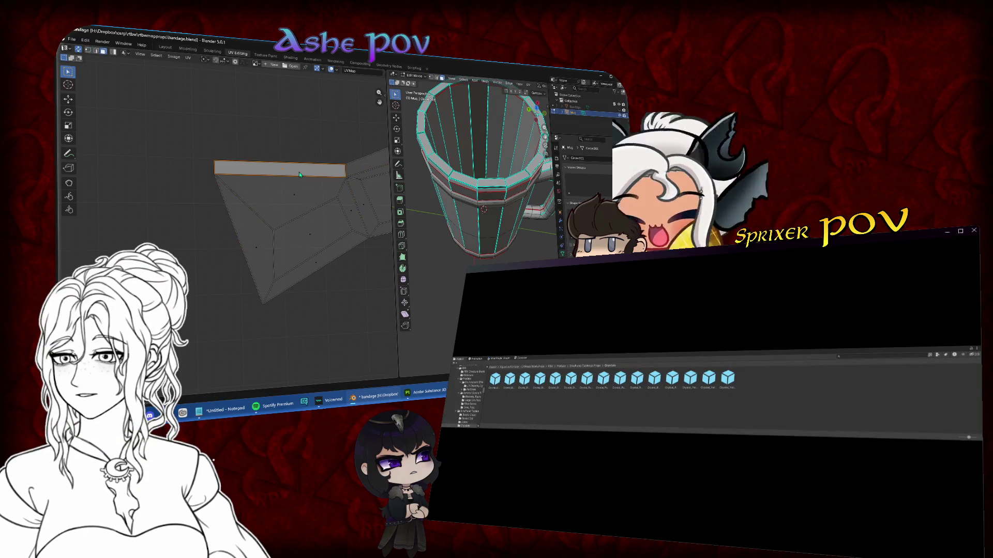
# - Try Follow Active Quads, undo it, then rotate the strip's left end edge
pyautogui.press('a')
pyautogui.press('u')
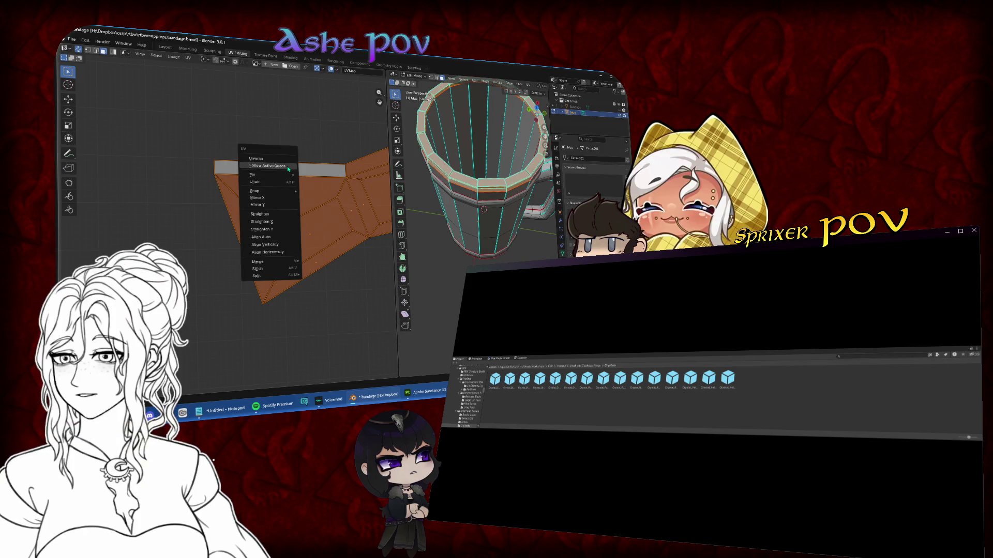
pyautogui.click(287, 166)
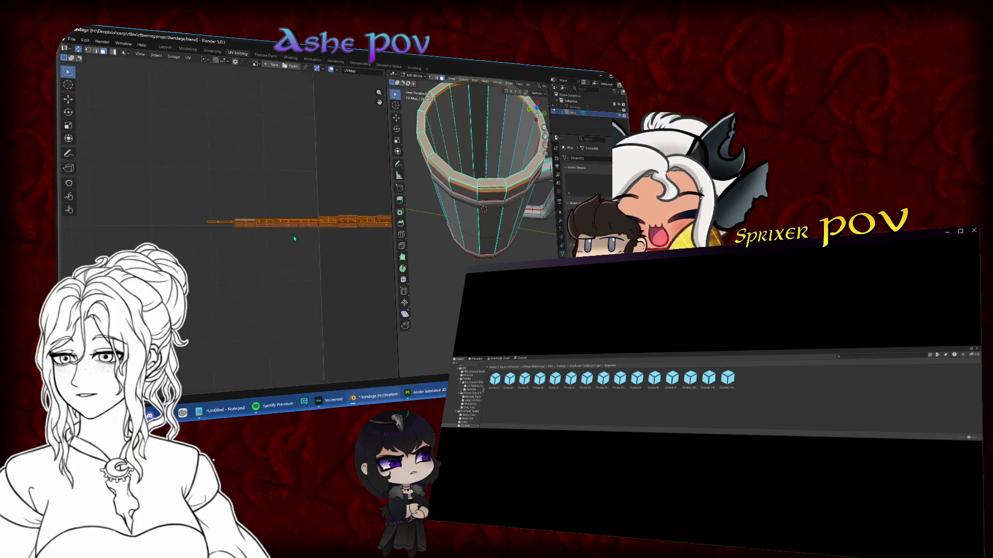
pyautogui.hotkey('ctrl', 'z')
pyautogui.click(295, 243)
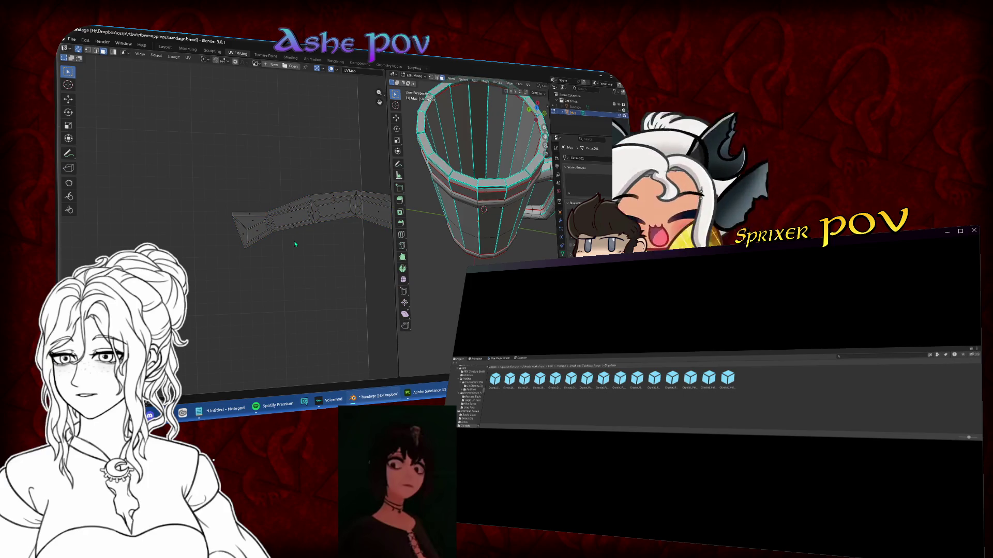
pyautogui.click(251, 214)
pyautogui.press('r')
pyautogui.click(267, 195)
# - Select the edges near the curved strip's top end for the next seam
pyautogui.press('u')
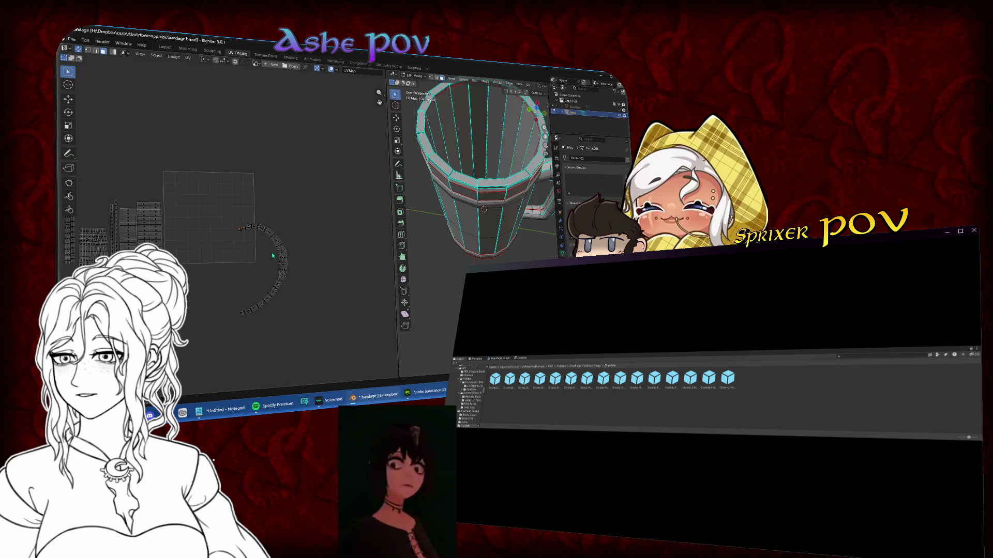
pyautogui.scroll(4, 273, 255)
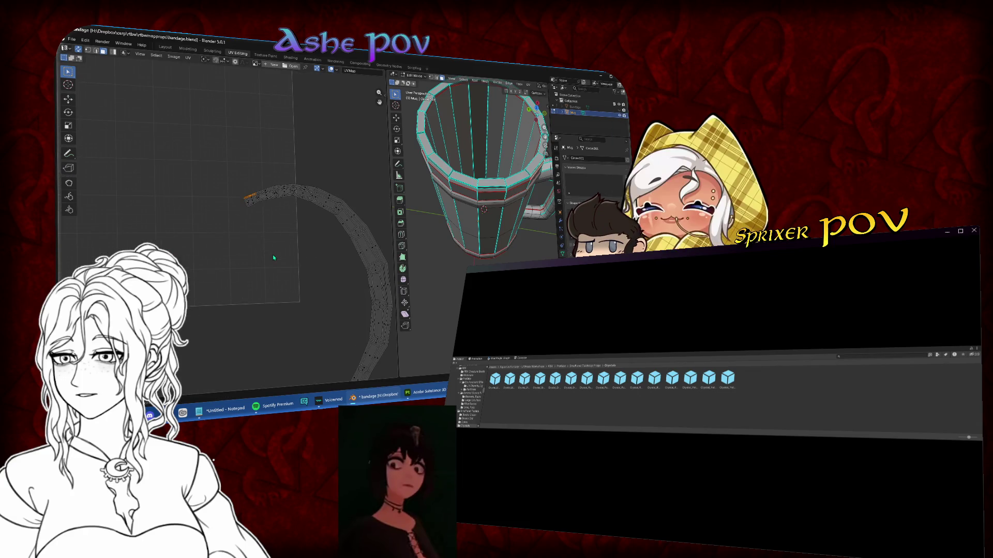
pyautogui.moveTo(271, 254); pyautogui.dragTo(210, 155)
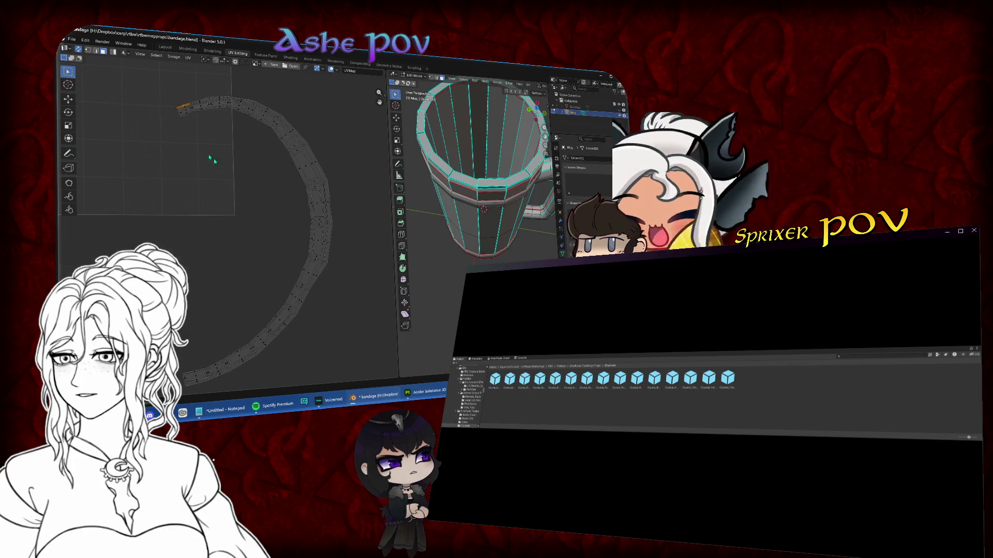
pyautogui.click(324, 184)
pyautogui.keyDown('shift'); pyautogui.click(297, 319); pyautogui.keyUp('shift')
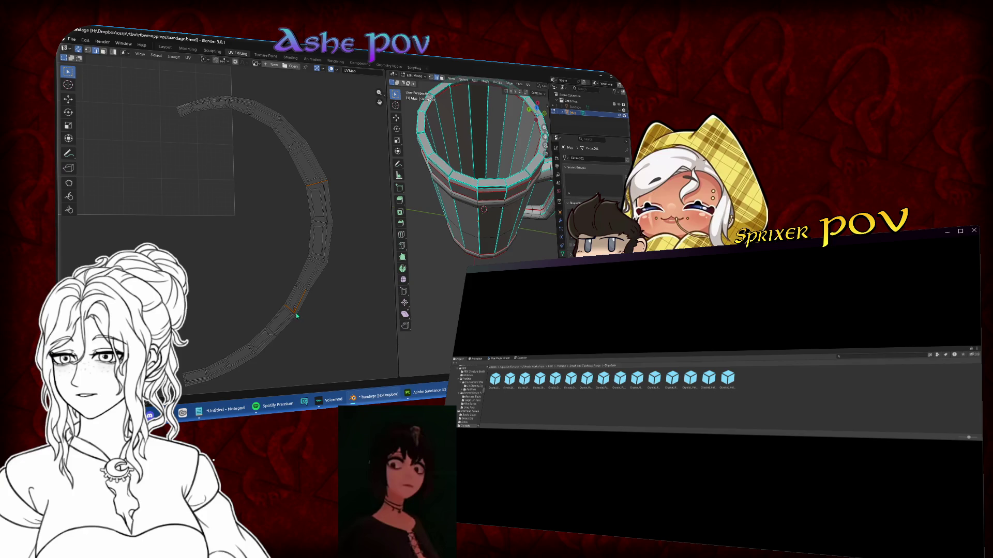
pyautogui.scroll(5, 312, 227)
pyautogui.moveTo(312, 227)
pyautogui.mouseDown()
pyautogui.moveTo(317, 200)
pyautogui.moveTo(357, 234)
pyautogui.mouseUp()
pyautogui.rightClick(357, 237)
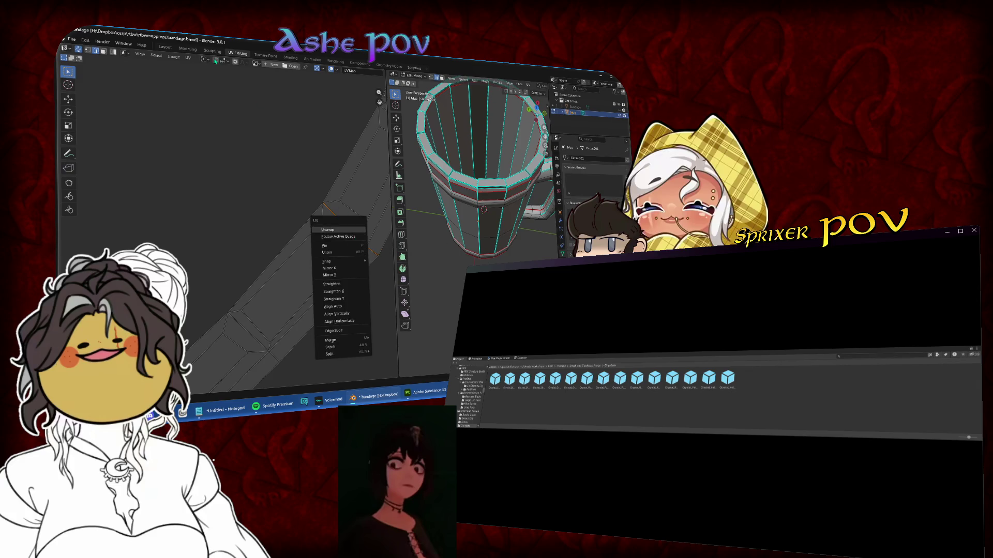
# - Mark the selected edges on the arc as a seam
pyautogui.click(189, 58)
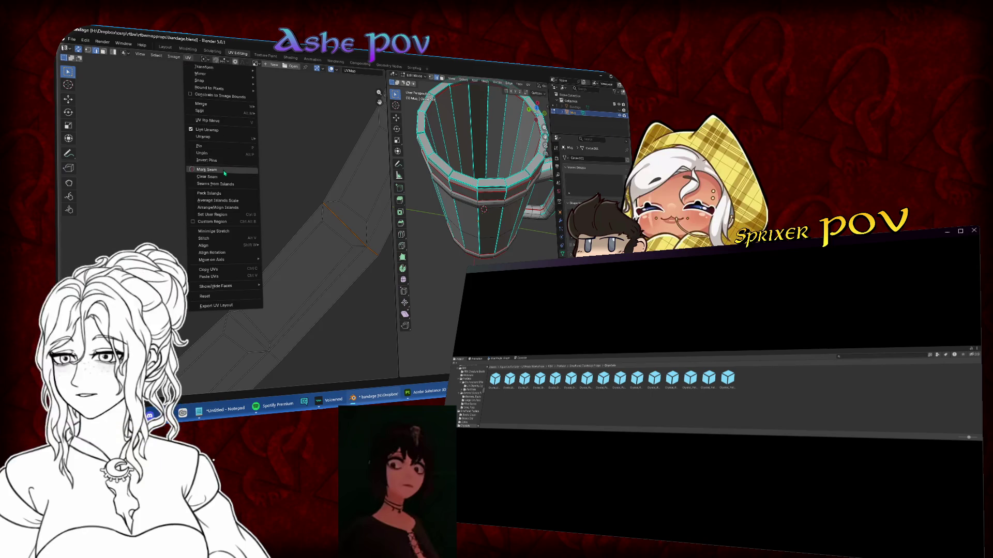
pyautogui.click(232, 168)
pyautogui.moveTo(232, 167); pyautogui.dragTo(268, 201)
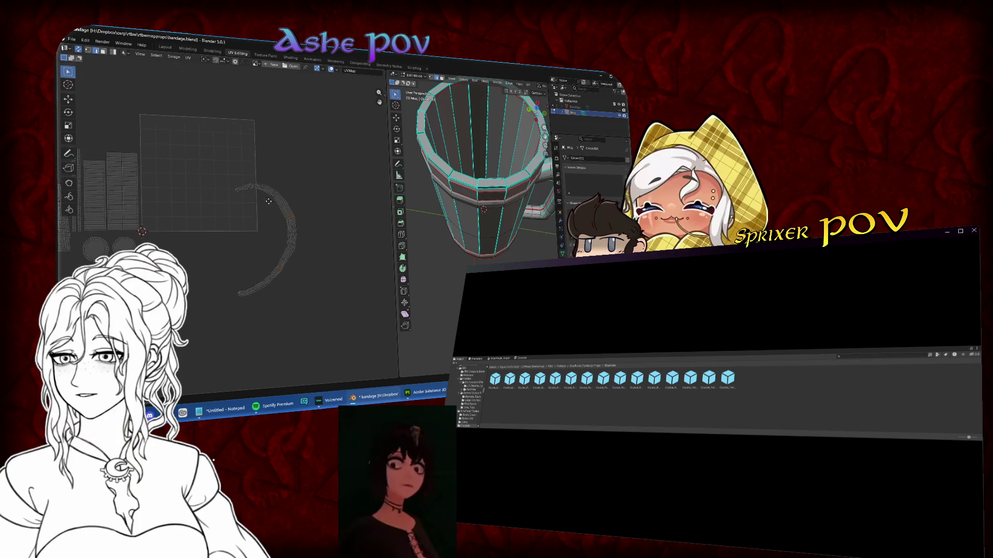
pyautogui.scroll(6, 285, 200)
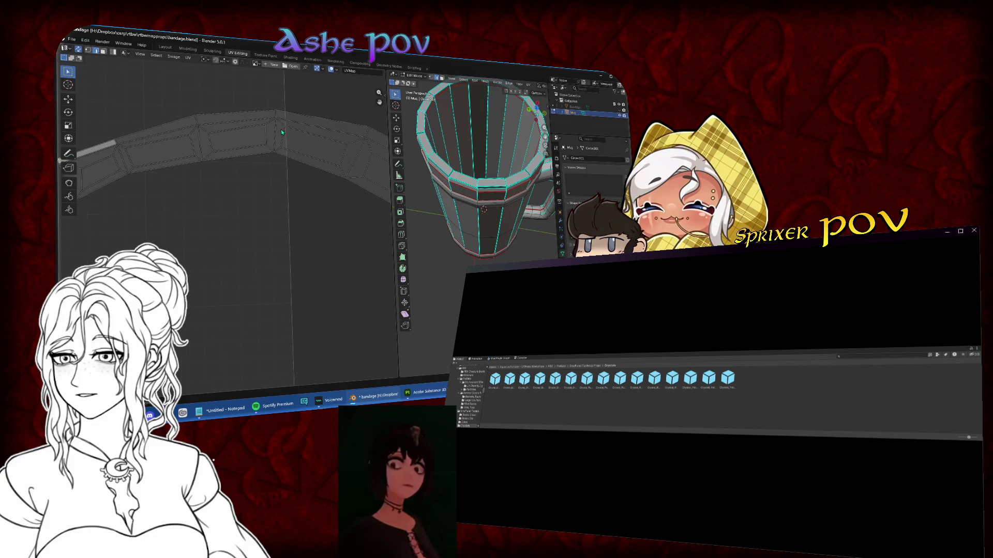
pyautogui.click(188, 57)
pyautogui.click(222, 165)
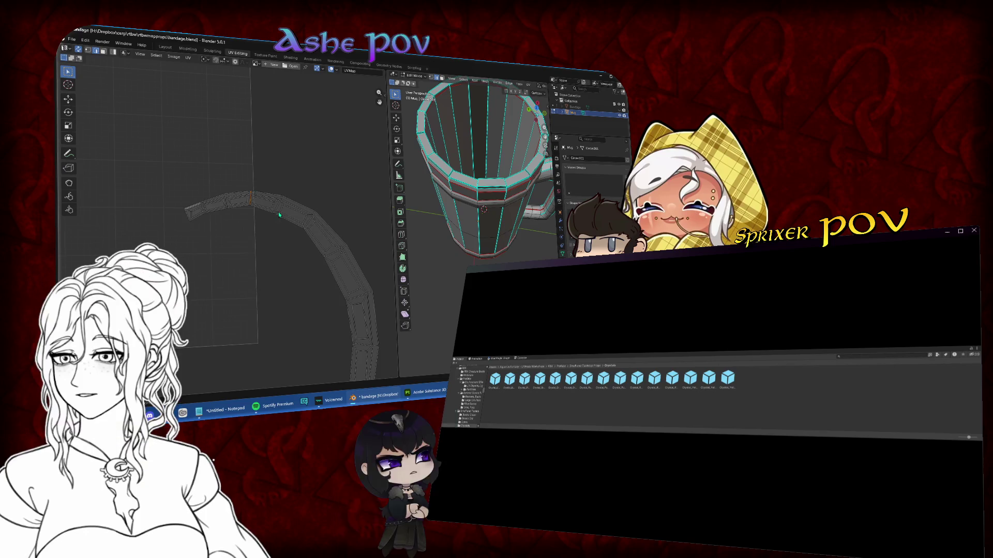
# - Unwrap the whole arc into separate islands and shift them right
pyautogui.press('a')
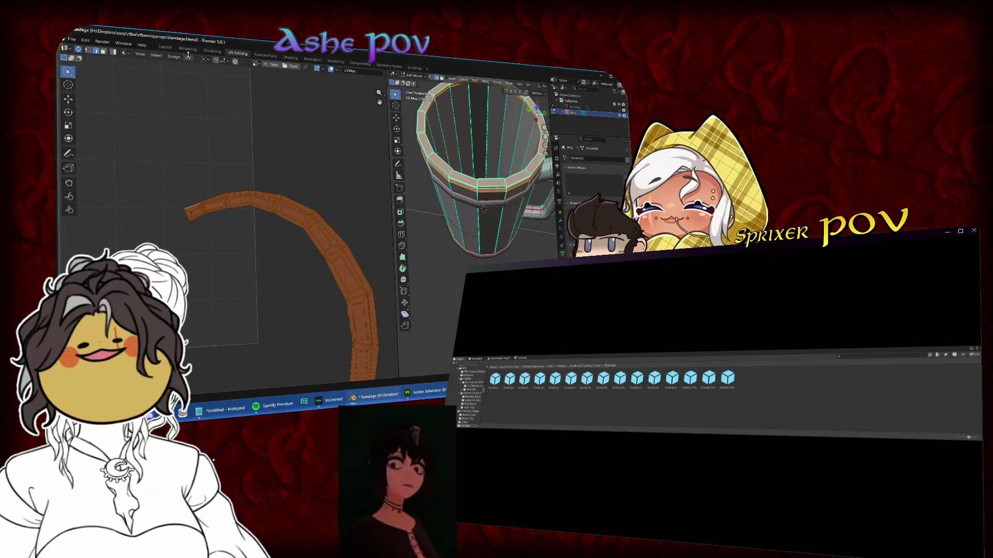
pyautogui.click(188, 58)
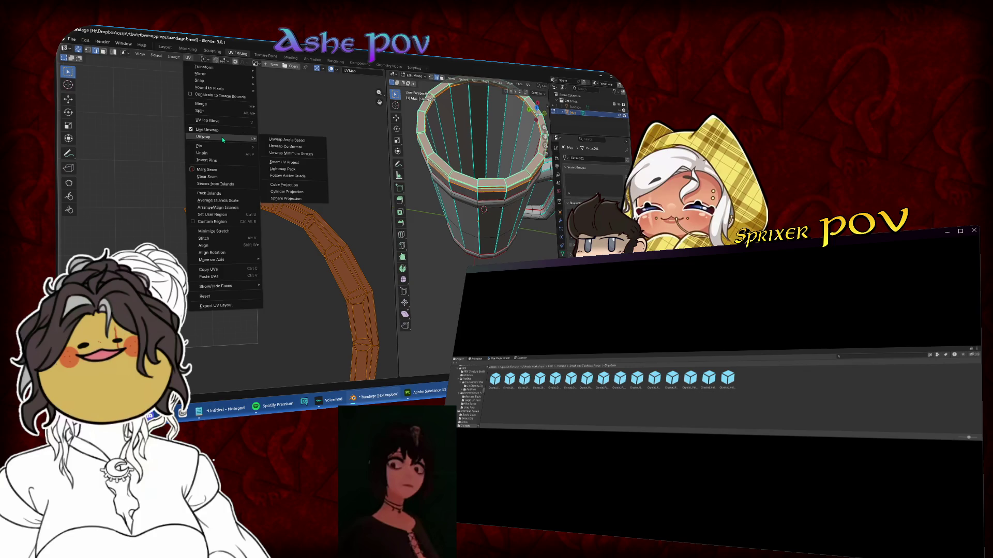
pyautogui.click(279, 139)
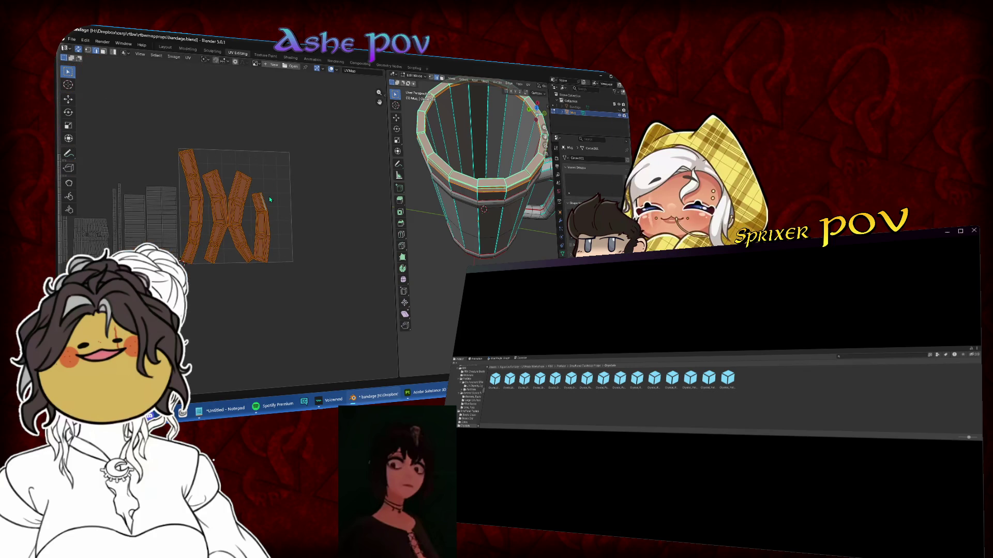
pyautogui.click(350, 214)
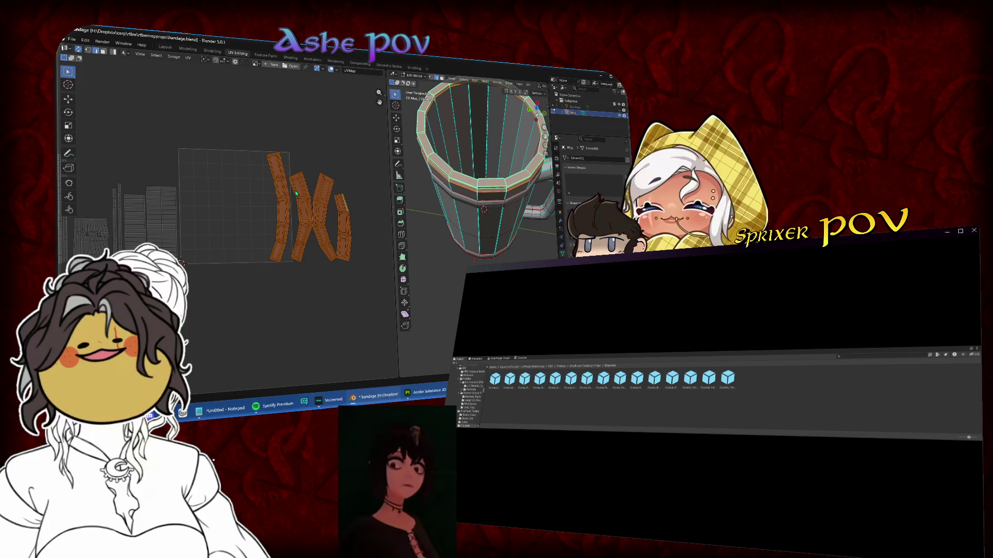
# - Level the island's inner top-left vertex with its outer corner, then select the left strip
pyautogui.scroll(5, 296, 193)
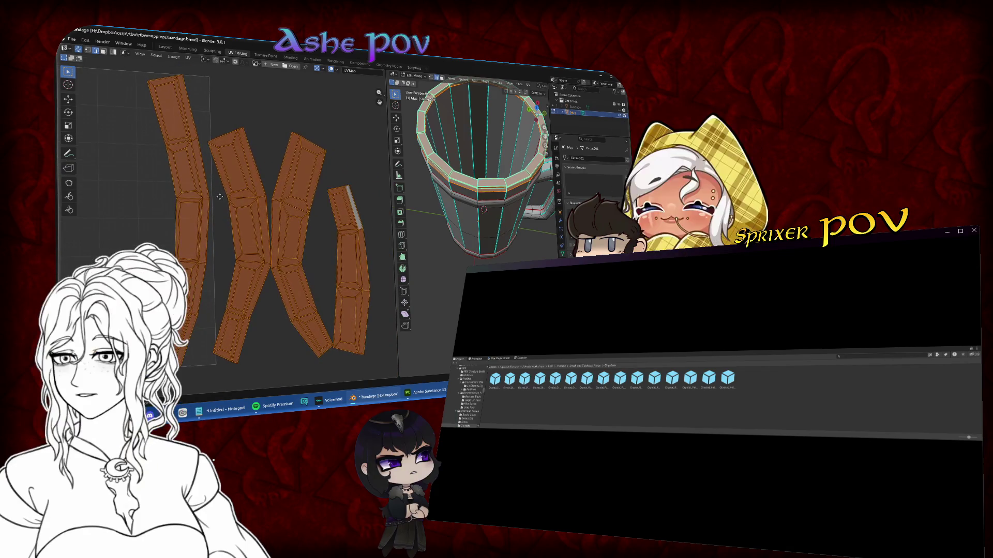
pyautogui.scroll(6, 278, 277)
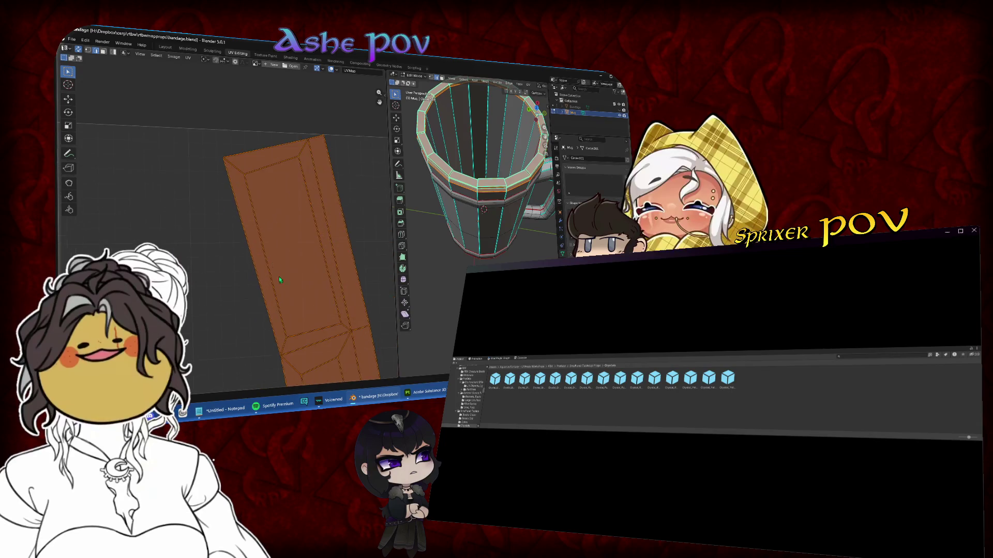
pyautogui.press('1')
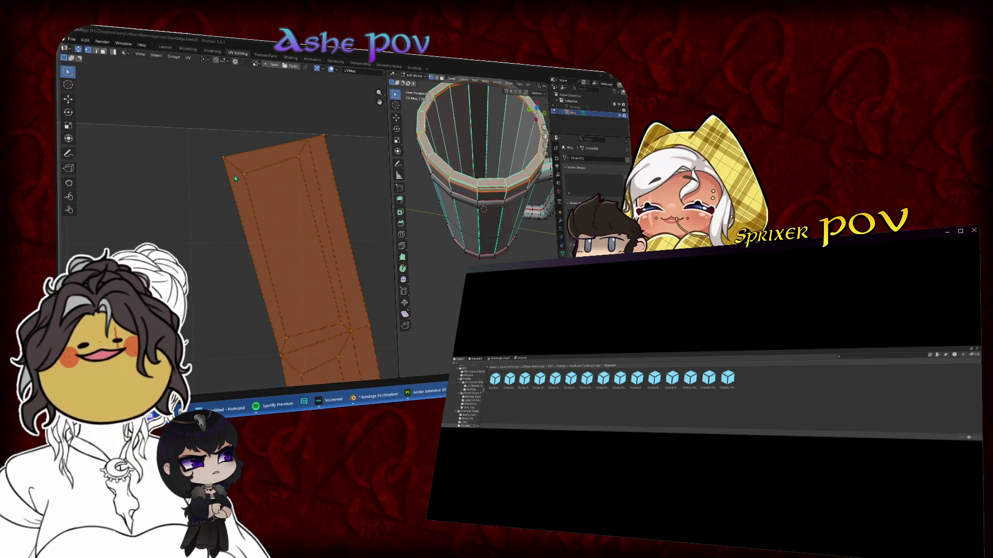
pyautogui.click(224, 160)
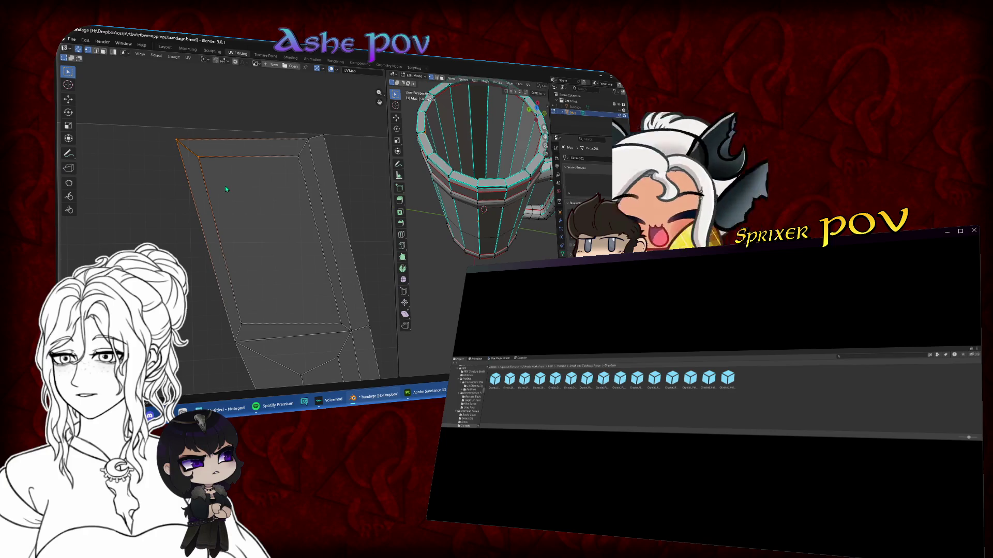
pyautogui.press('Escape')
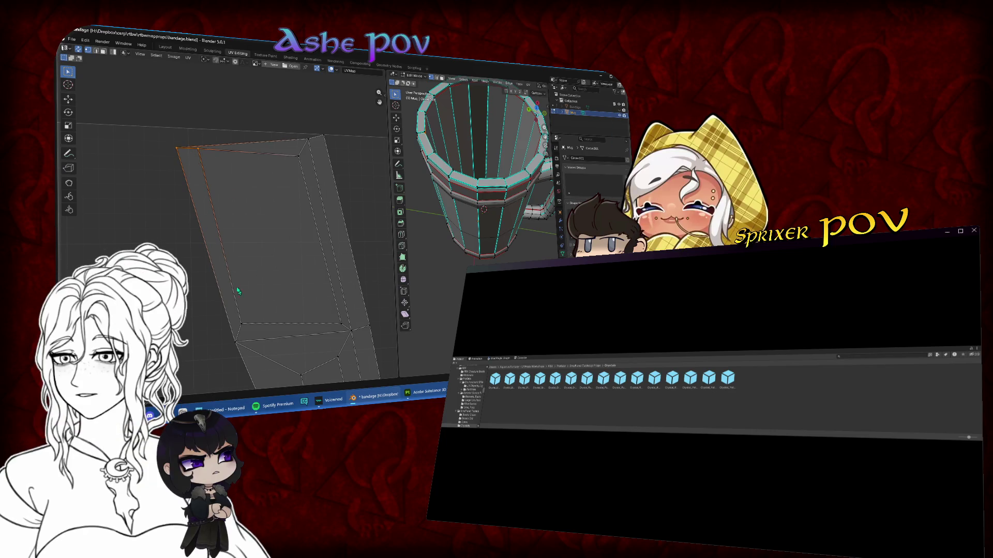
pyautogui.click(277, 288)
pyautogui.hotkey('ctrl', 'l')
pyautogui.scroll(-8, 277, 288)
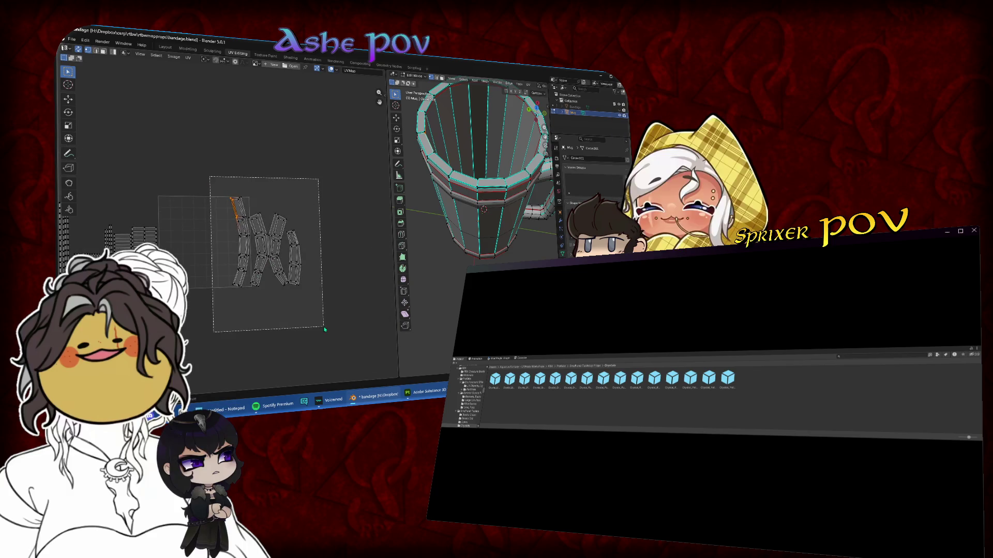
# - Scale all the UV islands down and move them left beside the rest of the layout
pyautogui.press('a')
pyautogui.press('s')
pyautogui.press('g')
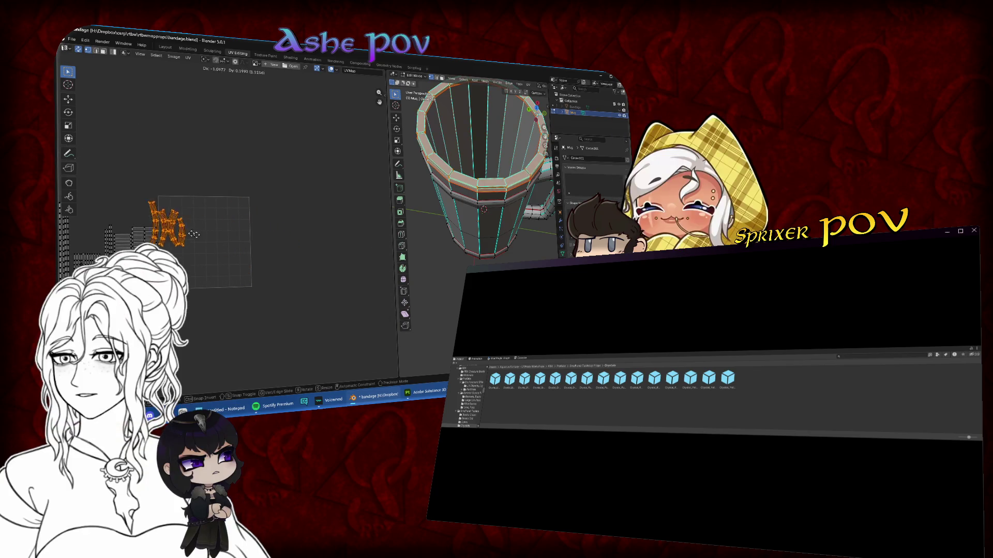
pyautogui.scroll(3, 222, 238)
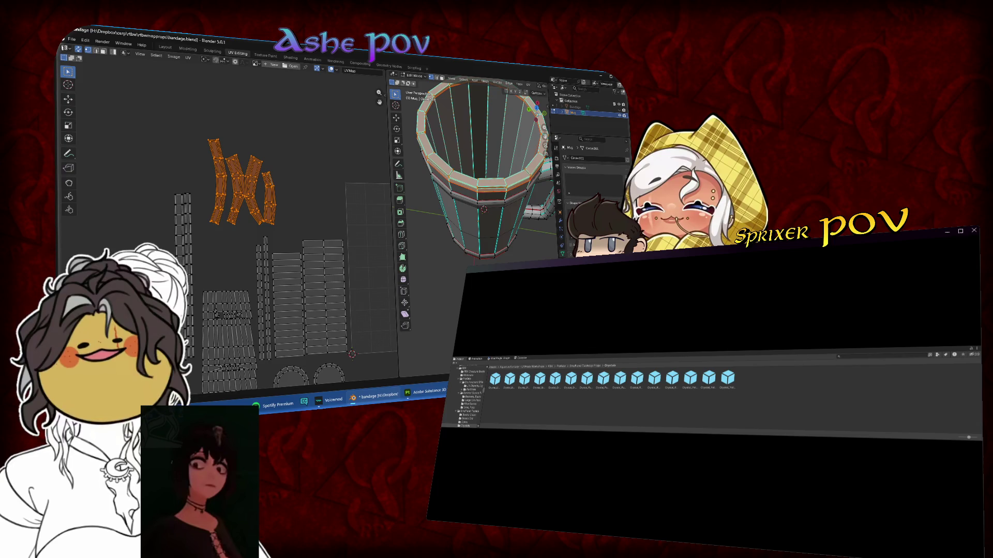
pyautogui.moveTo(687, 405)
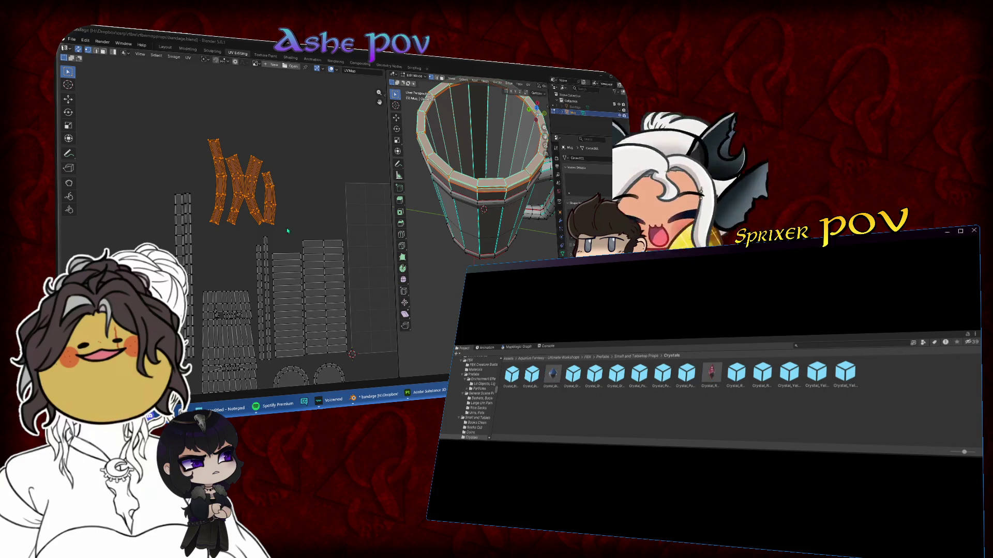
# - Try moving and horizontally resizing the selected islands, then deselect everything in the UV layout
pyautogui.scroll(-3, 229, 164)
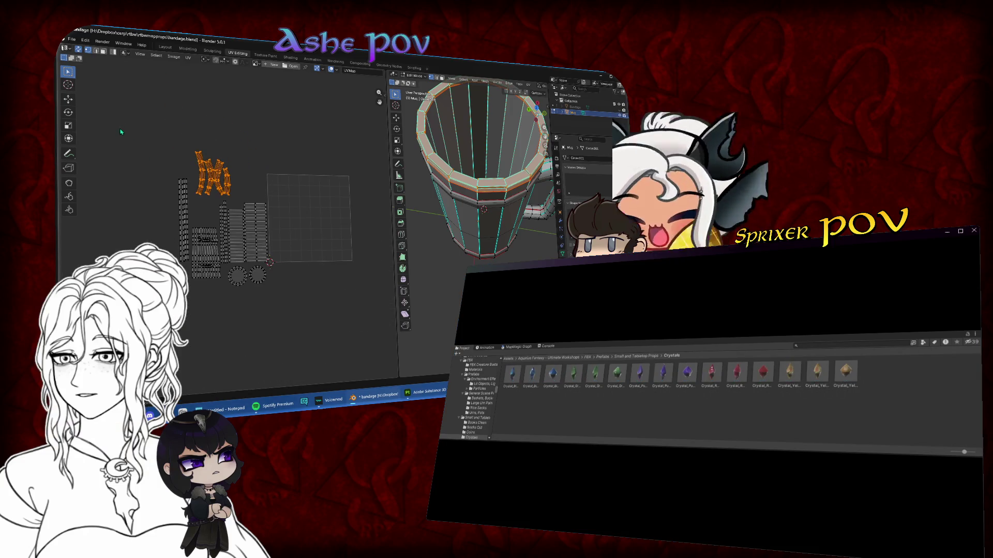
pyautogui.scroll(4, 229, 163)
pyautogui.press('g')
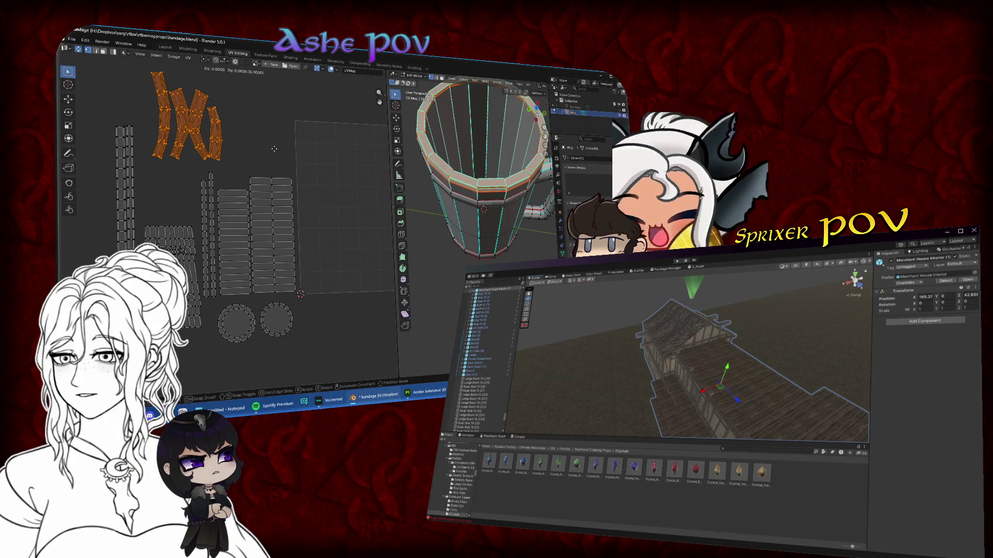
pyautogui.press('s')
pyautogui.press('x')
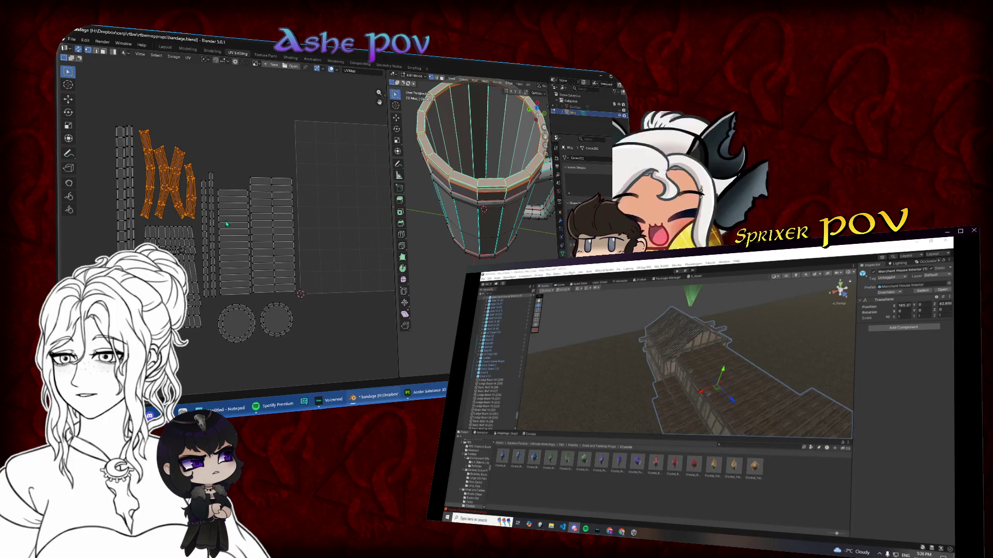
pyautogui.hscroll(-3, 226, 223)
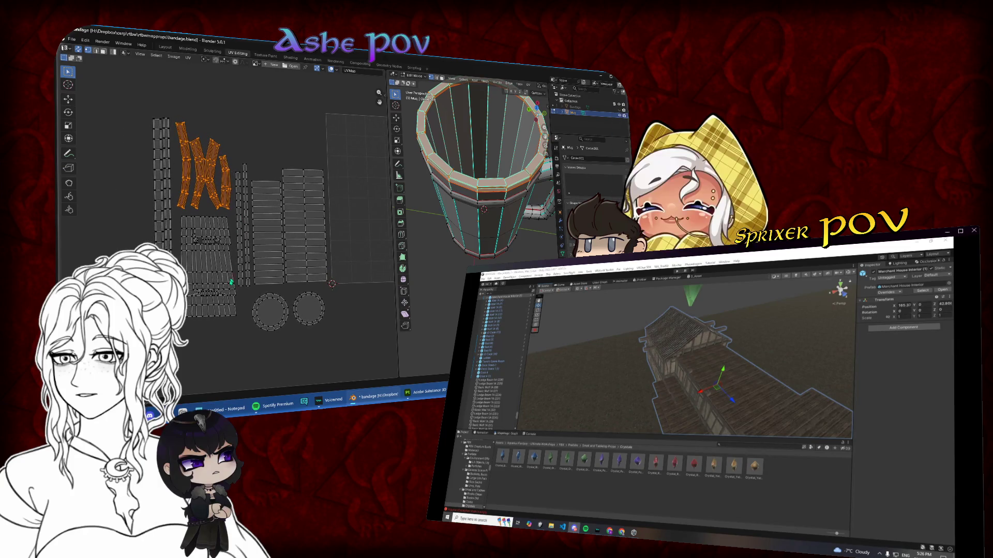
pyautogui.hotkey('alt', 'a')
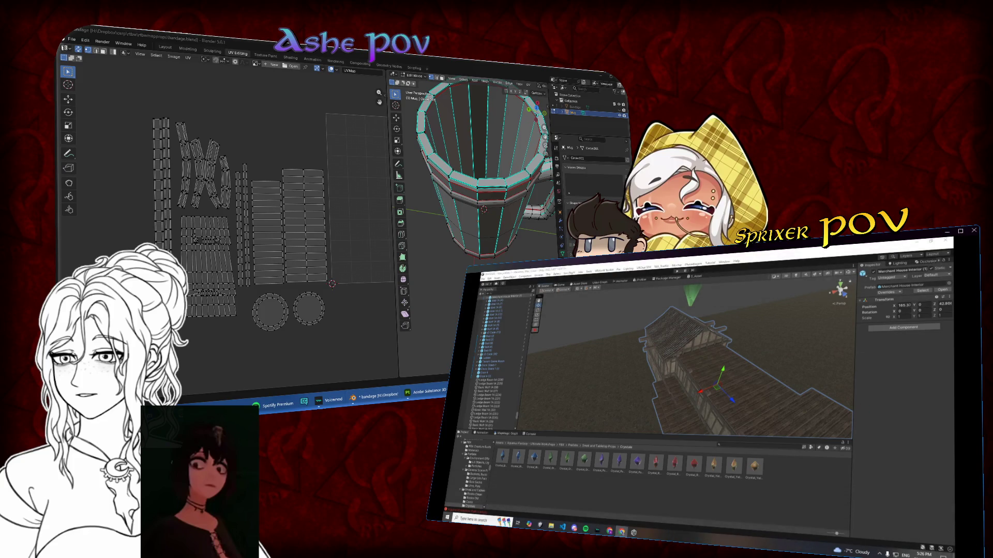
pyautogui.click(600, 496)
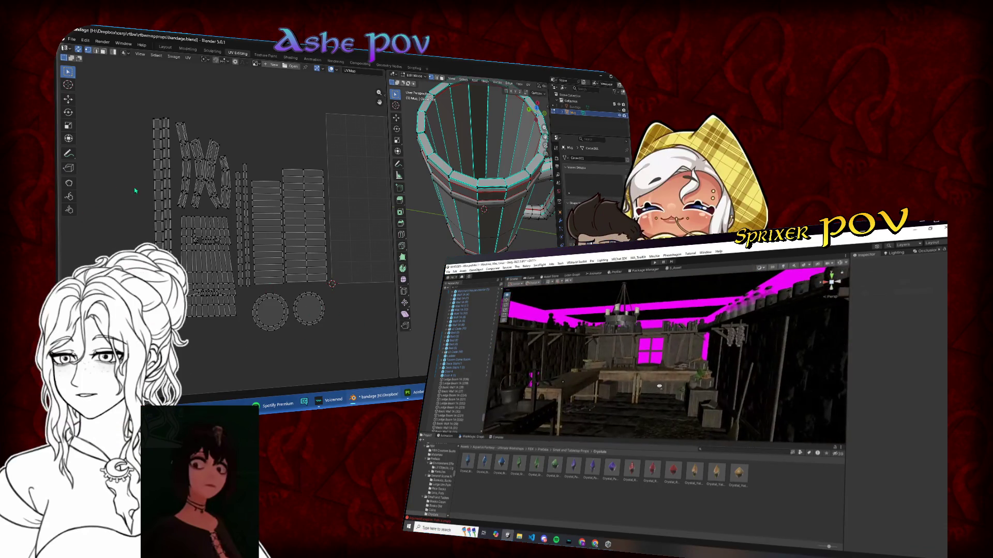
# - Move two neighbouring vertical rim strips together to a new spot, then deselect them
pyautogui.click(163, 190)
pyautogui.keyDown('shift'); pyautogui.click(167, 188); pyautogui.keyUp('shift')
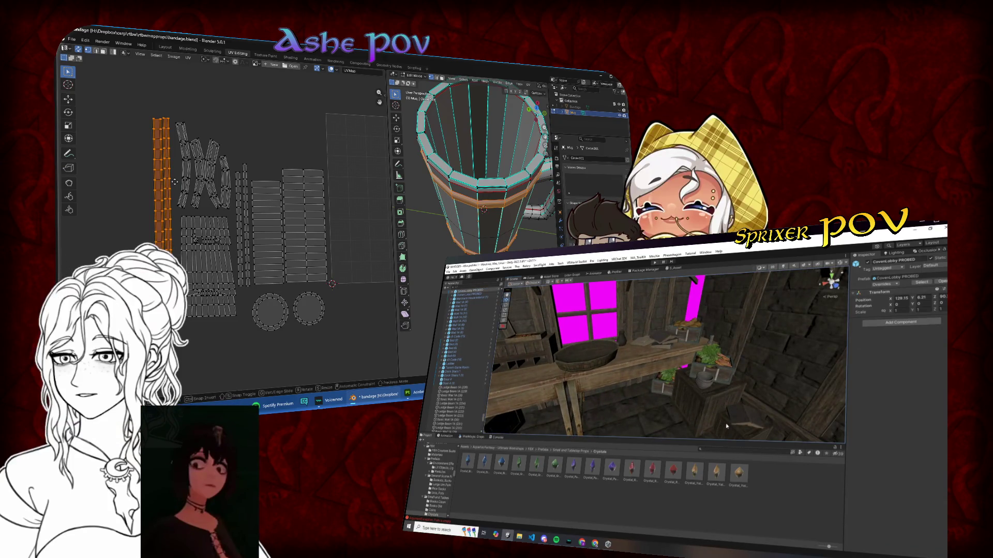
pyautogui.press('g')
pyautogui.click(351, 226)
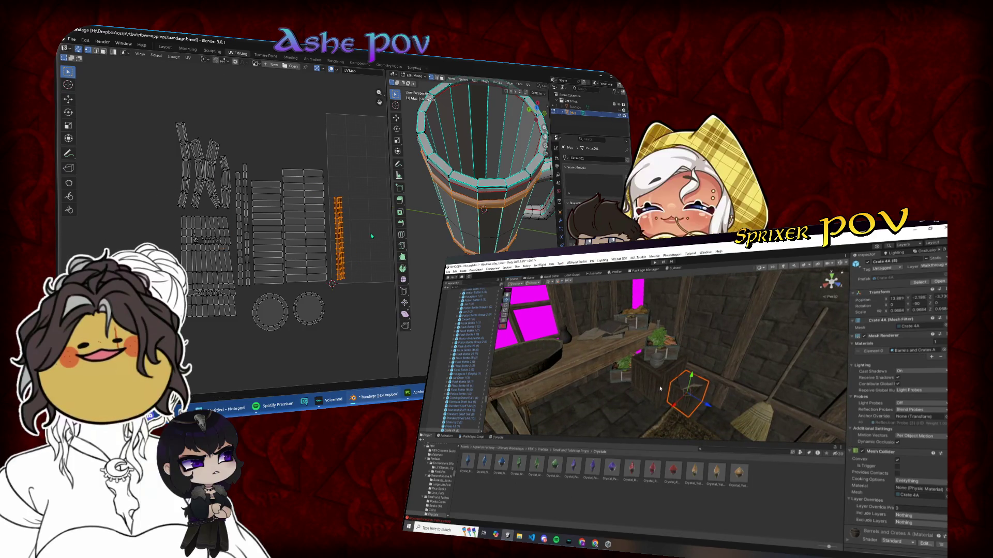
pyautogui.scroll(5, 269, 193)
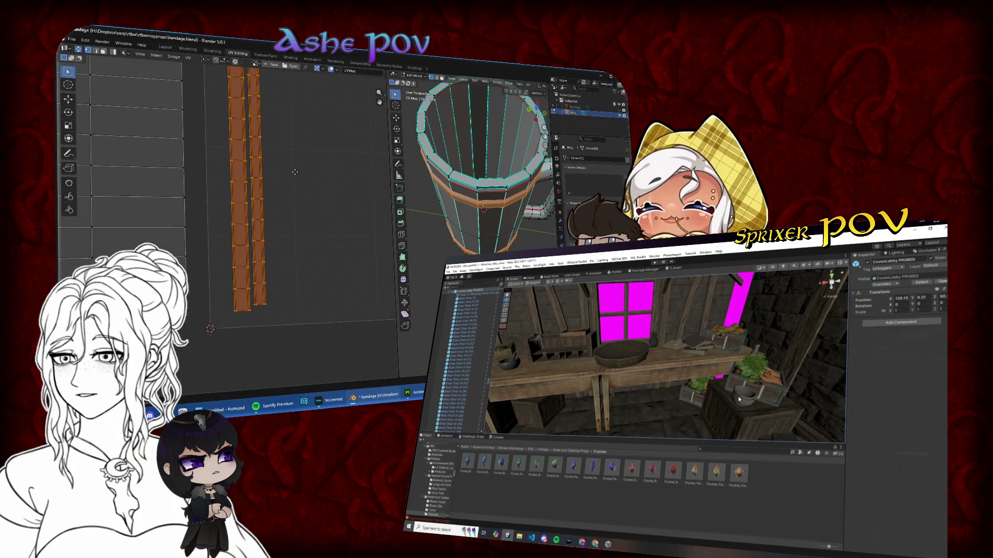
pyautogui.hotkey('alt', 'a')
# - Reposition a single rim UV strip, then deselect it
pyautogui.click(231, 245)
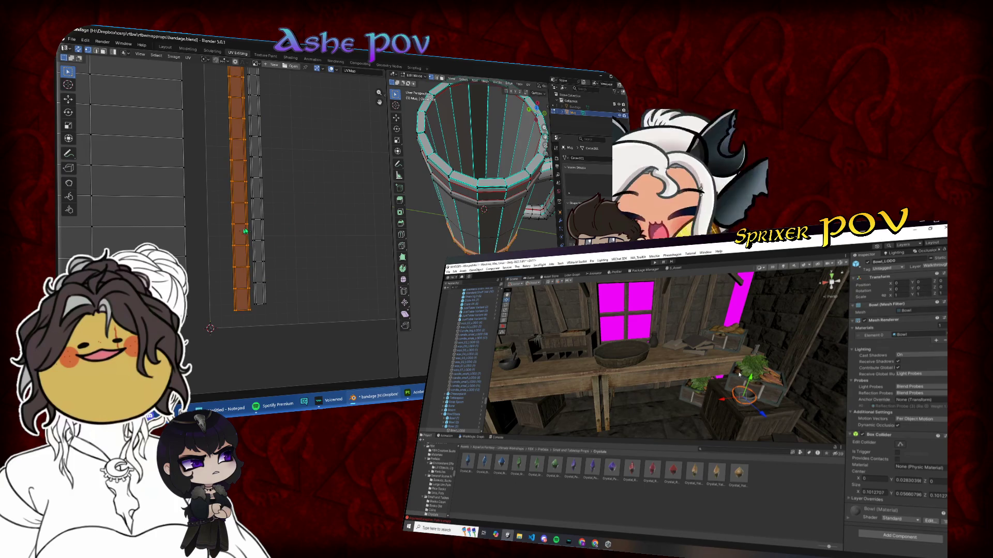
pyautogui.press('g')
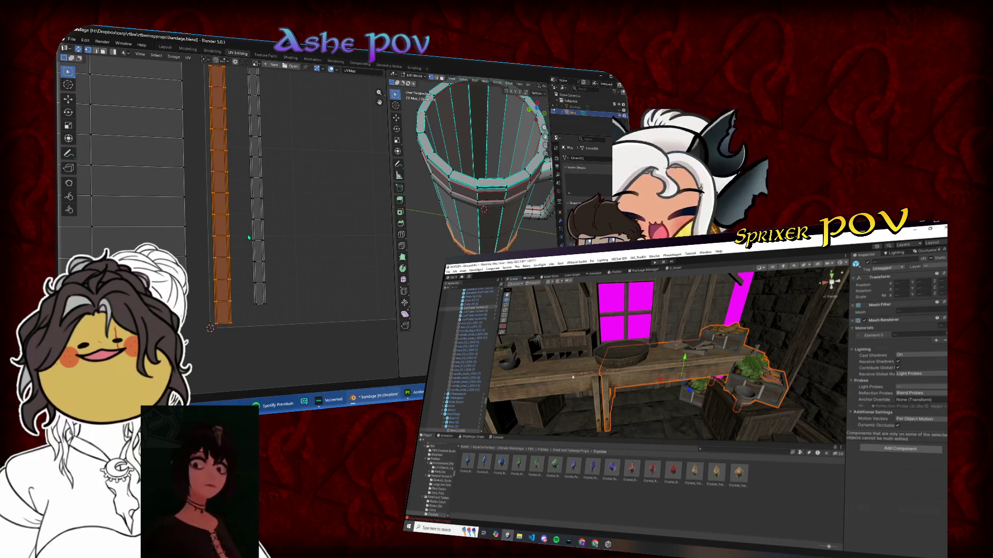
pyautogui.press('Escape')
pyautogui.hotkey('alt', 'a')
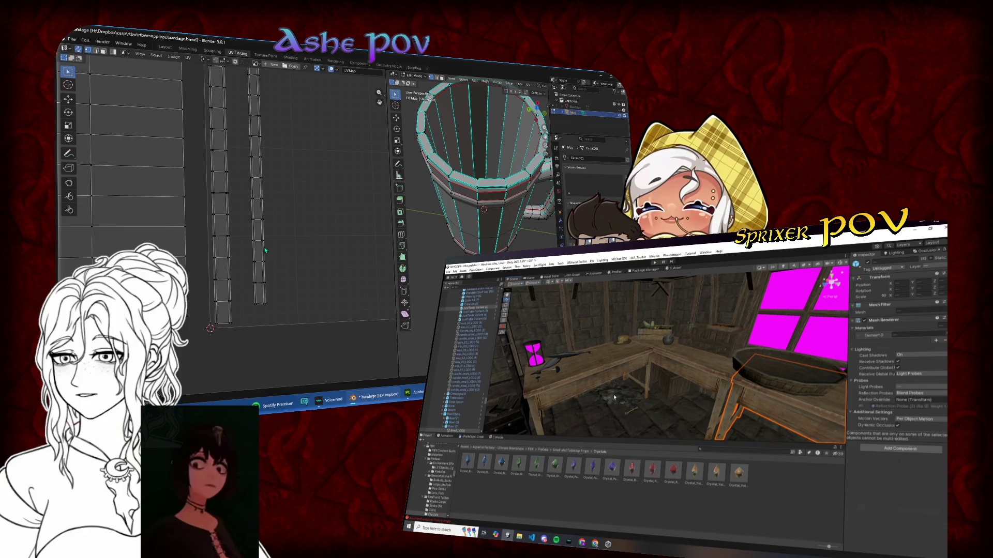
# - Move the right-hand UV strip left so it stands beside the grey strip
pyautogui.click(274, 237)
pyautogui.scroll(-2, 280, 250)
pyautogui.press('g')
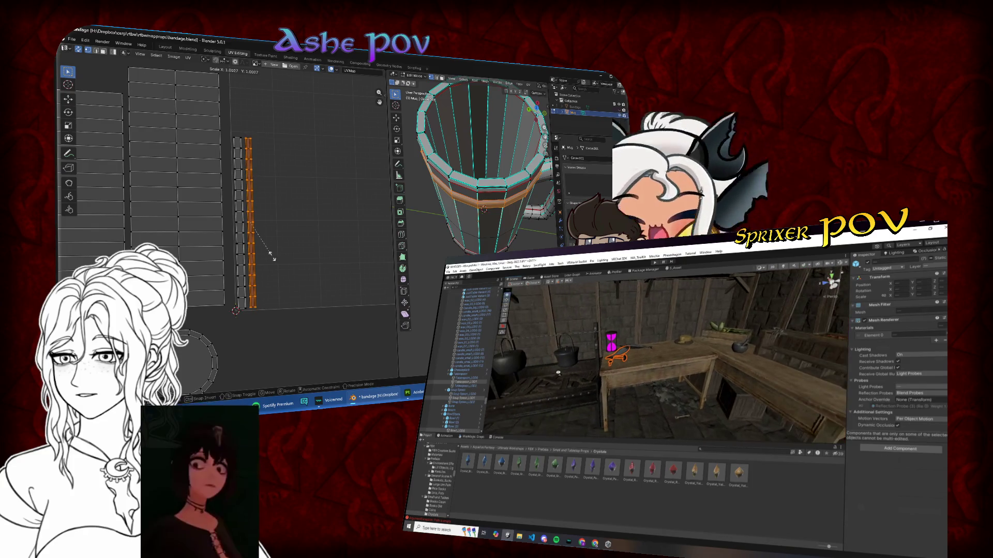
pyautogui.scroll(2, 274, 257)
pyautogui.press('g')
pyautogui.click(274, 252)
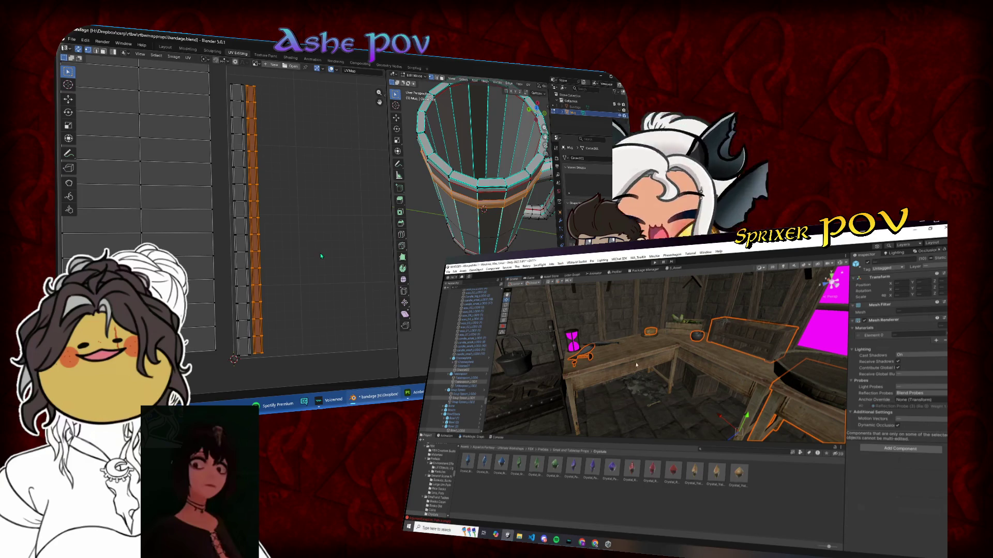
pyautogui.scroll(-4, 321, 256)
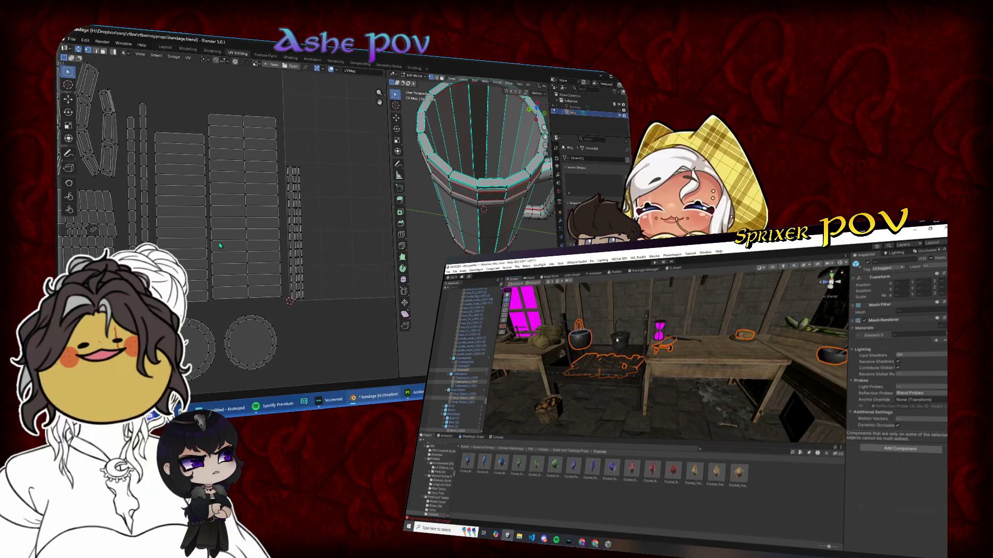
# - Move the strip from the far left of the layout beside the others, then clear the selection
pyautogui.click(131, 227)
pyautogui.press('g')
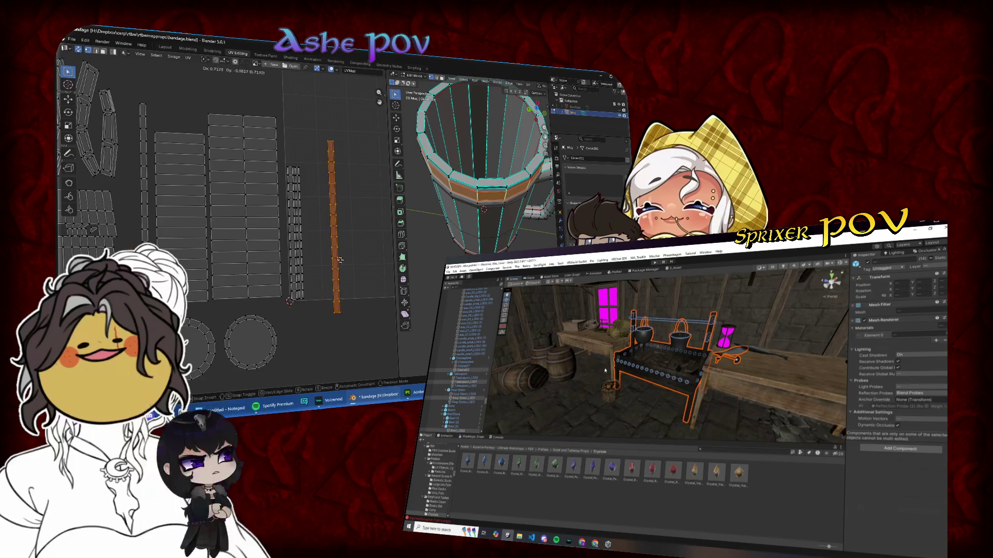
pyautogui.click(308, 245)
pyautogui.press('g')
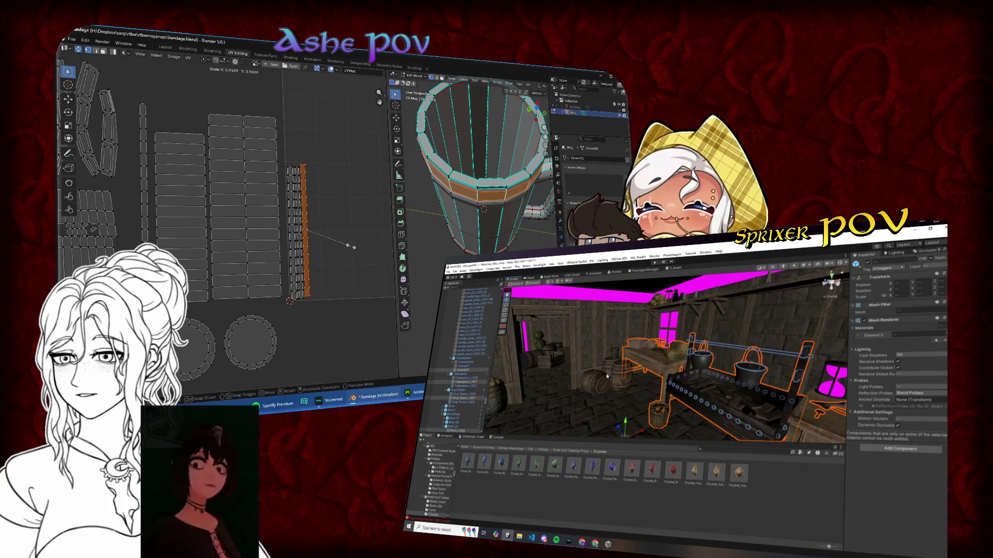
pyautogui.scroll(2, 350, 246)
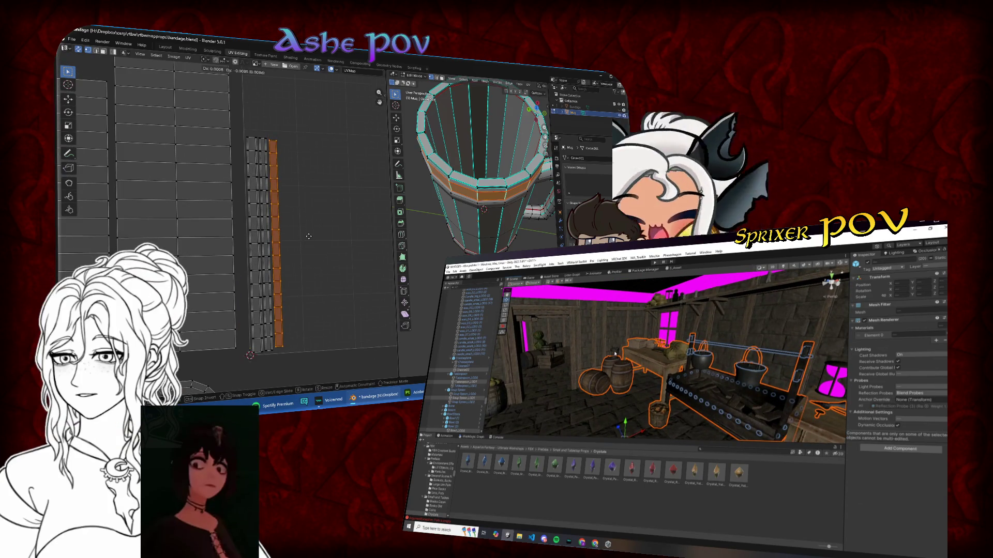
pyautogui.press('s')
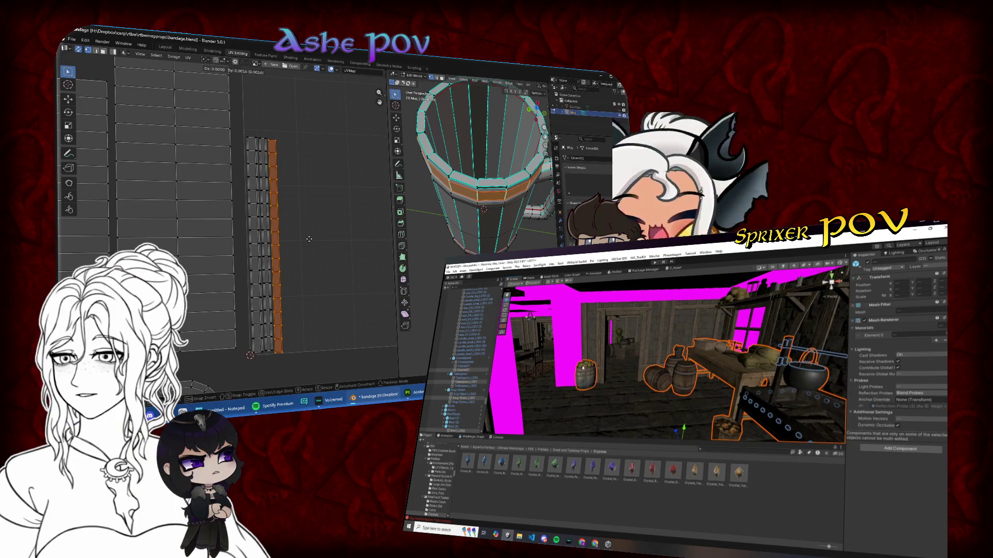
pyautogui.click(318, 241)
pyautogui.click(326, 241)
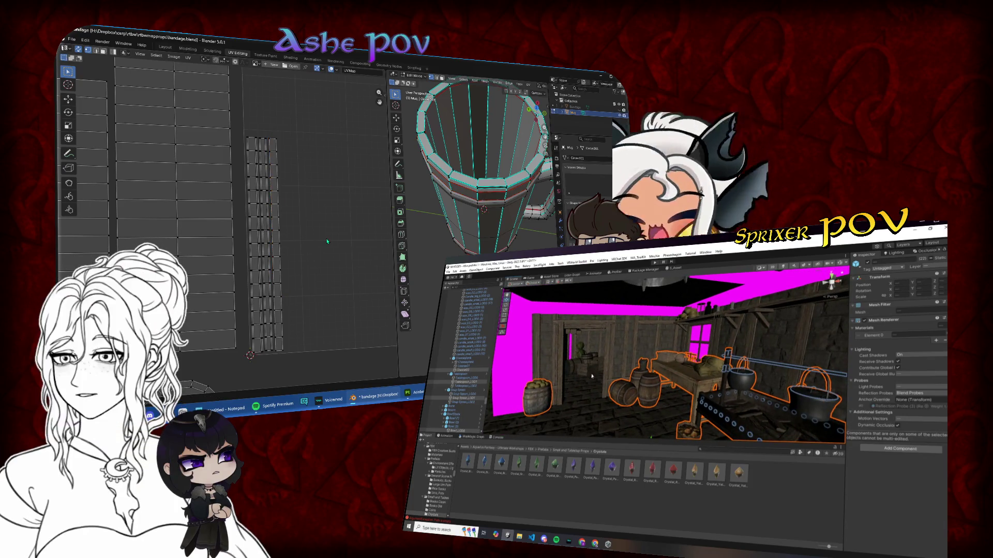
pyautogui.scroll(-3, 327, 241)
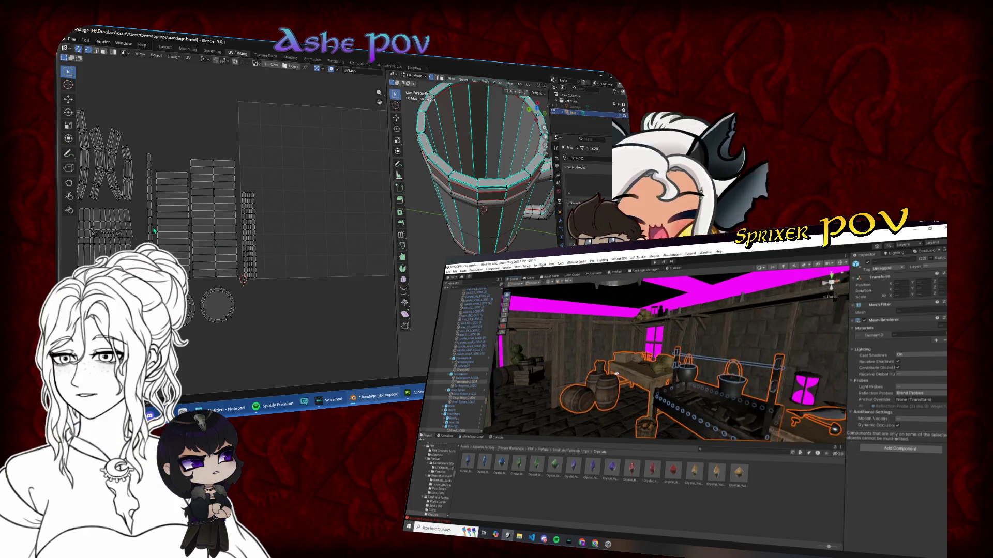
# - Place the thin vertical UV strip slightly lower, tight against the small square islands
pyautogui.click(154, 231)
pyautogui.press('g')
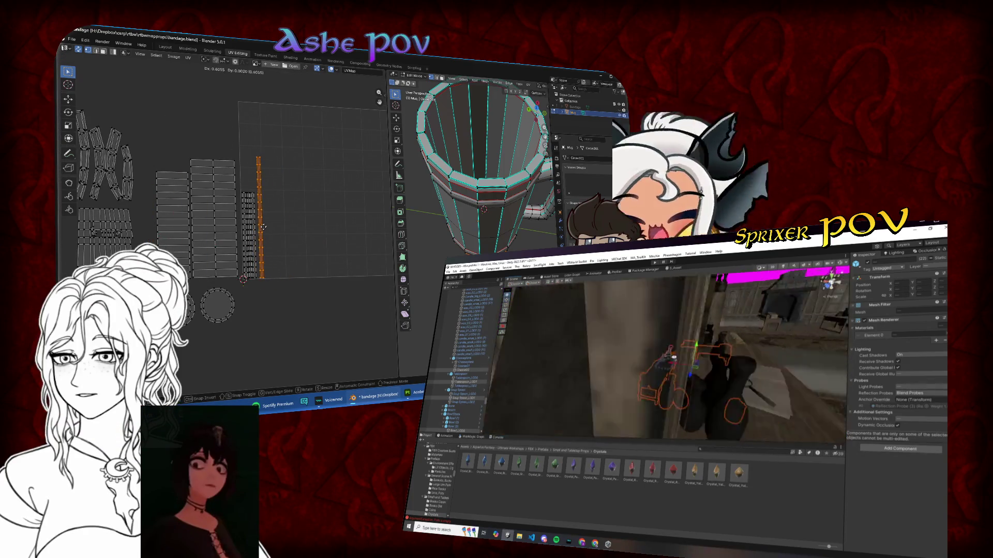
pyautogui.click(263, 226)
pyautogui.scroll(3, 263, 227)
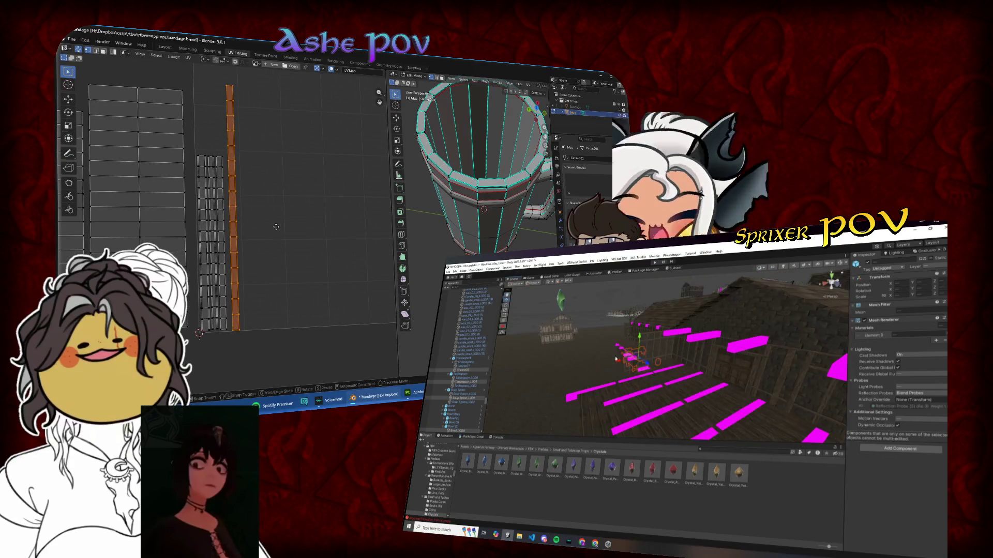
pyautogui.press('g')
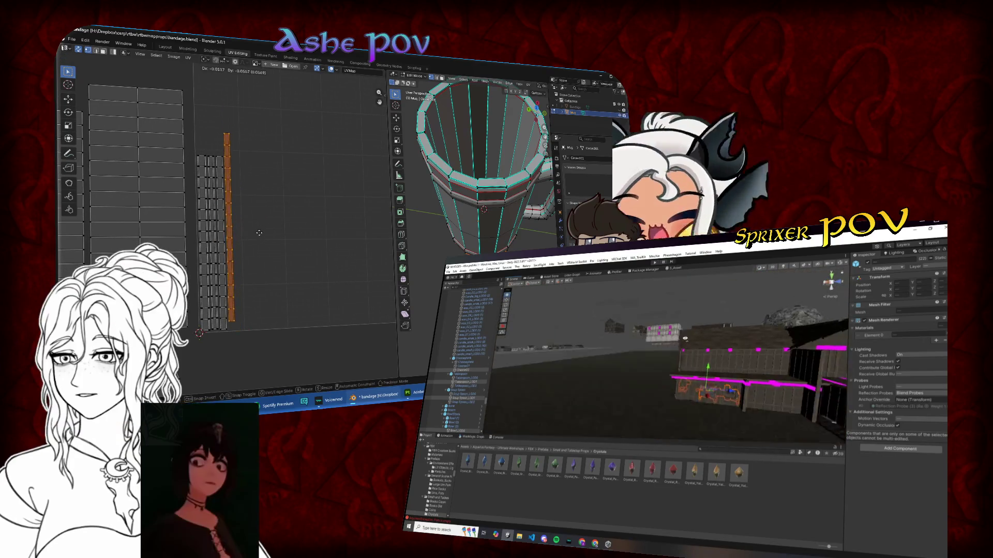
pyautogui.click(259, 244)
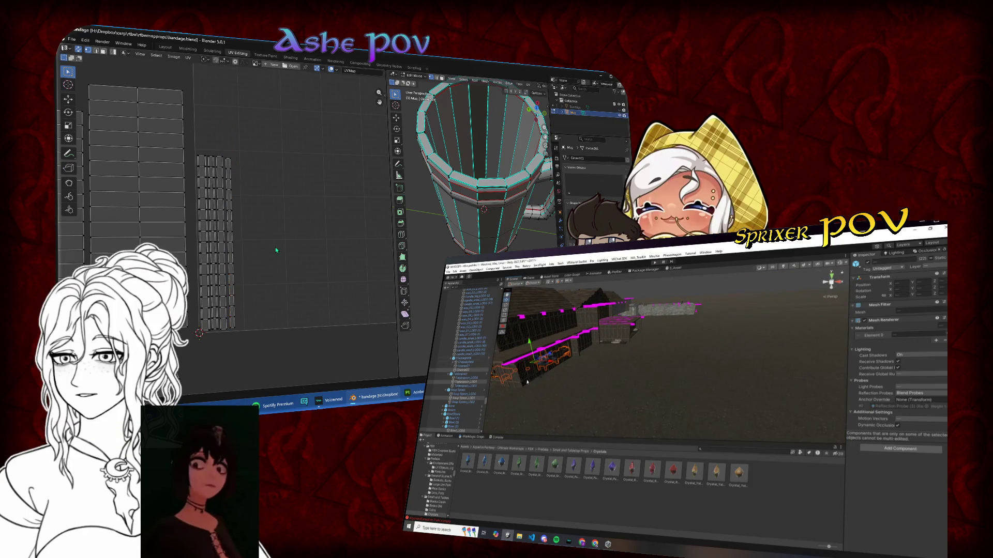
pyautogui.scroll(-2, 275, 247)
# - Select all UV islands, repack them into the grid, and select the inner wall strip
pyautogui.press('u')
pyautogui.press('Return')
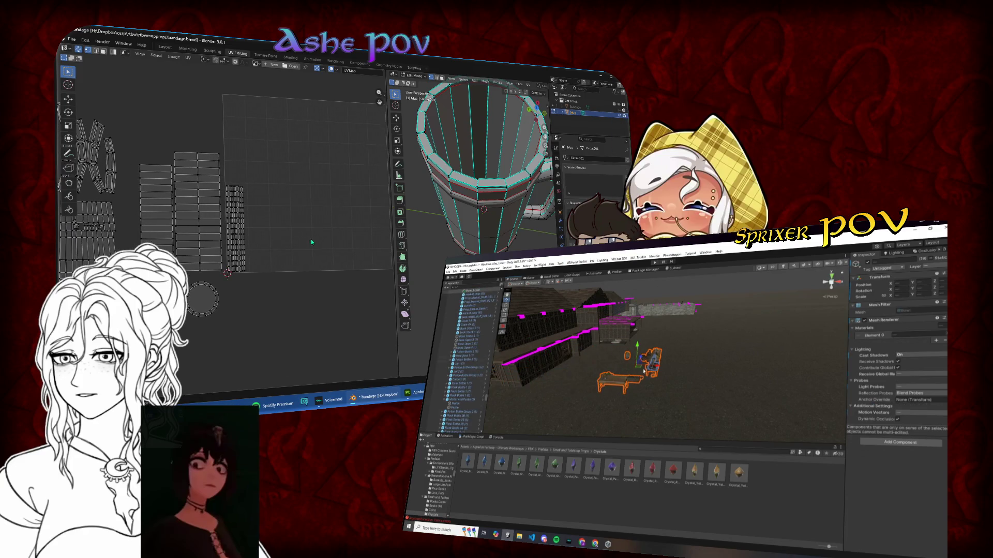
pyautogui.click(163, 229)
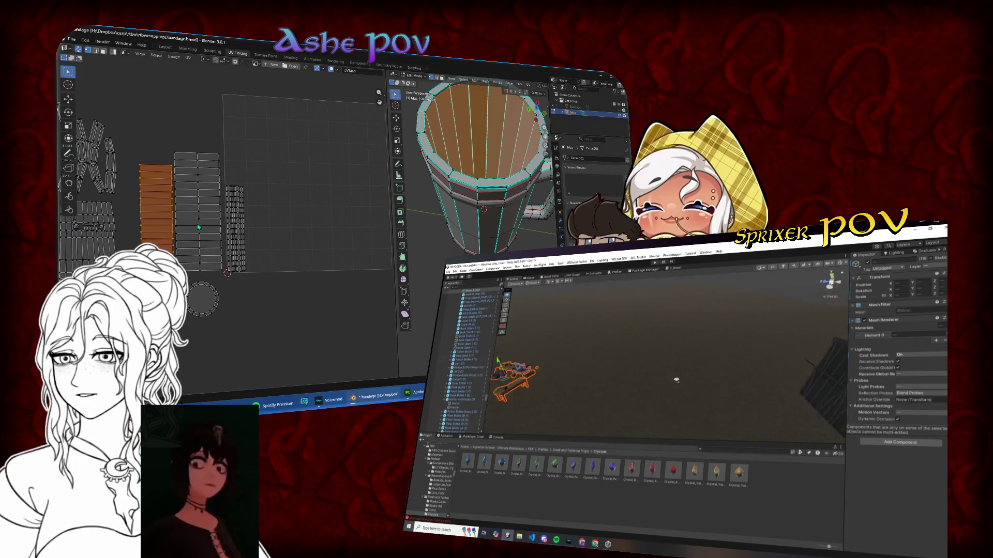
# - Move the inner wall strip into the grid and the outer wall strip to its right
pyautogui.press('g')
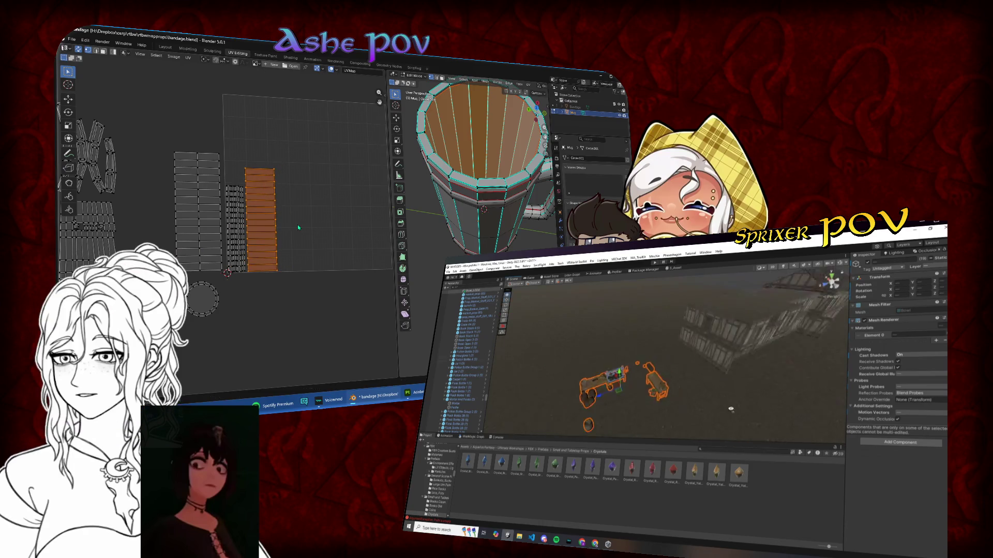
pyautogui.click(200, 232)
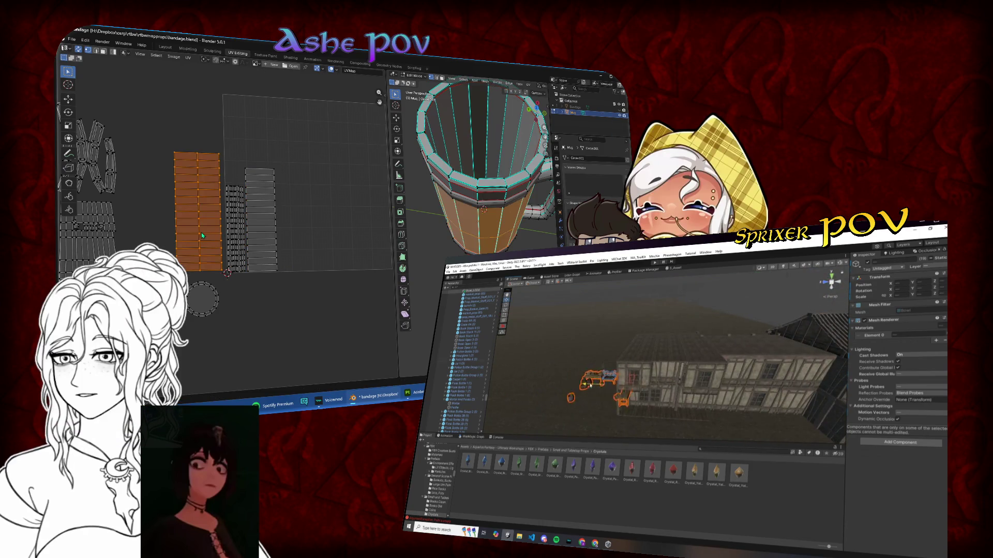
pyautogui.press('g')
pyautogui.click(302, 237)
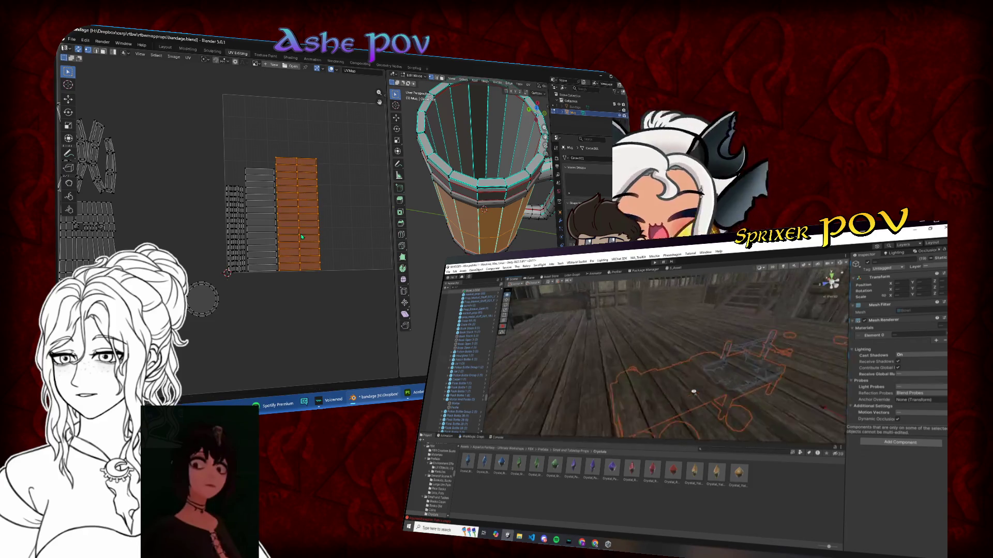
# - Scale the outer wall strip down evenly to fit the UV tile, then deselect everything
pyautogui.scroll(3, 302, 236)
pyautogui.press('s')
pyautogui.press('x')
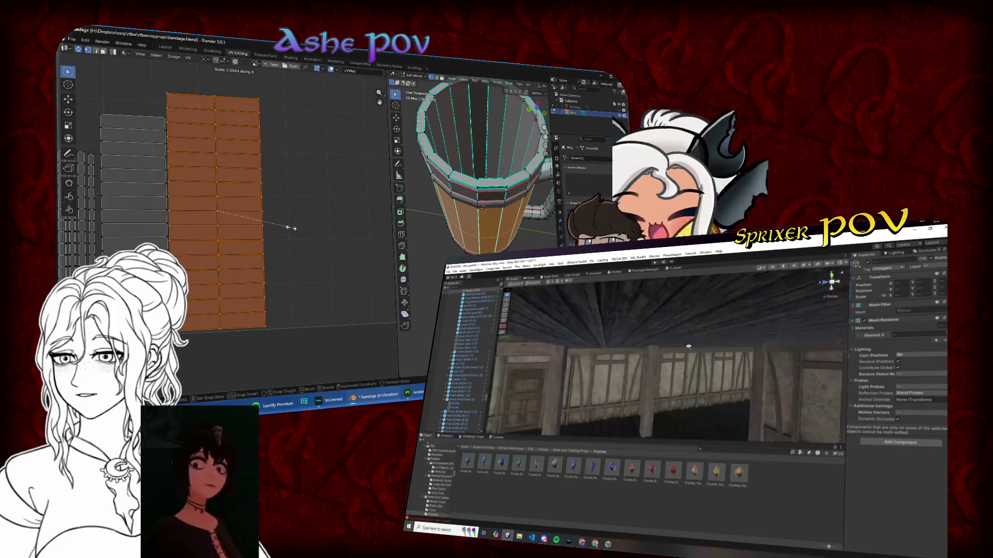
pyautogui.press('x')
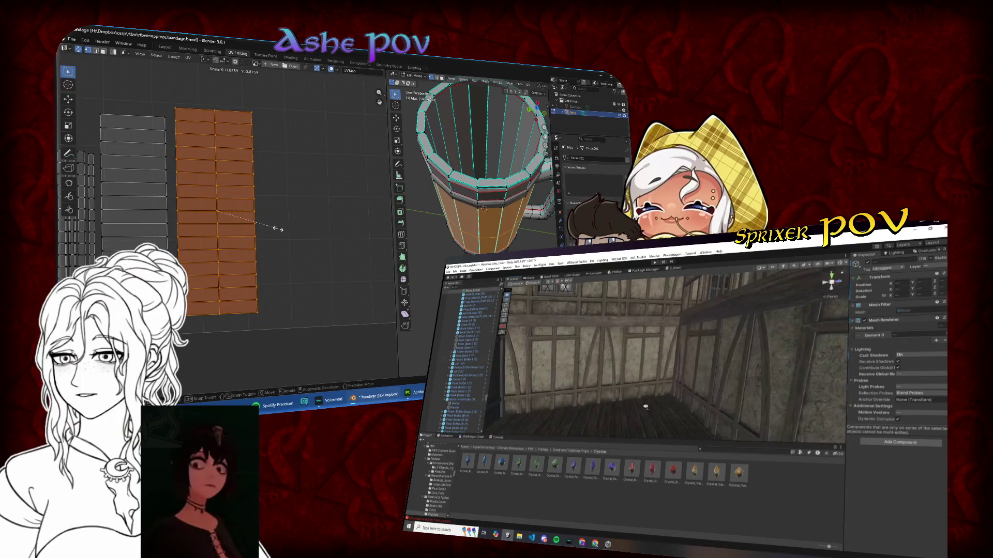
pyautogui.click(275, 231)
pyautogui.press('g')
pyautogui.press('s')
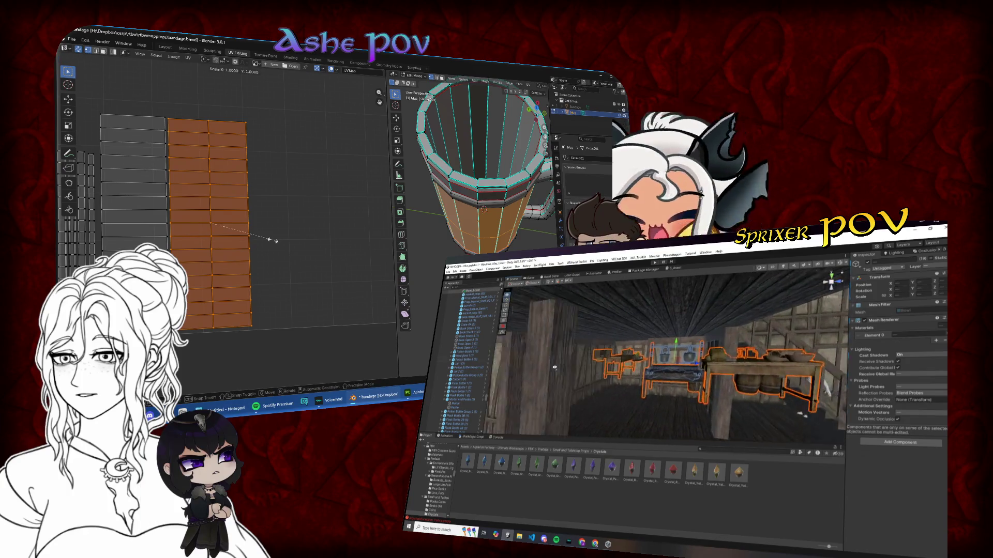
pyautogui.click(274, 240)
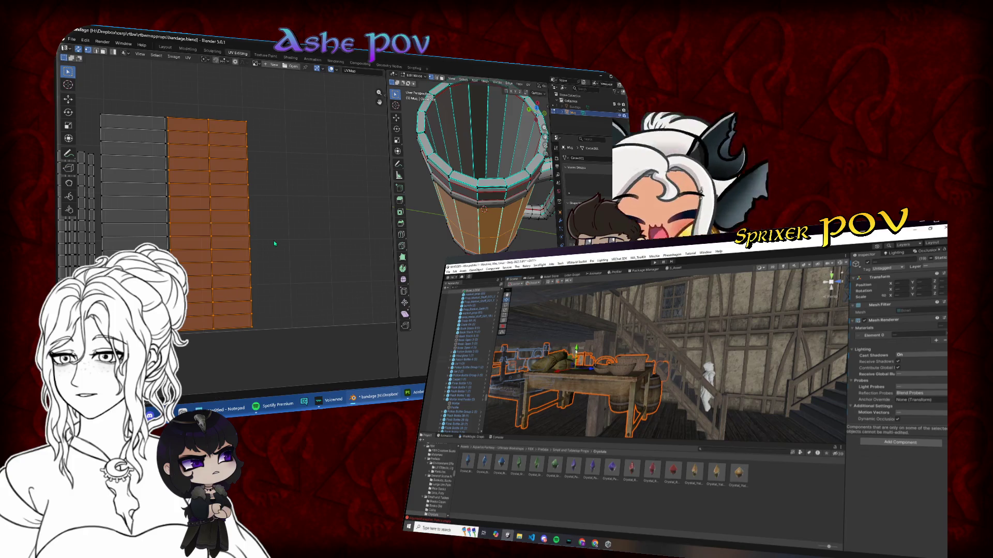
pyautogui.hotkey('alt', 'a')
pyautogui.scroll(-3, 200, 238)
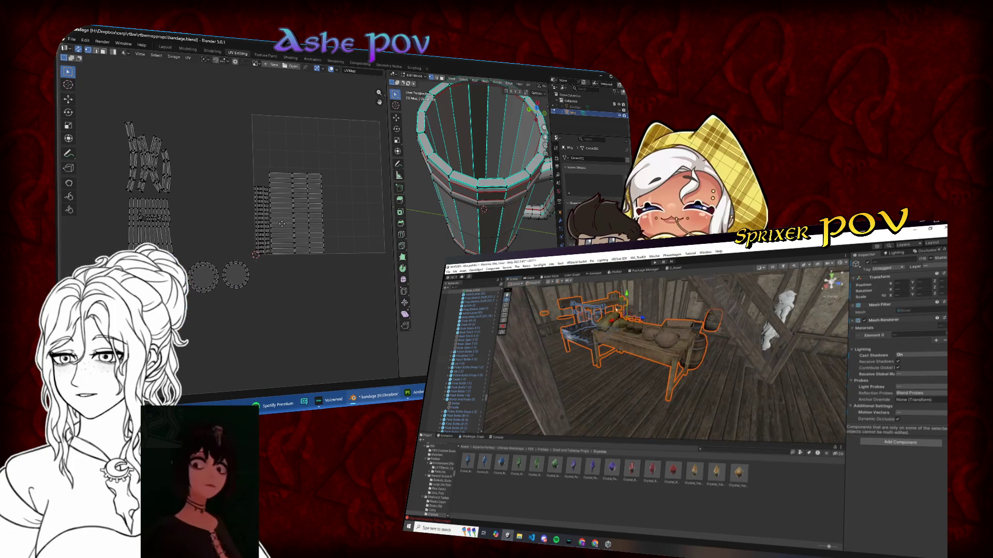
# - Box-select the middle UV island and move it to a new position
pyautogui.scroll(2, 232, 233)
pyautogui.scroll(-2, 233, 233)
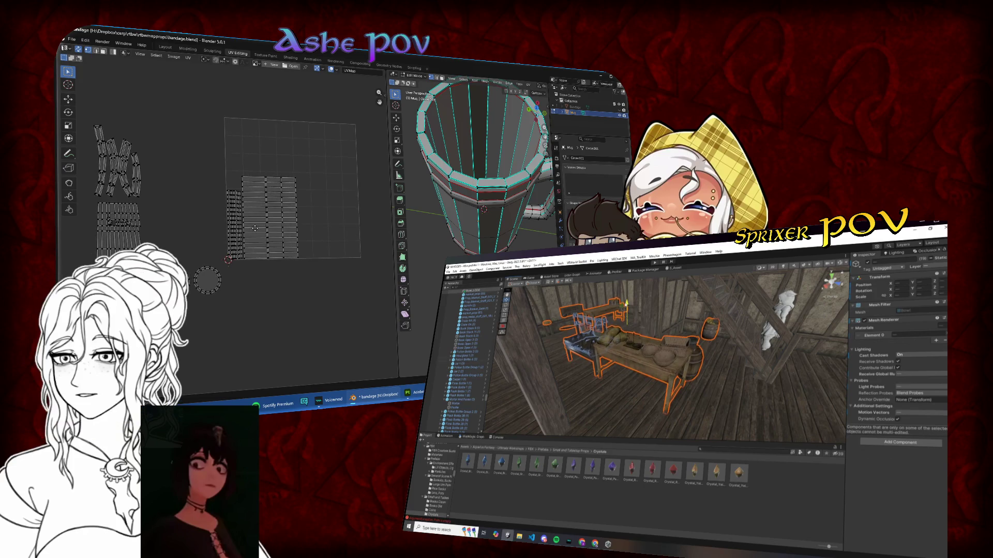
pyautogui.scroll(3, 240, 287)
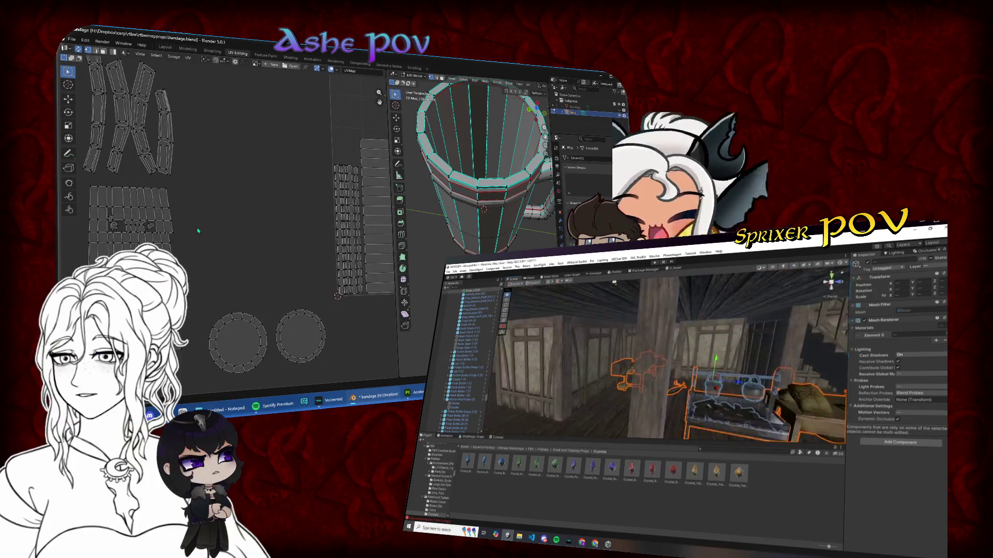
pyautogui.moveTo(133, 154); pyautogui.dragTo(238, 326)
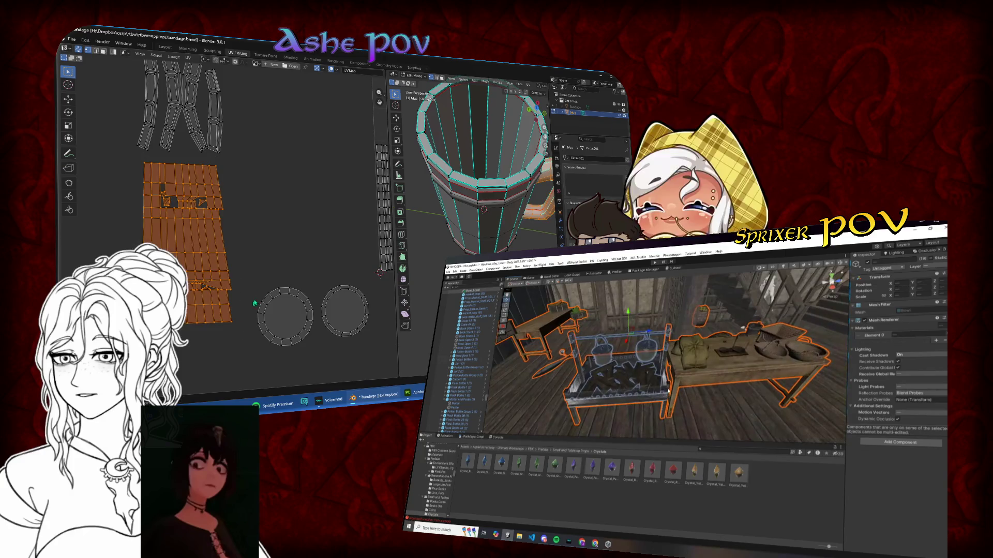
pyautogui.scroll(-2, 265, 261)
pyautogui.hscroll(3, 266, 261)
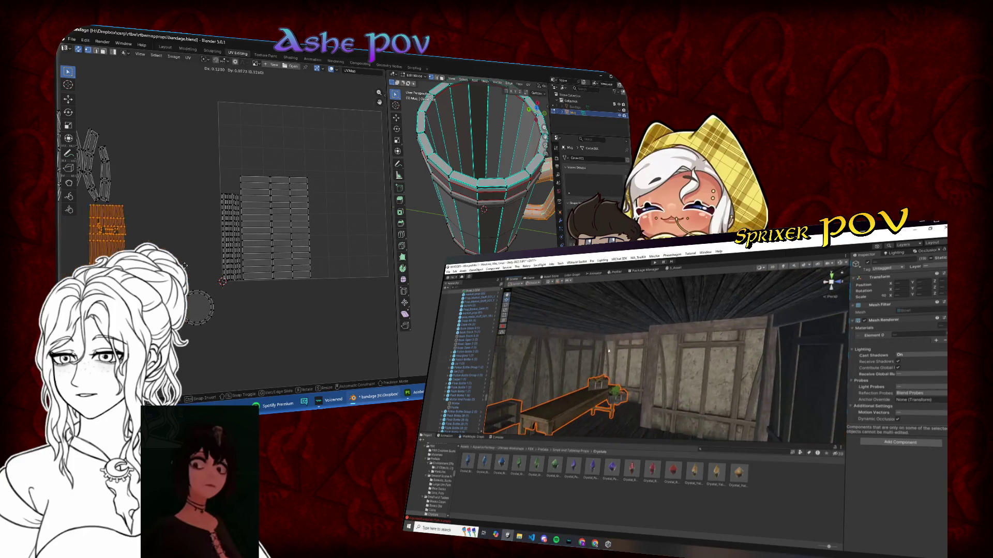
pyautogui.press('g')
pyautogui.click(276, 173)
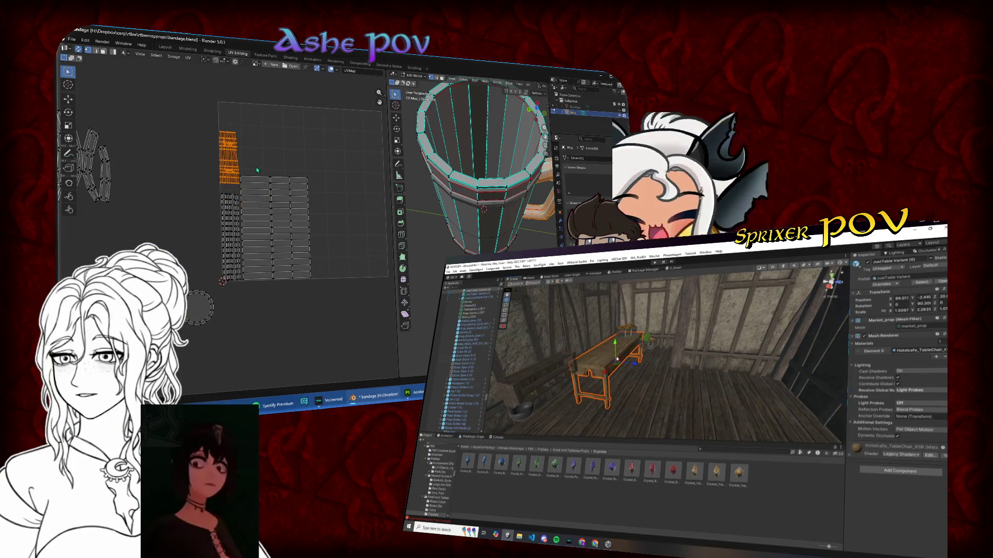
pyautogui.scroll(2, 256, 166)
pyautogui.scroll(5, 248, 162)
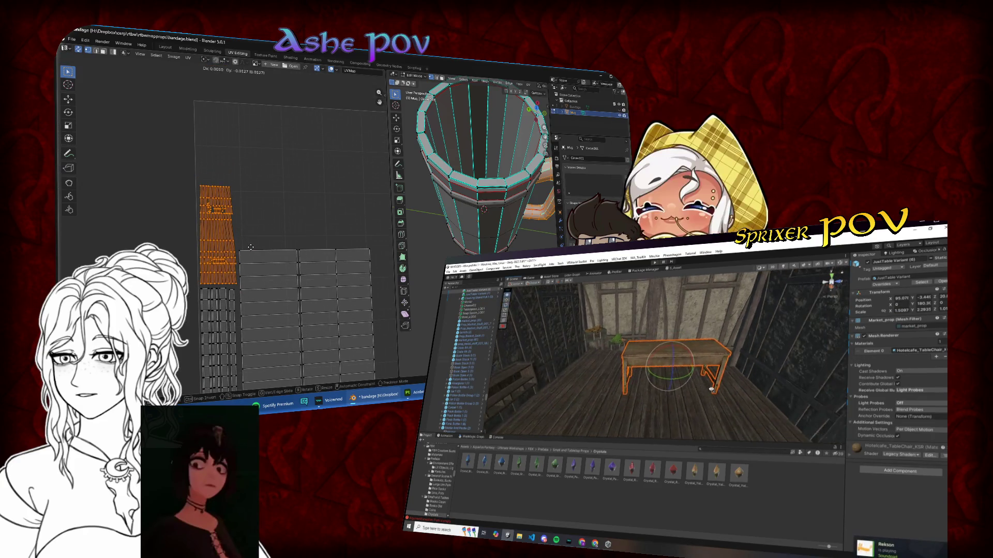
pyautogui.click(250, 246)
pyautogui.scroll(3, 251, 248)
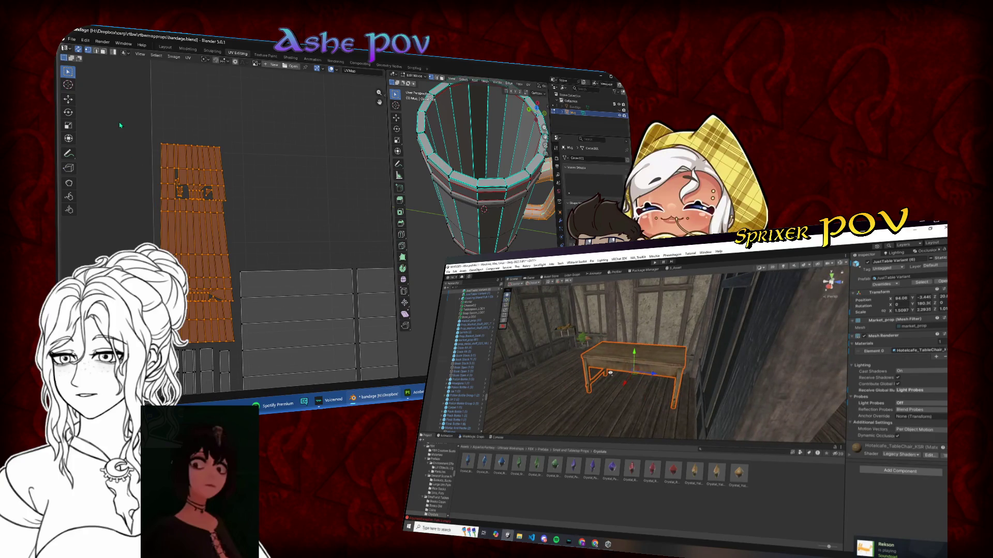
# - Cancel a move of the island's top block and reselect the whole island in place
pyautogui.moveTo(119, 120); pyautogui.dragTo(242, 228)
pyautogui.press('g')
pyautogui.rightClick(229, 197)
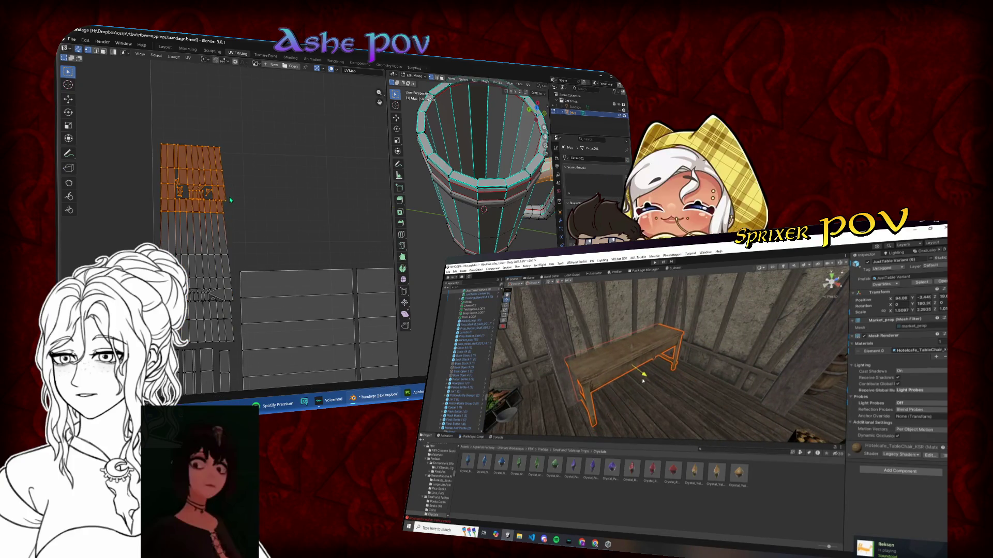
pyautogui.moveTo(137, 112)
pyautogui.mouseDown()
pyautogui.moveTo(271, 242)
pyautogui.moveTo(258, 209)
pyautogui.mouseUp()
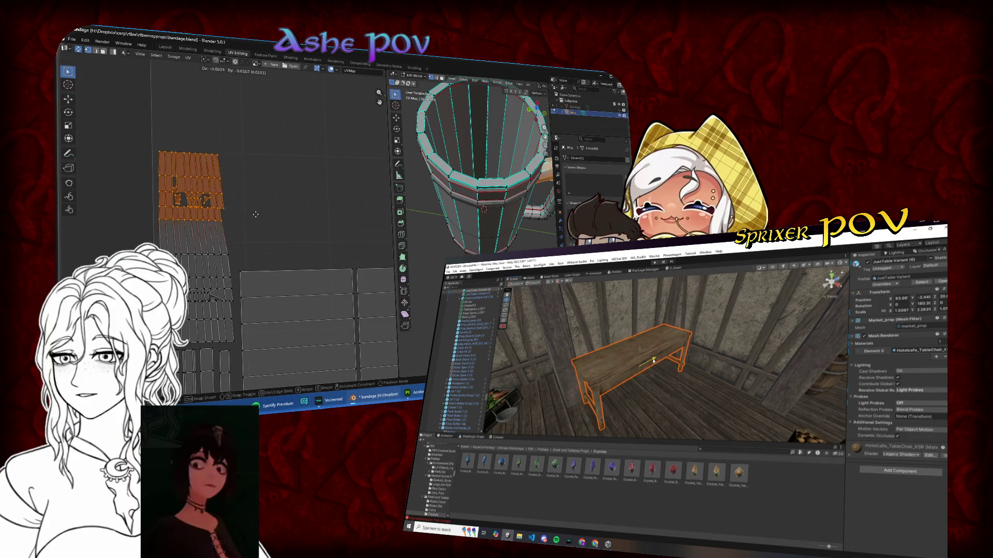
pyautogui.click(259, 231)
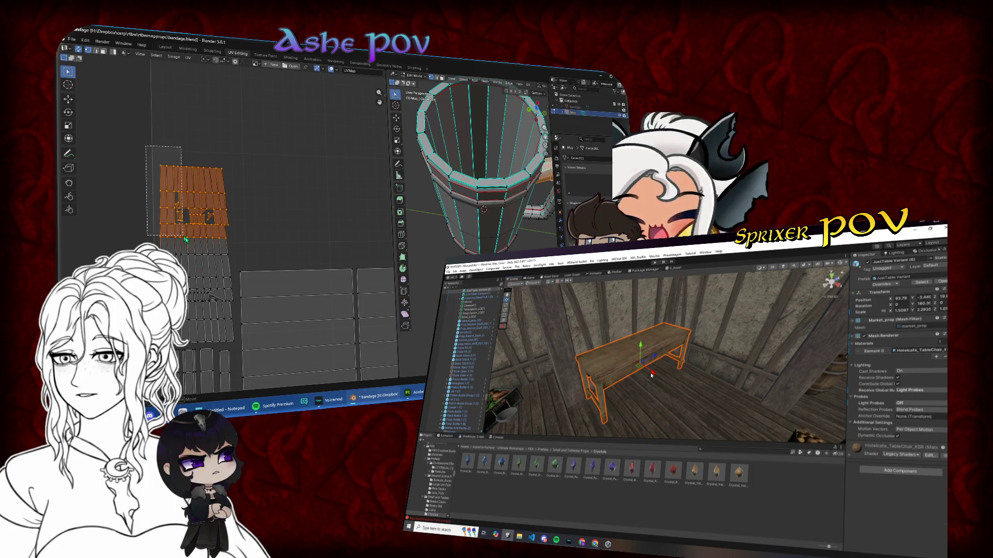
# - Shift the island vertically and enlarge it slightly
pyautogui.press('g')
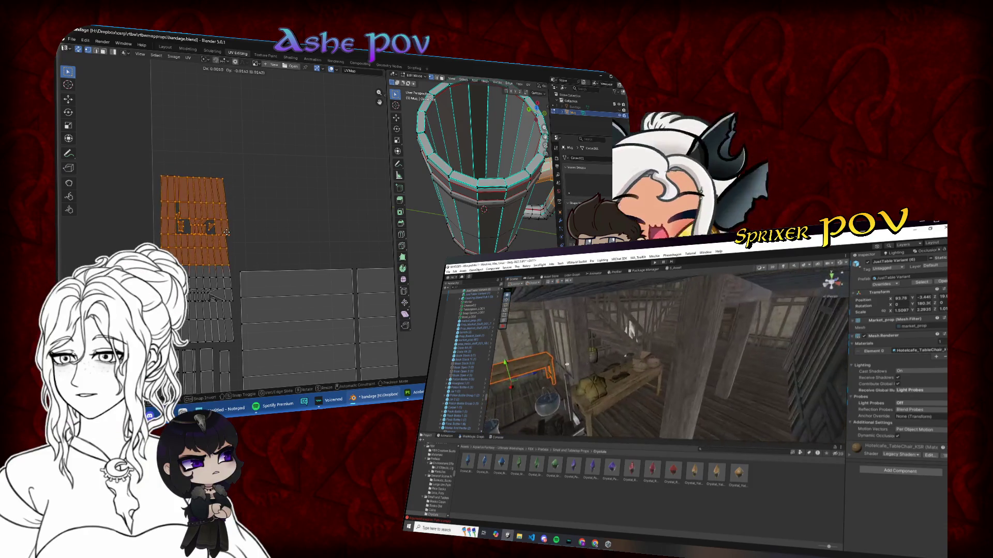
pyautogui.press('s')
pyautogui.press('x')
pyautogui.press('g')
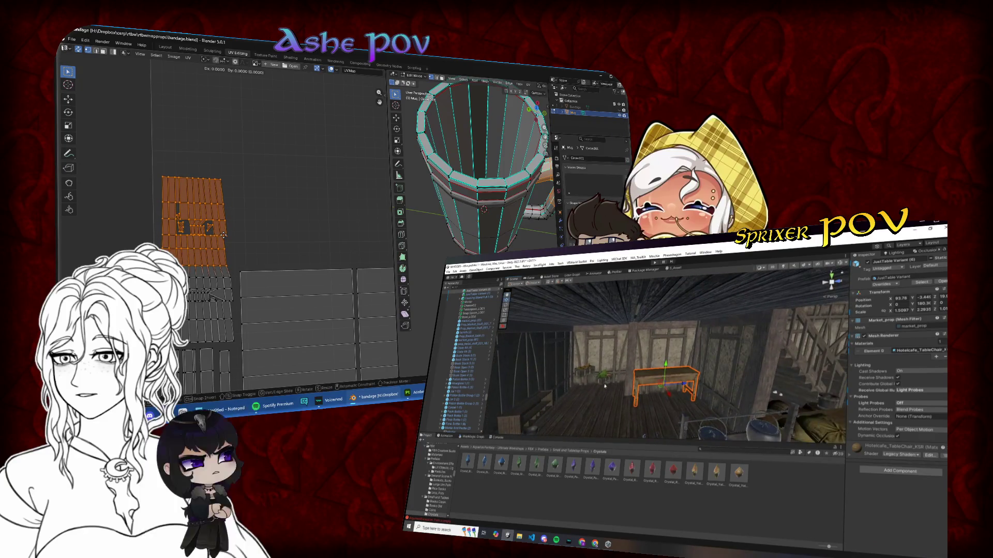
pyautogui.click(607, 383)
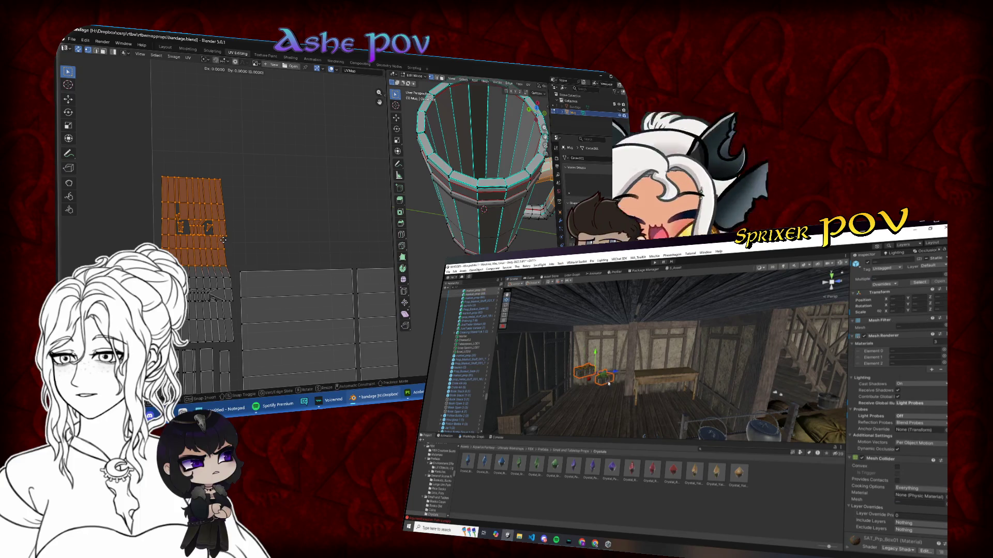
pyautogui.keyDown('shift'); pyautogui.click(617, 372); pyautogui.keyUp('shift')
pyautogui.press('y')
pyautogui.press('s')
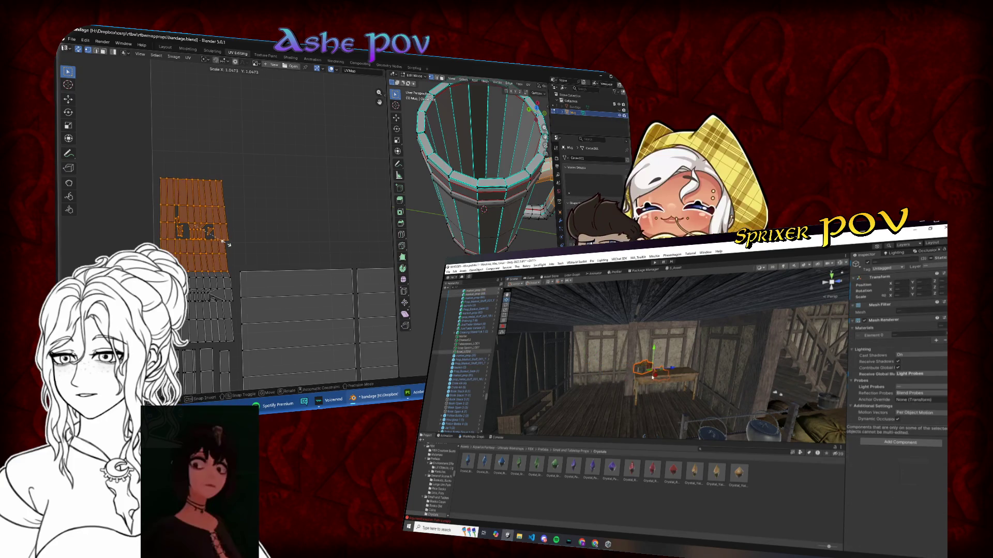
pyautogui.click(672, 408)
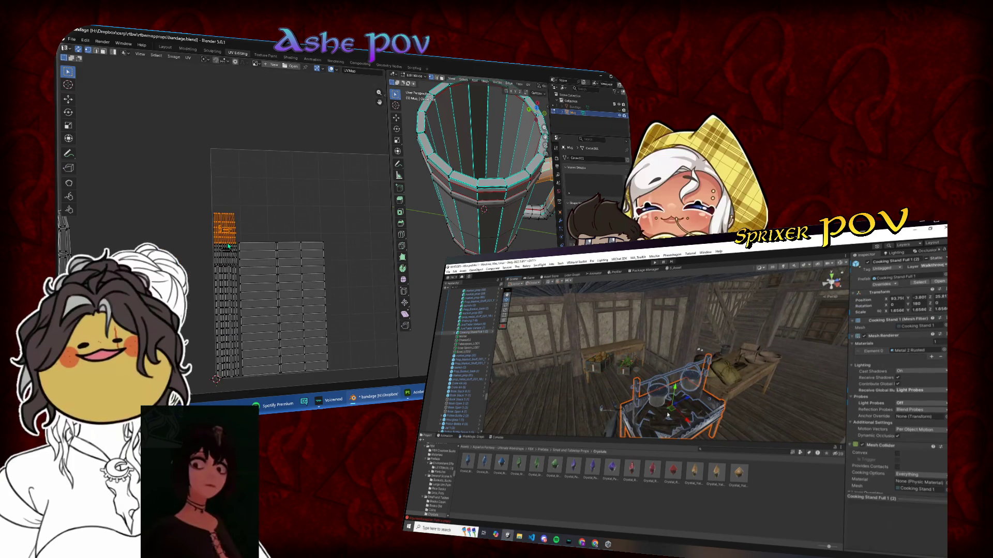
pyautogui.scroll(-1, 193, 264)
pyautogui.moveTo(677, 414); pyautogui.dragTo(525, 380)
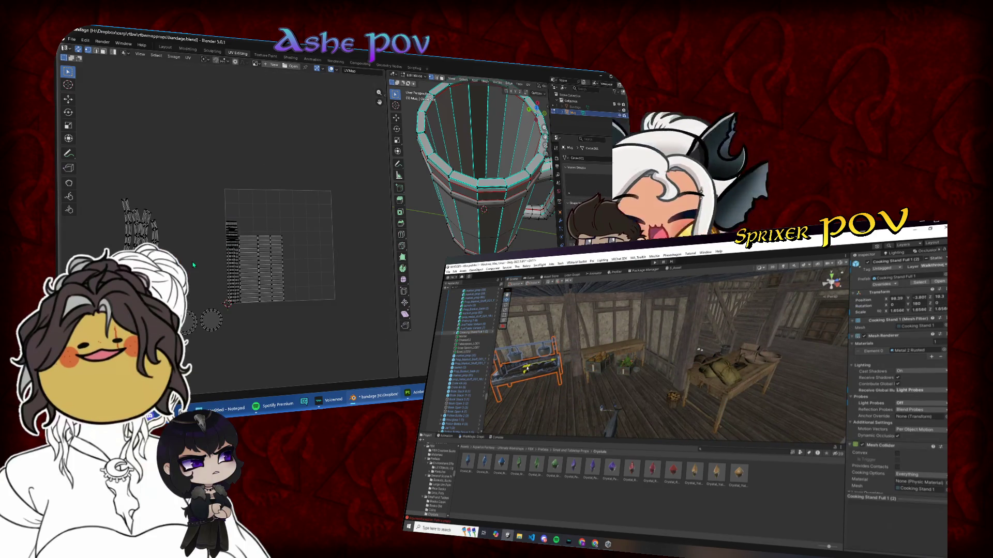
pyautogui.press('f')
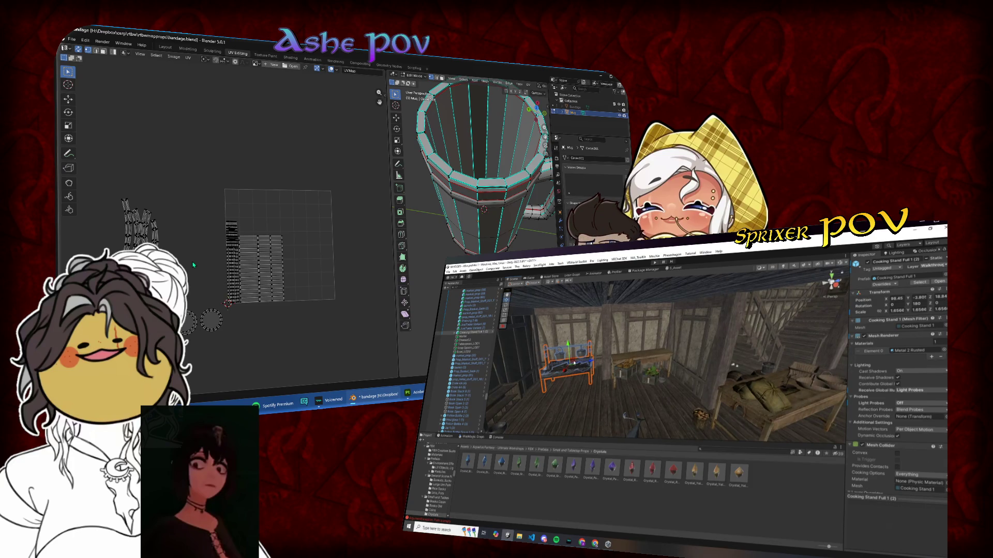
# - Box-select the curved UV islands, shrink them, and move them to the left
pyautogui.click(558, 365)
pyautogui.scroll(2, 193, 265)
pyautogui.moveTo(114, 169)
pyautogui.mouseDown()
pyautogui.moveTo(190, 278)
pyautogui.moveTo(203, 258)
pyautogui.mouseUp()
pyautogui.moveTo(559, 364); pyautogui.dragTo(564, 368)
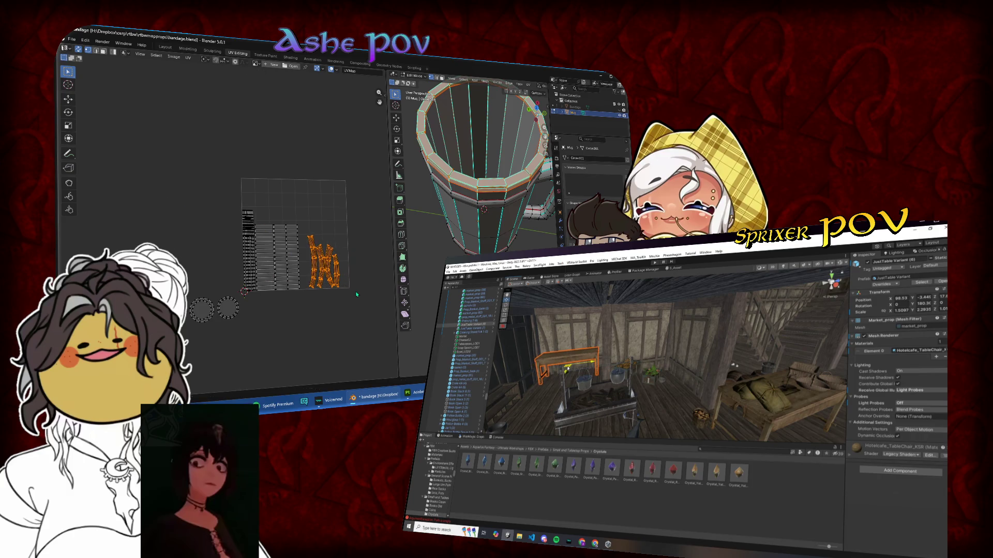
pyautogui.click(290, 274)
pyautogui.scroll(3, 310, 274)
pyautogui.press('s')
pyautogui.click(325, 277)
pyautogui.press('g')
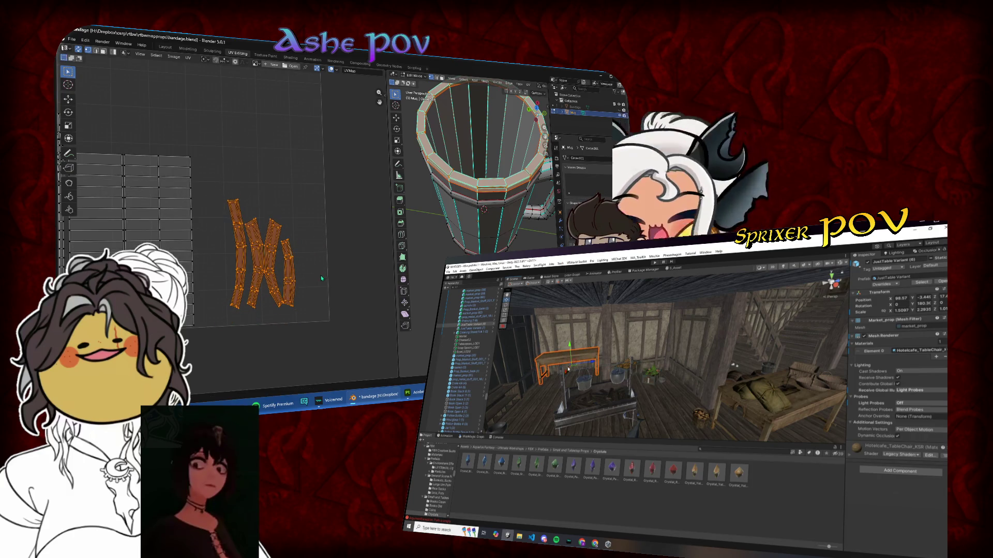
pyautogui.click(602, 406)
pyautogui.click(284, 293)
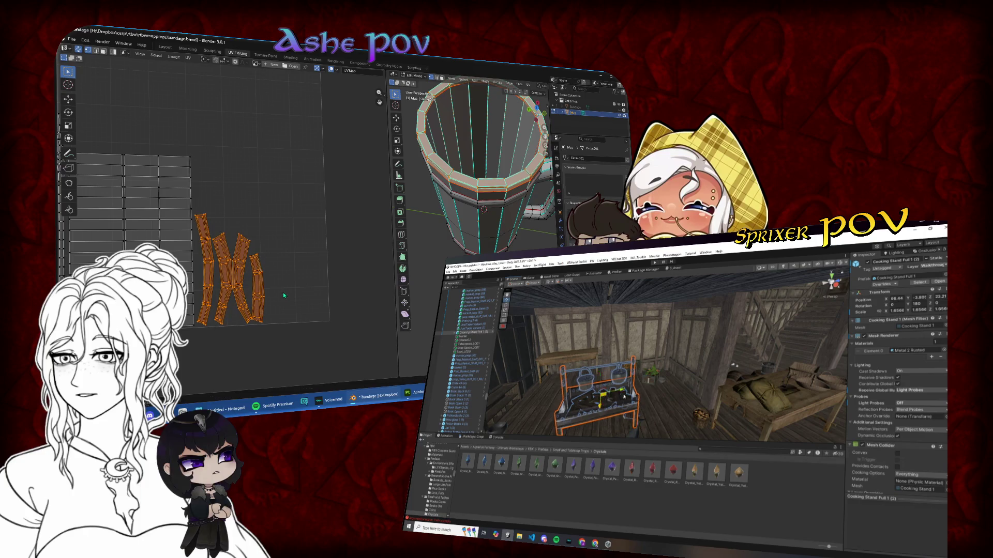
pyautogui.scroll(-3, 256, 312)
# - Deselect all UV islands and select the two circular UV islands
pyautogui.hotkey('alt', 'a')
pyautogui.scroll(5, 599, 396)
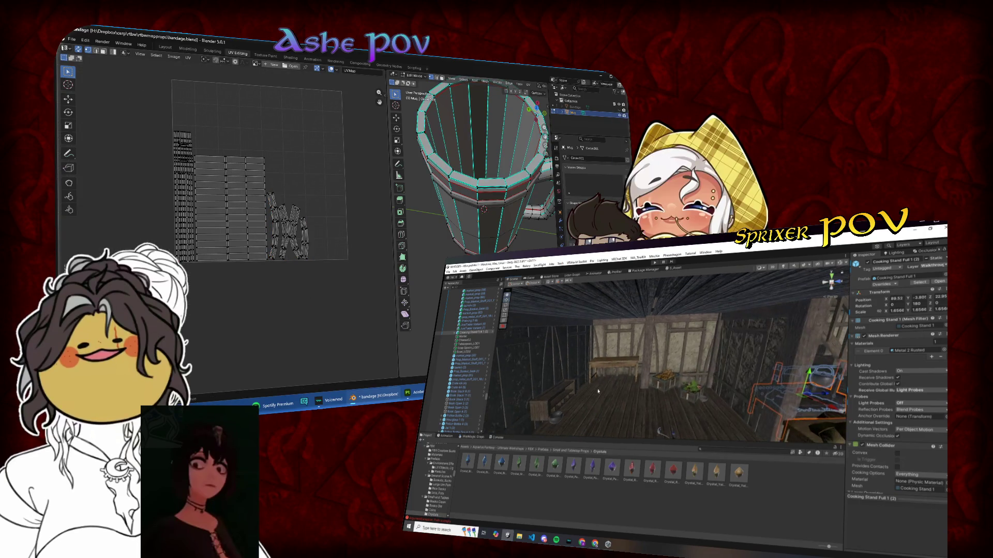
pyautogui.hotkey('alt', 'h')
pyautogui.scroll(5, 619, 384)
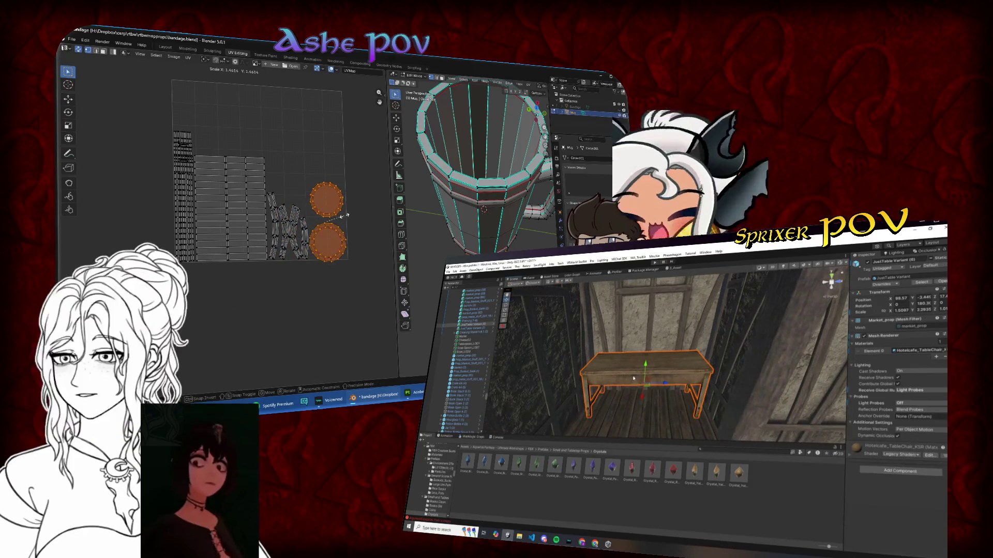
# - Deselect the circle islands, return to Object Mode, and select the Bandage then the Mug body
pyautogui.click(666, 385)
pyautogui.click(349, 326)
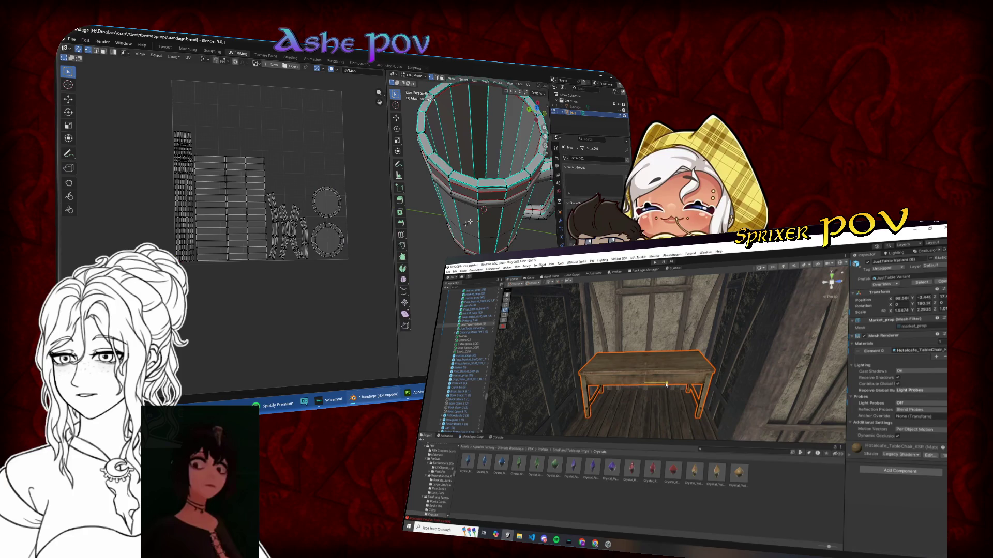
pyautogui.press('Tab')
pyautogui.click(485, 167)
pyautogui.click(511, 200)
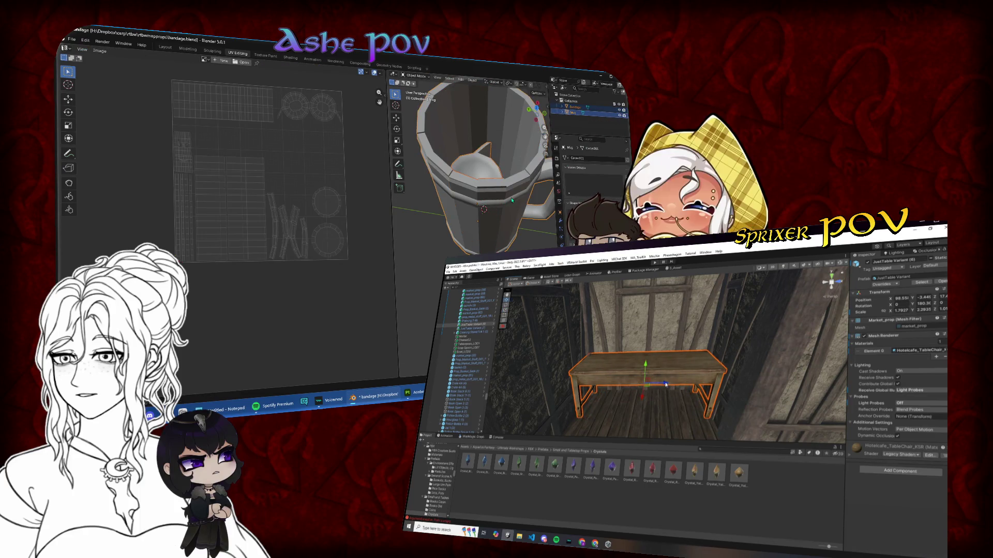
pyautogui.scroll(1, 302, 261)
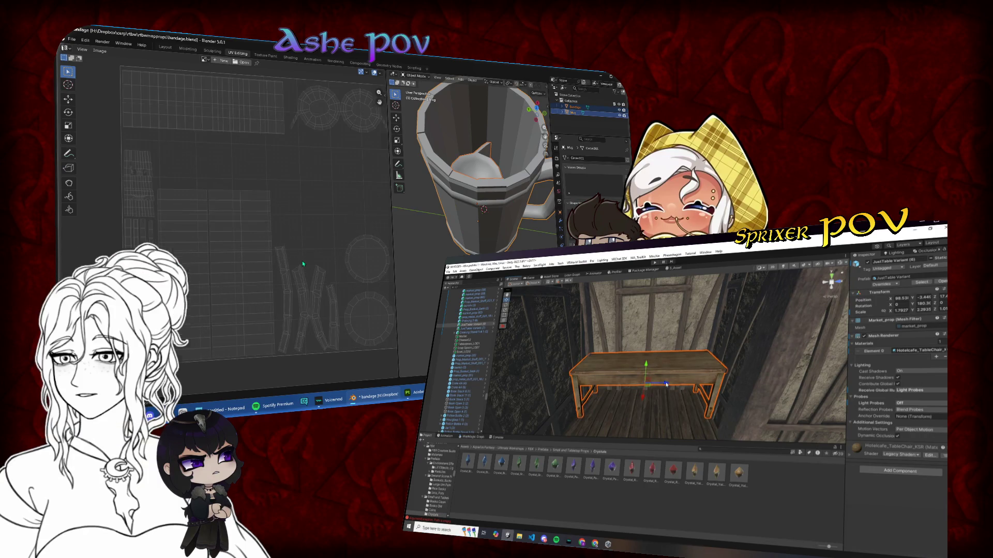
pyautogui.moveTo(300, 263); pyautogui.dragTo(277, 262)
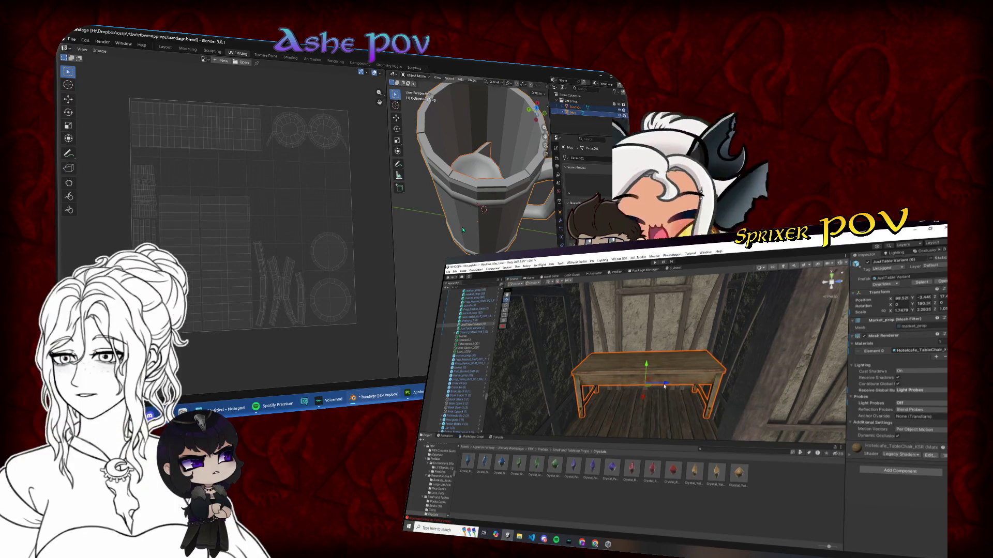
# - View the mug from the top and try moving it along Y
pyautogui.press('KP_7')
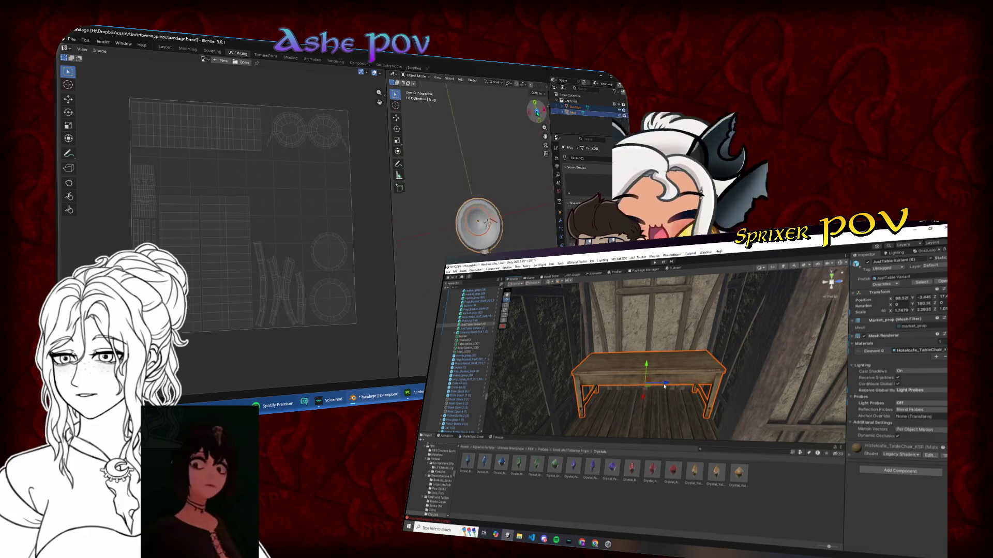
pyautogui.press('g')
pyautogui.press('y')
# - Check the side view, then select the Bandage with the Mug active to show both UVs
pyautogui.keyDown('ctrl'); pyautogui.click(575, 107); pyautogui.keyUp('ctrl')
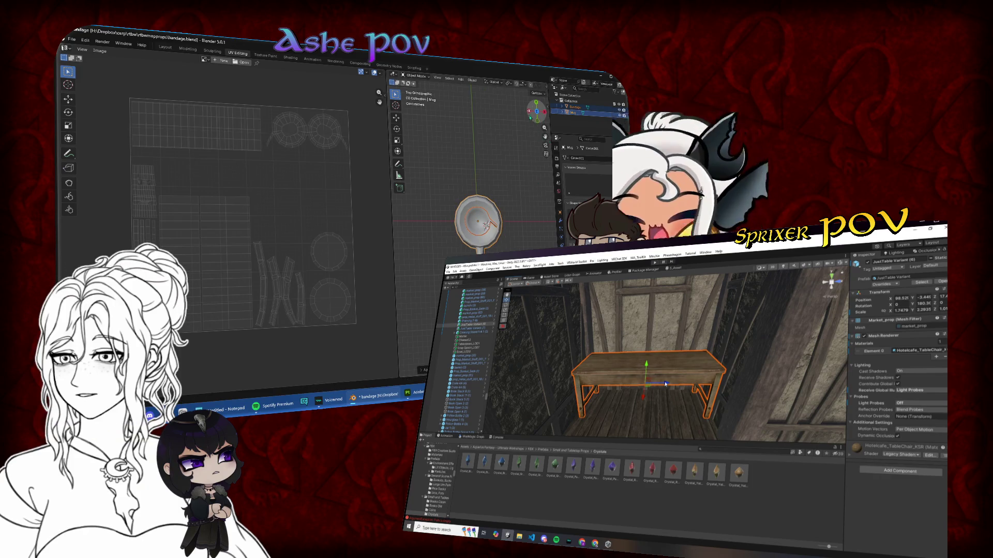
pyautogui.click(529, 112)
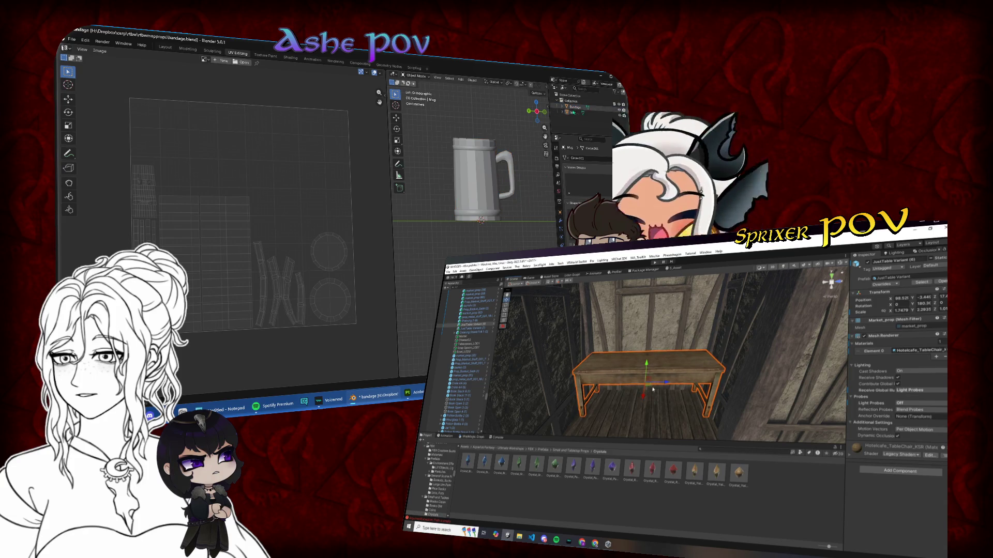
pyautogui.click(486, 158)
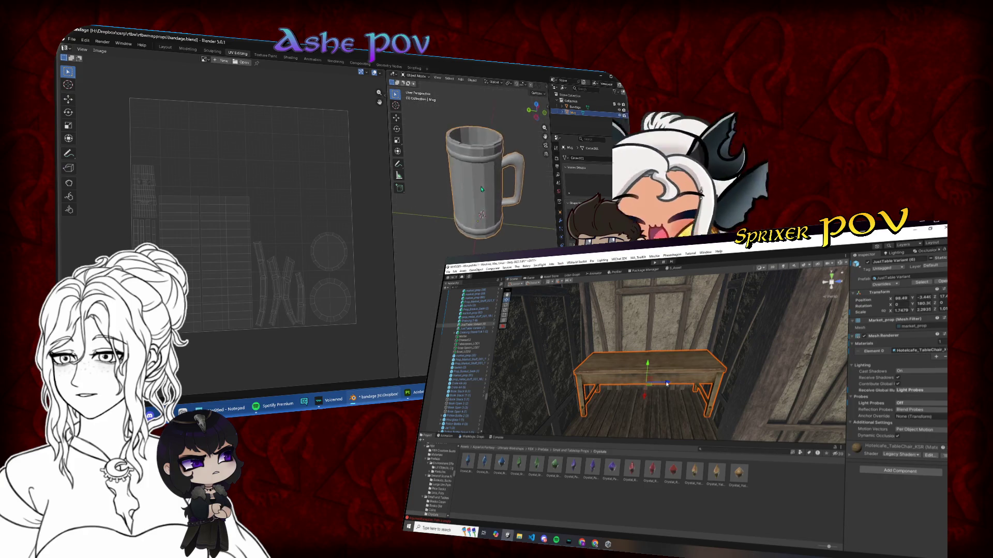
pyautogui.moveTo(486, 159); pyautogui.dragTo(478, 208)
pyautogui.keyDown('shift'); pyautogui.click(481, 239); pyautogui.keyUp('shift')
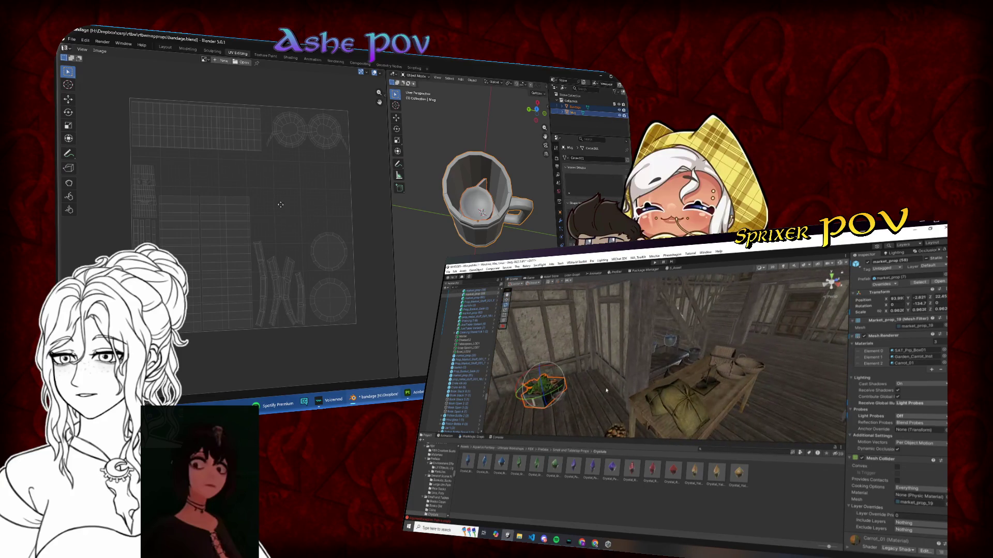
pyautogui.moveTo(281, 205); pyautogui.dragTo(272, 206)
pyautogui.scroll(1, 272, 206)
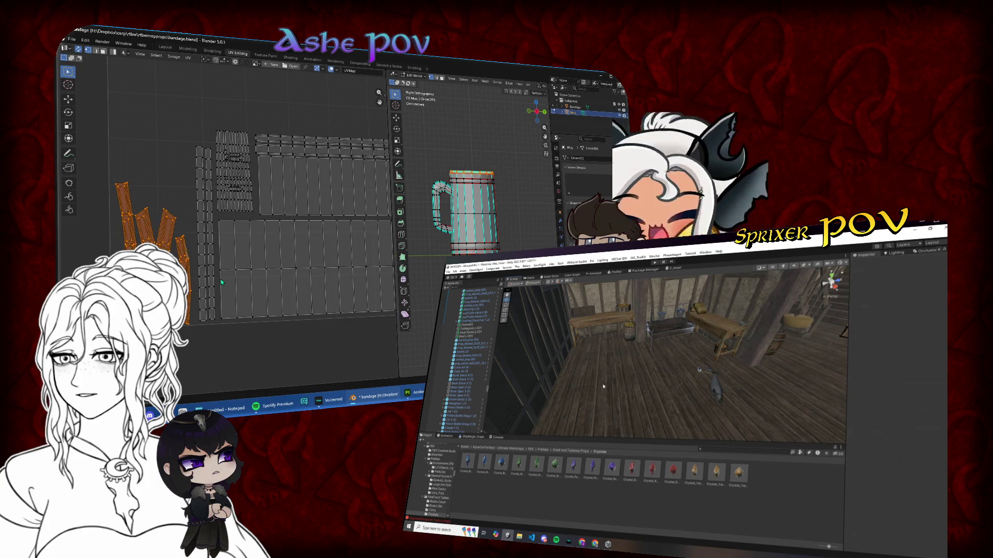
# - Move the upper circular UV island slightly lower and resize it
pyautogui.scroll(-5, 197, 308)
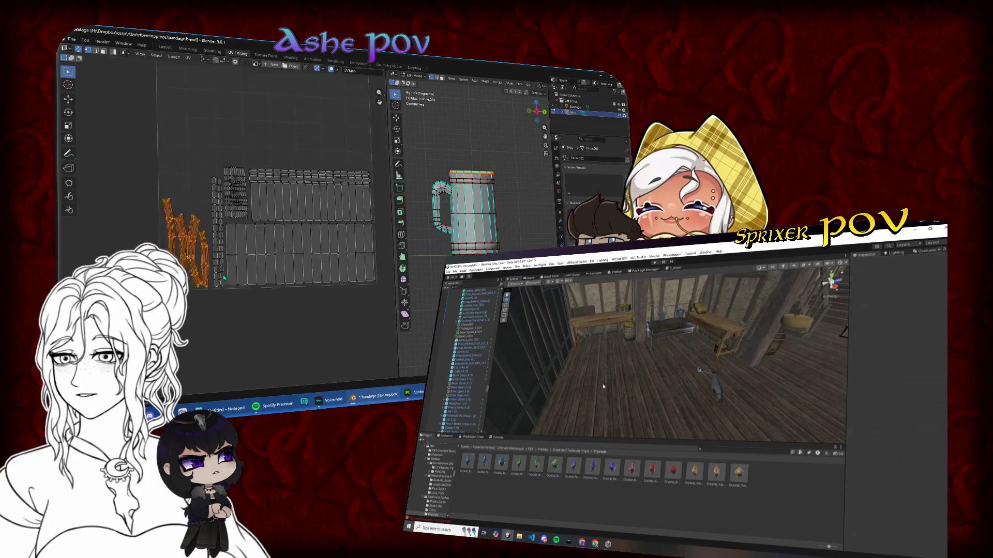
pyautogui.moveTo(280, 225); pyautogui.dragTo(322, 240)
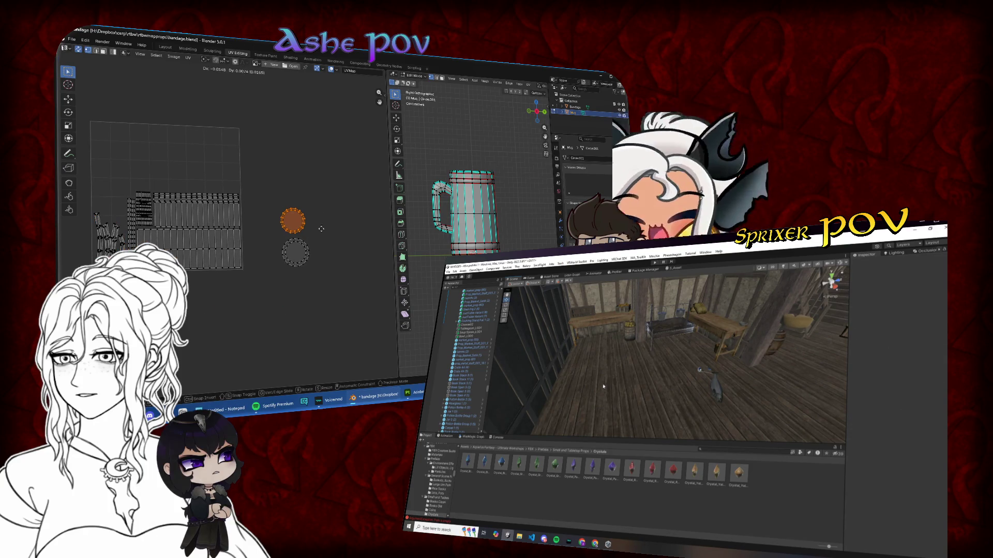
pyautogui.click(150, 221)
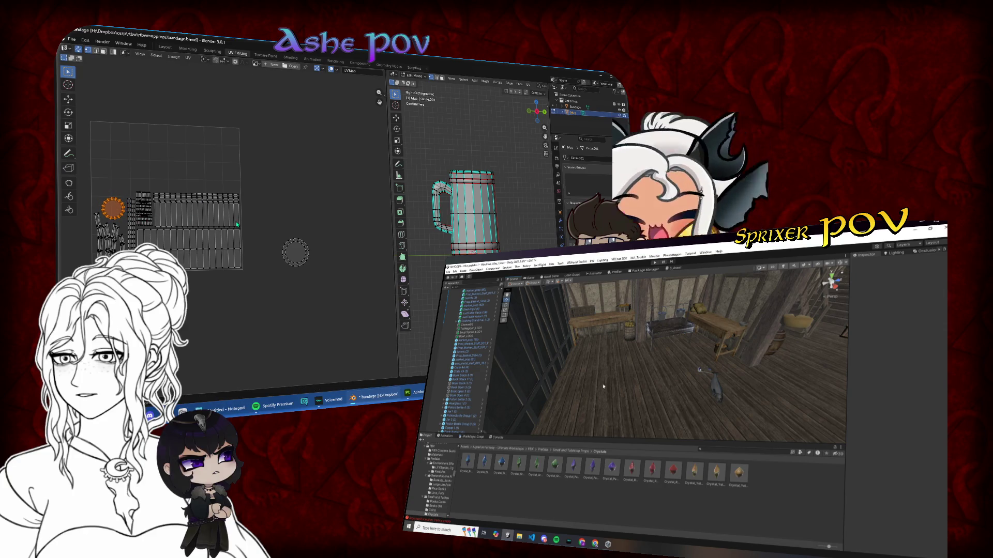
pyautogui.scroll(3, 309, 240)
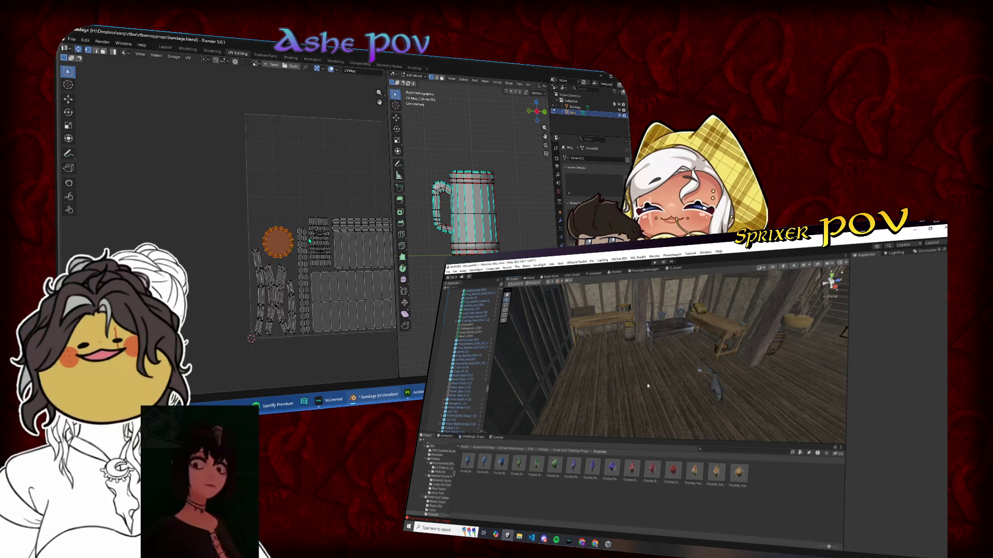
pyautogui.scroll(2, 310, 240)
pyautogui.press('s')
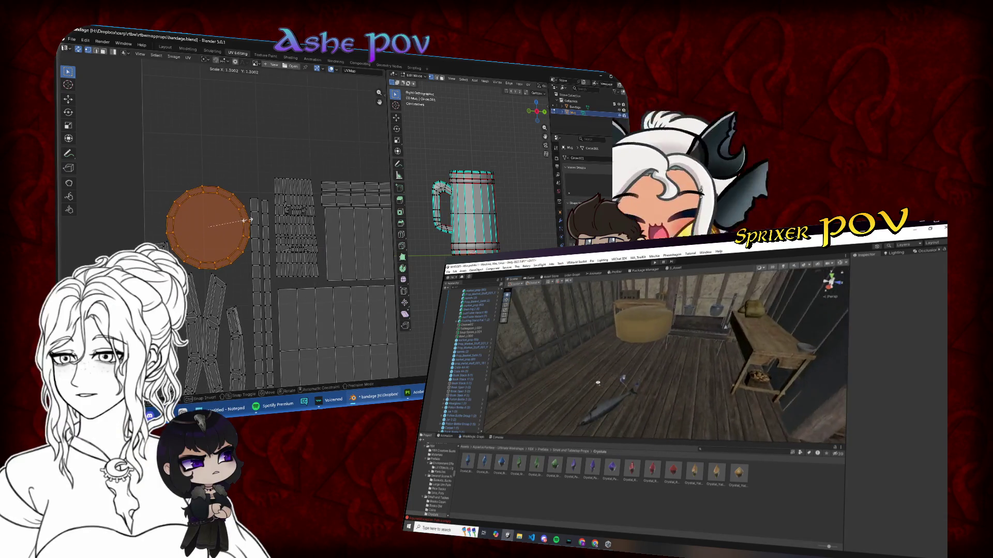
pyautogui.click(245, 219)
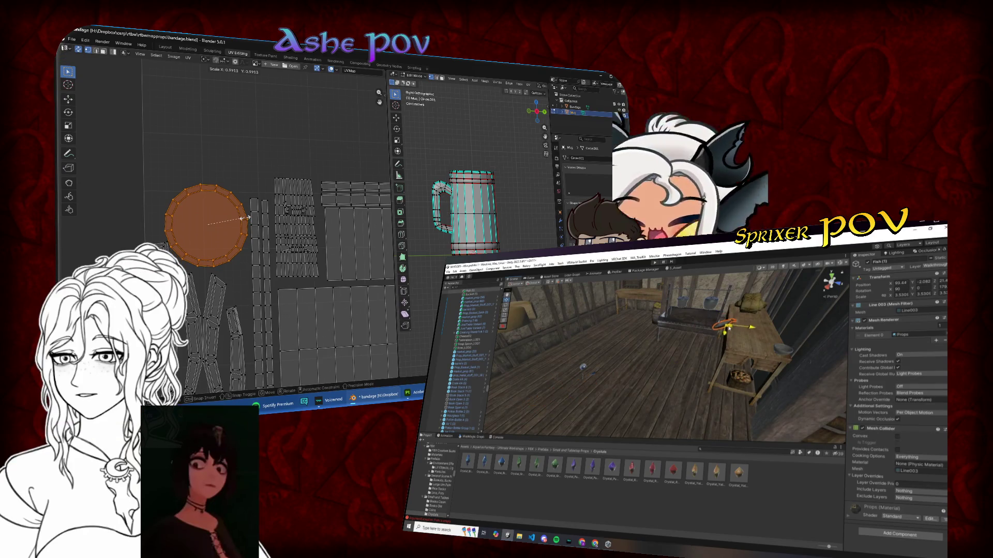
# - Shrink the right circular island and place it left of the strip islands
pyautogui.scroll(-4, 245, 220)
pyautogui.press('c')
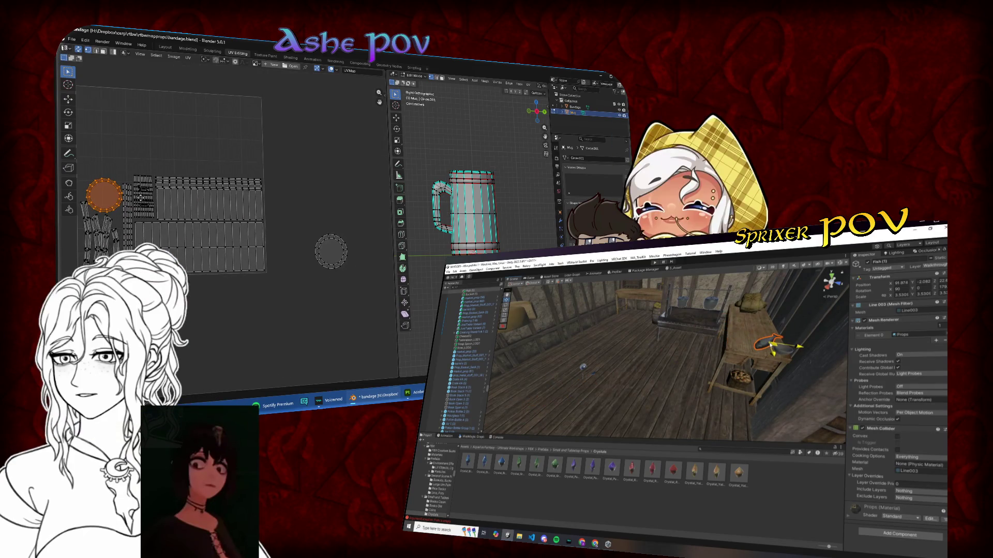
pyautogui.click(331, 251)
pyautogui.press('s')
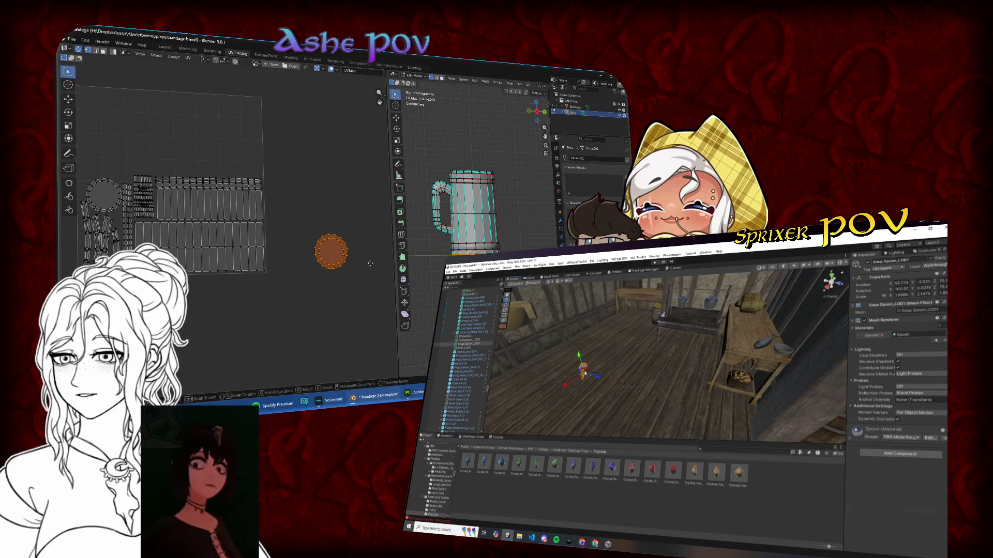
pyautogui.click(361, 264)
pyautogui.press('g')
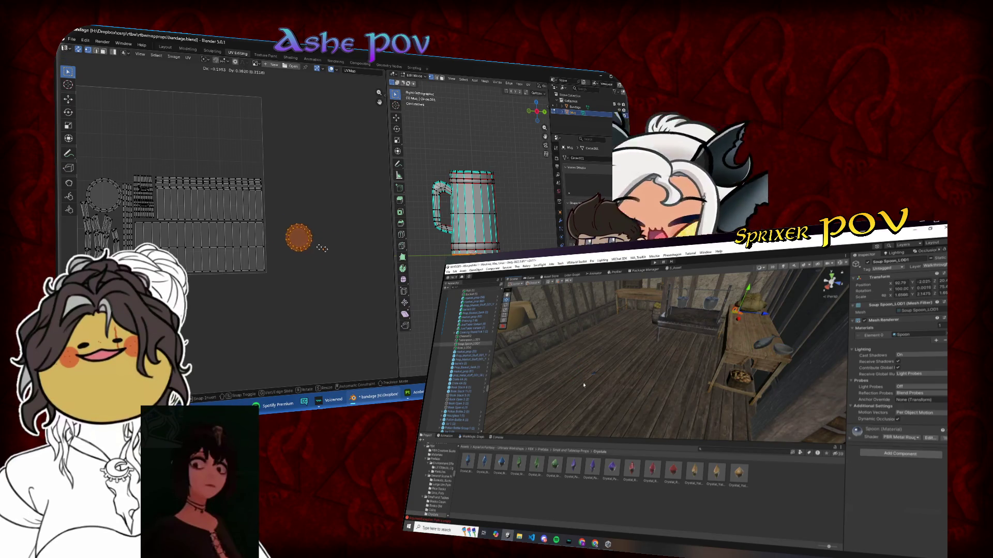
pyautogui.click(135, 202)
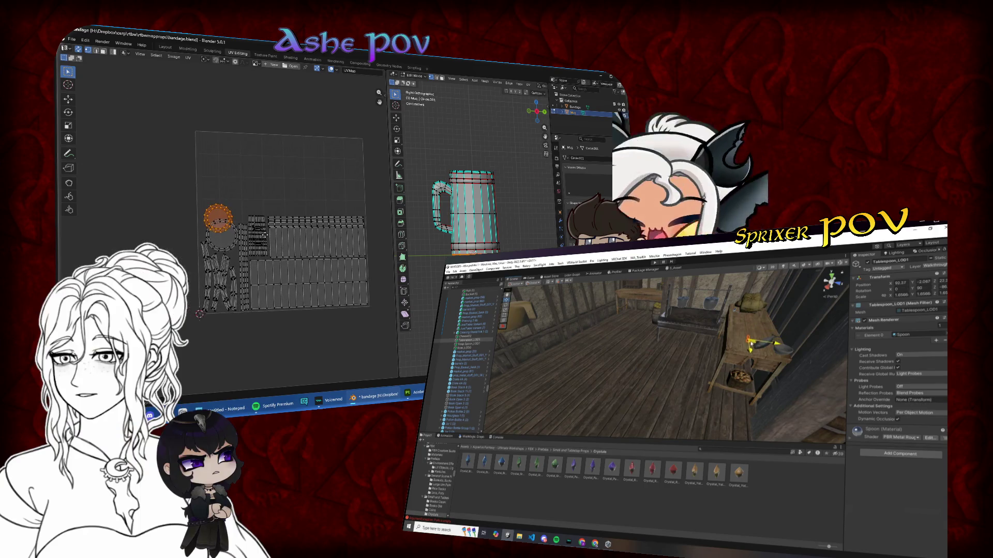
pyautogui.scroll(5, 281, 238)
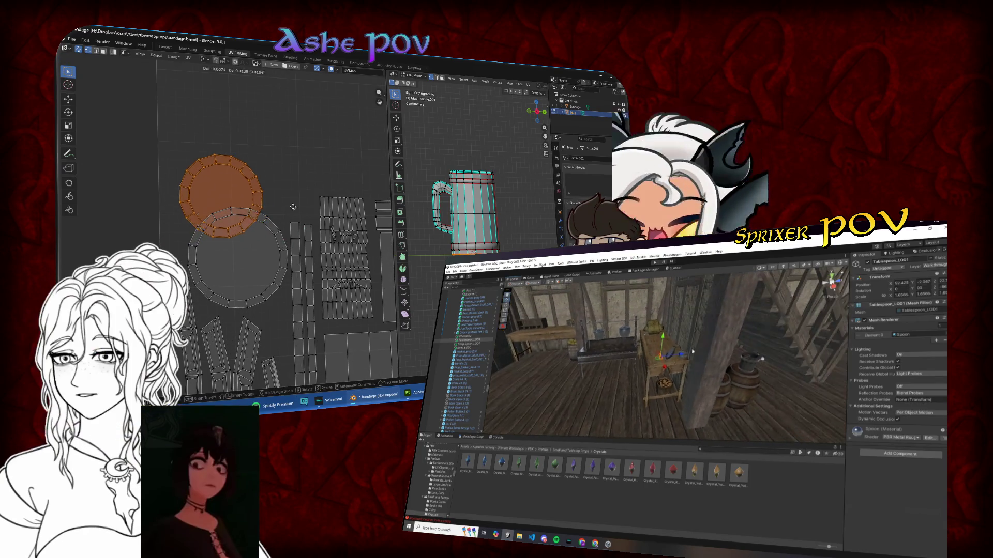
# - Shift the small circle island toward the inside of the ring island
pyautogui.press('g')
pyautogui.click(306, 274)
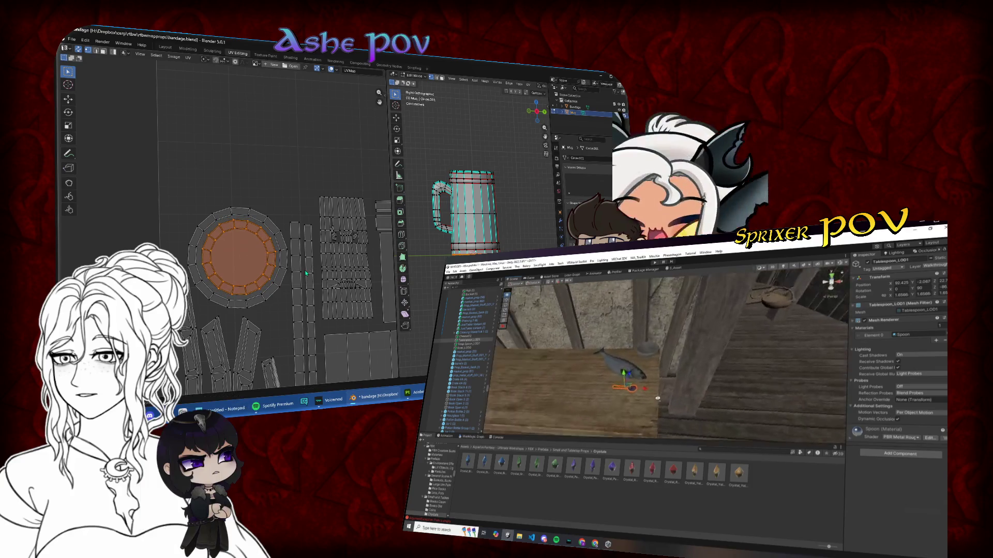
pyautogui.press('g')
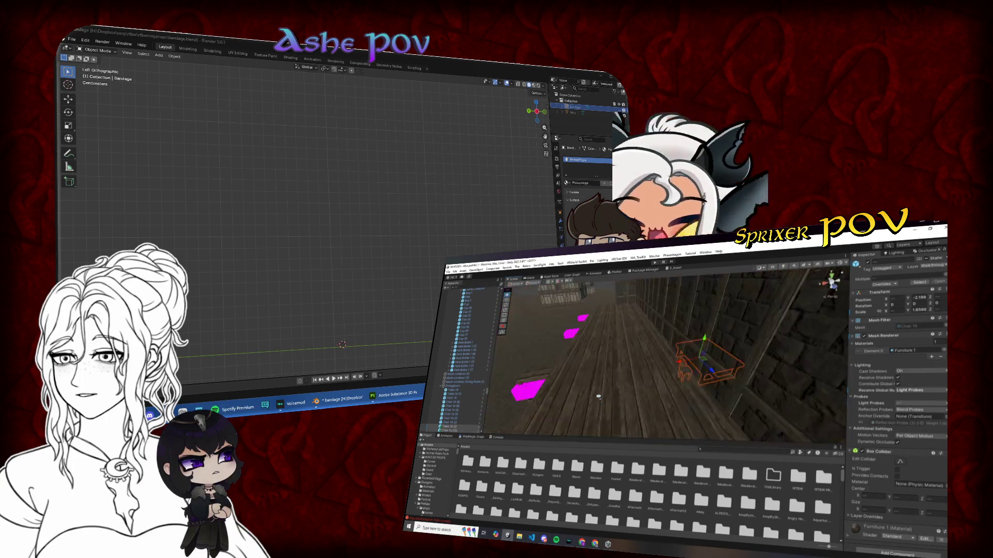
pyautogui.click(590, 326)
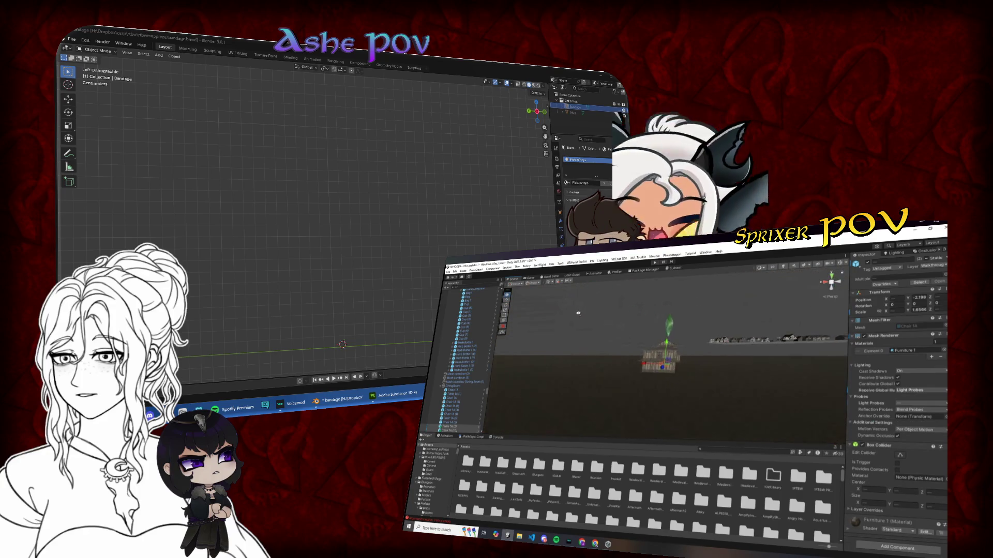
pyautogui.press('f')
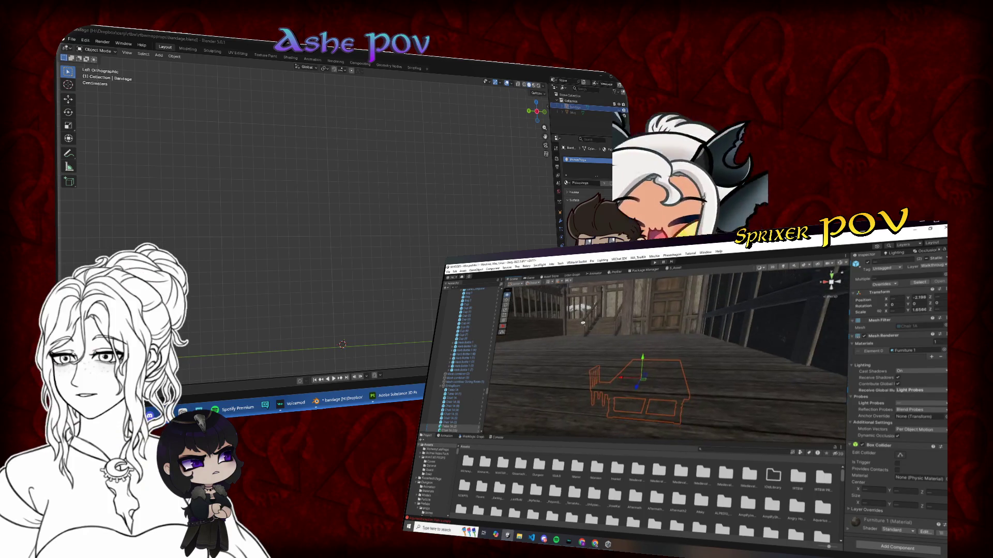
pyautogui.moveTo(672, 352)
pyautogui.mouseDown()
pyautogui.moveTo(695, 341)
pyautogui.moveTo(560, 331)
pyautogui.moveTo(583, 365)
pyautogui.moveTo(705, 332)
pyautogui.moveTo(657, 363)
pyautogui.mouseUp()
pyautogui.moveTo(612, 386); pyautogui.dragTo(538, 367)
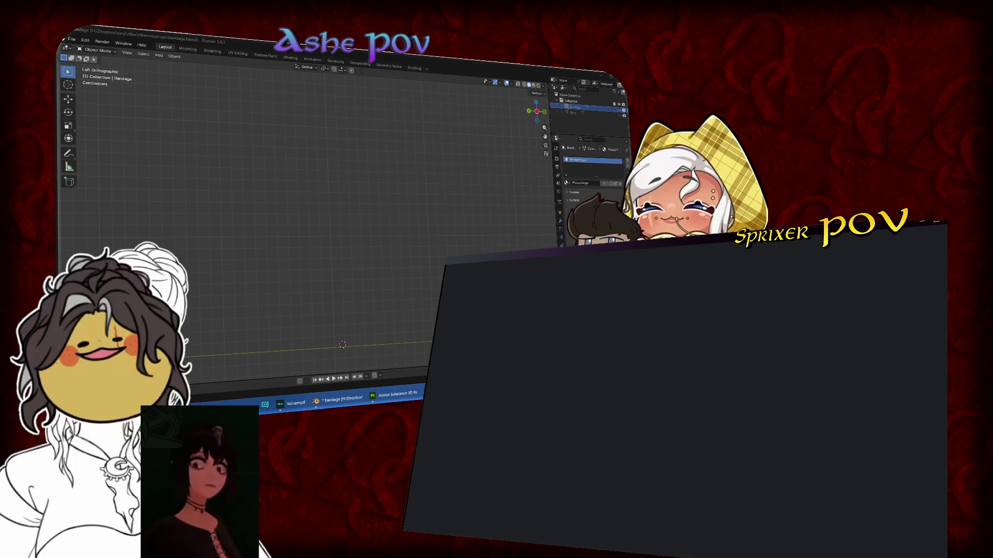
# - Add a plane at the world origin, switch to Top view, and scale it down
pyautogui.scroll(-2, 312, 251)
pyautogui.moveTo(312, 252)
pyautogui.mouseDown()
pyautogui.moveTo(335, 257)
pyautogui.moveTo(339, 270)
pyautogui.mouseUp()
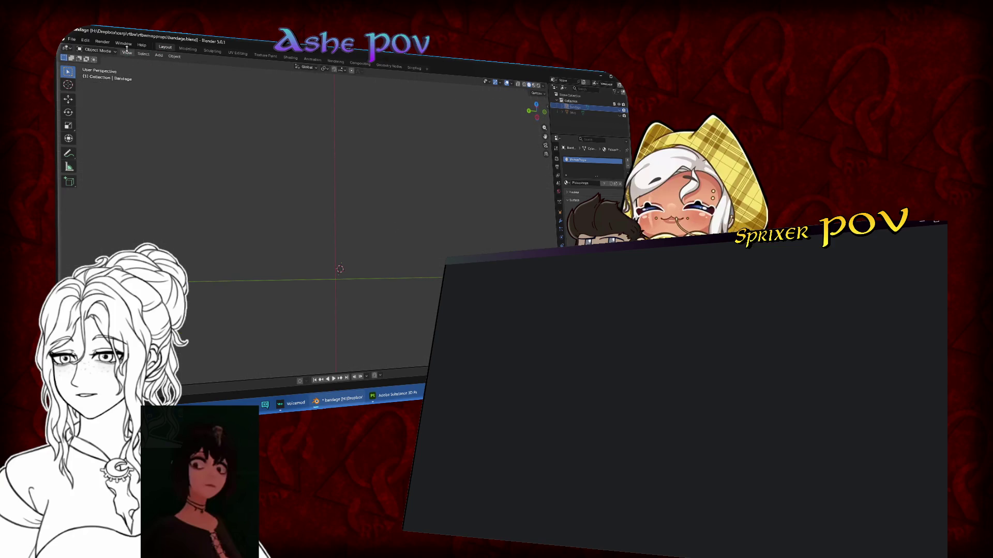
pyautogui.click(158, 56)
pyautogui.moveTo(176, 64)
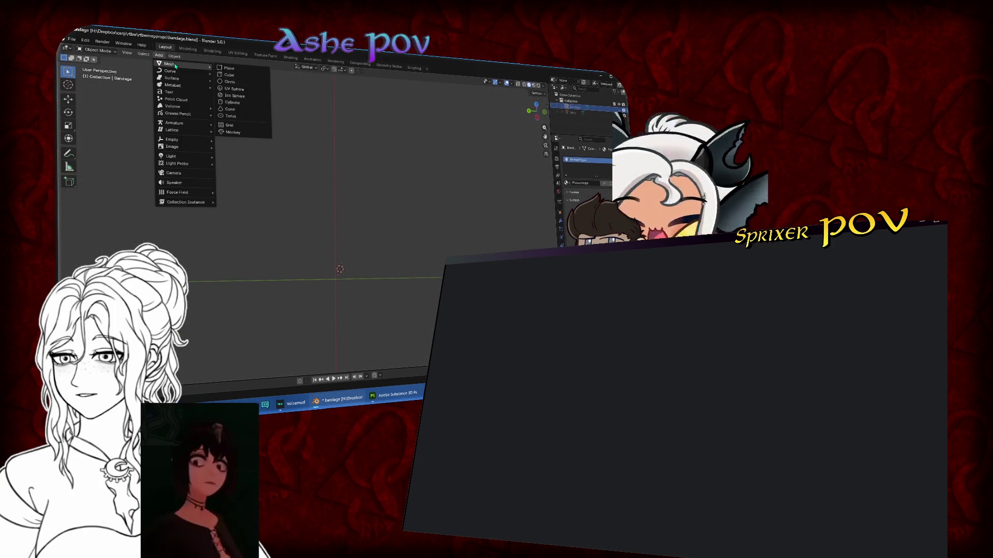
pyautogui.click(248, 73)
pyautogui.scroll(-5, 391, 216)
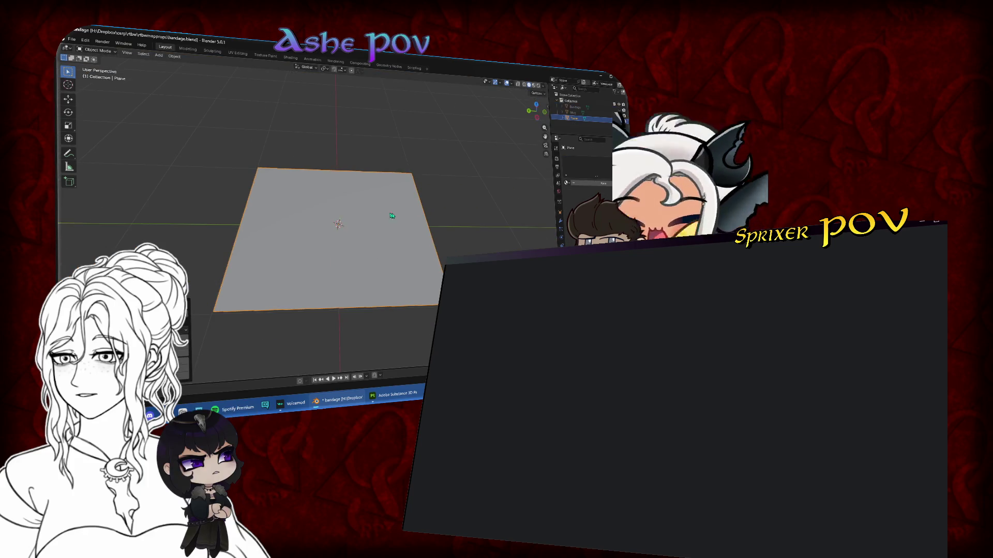
pyautogui.click(537, 107)
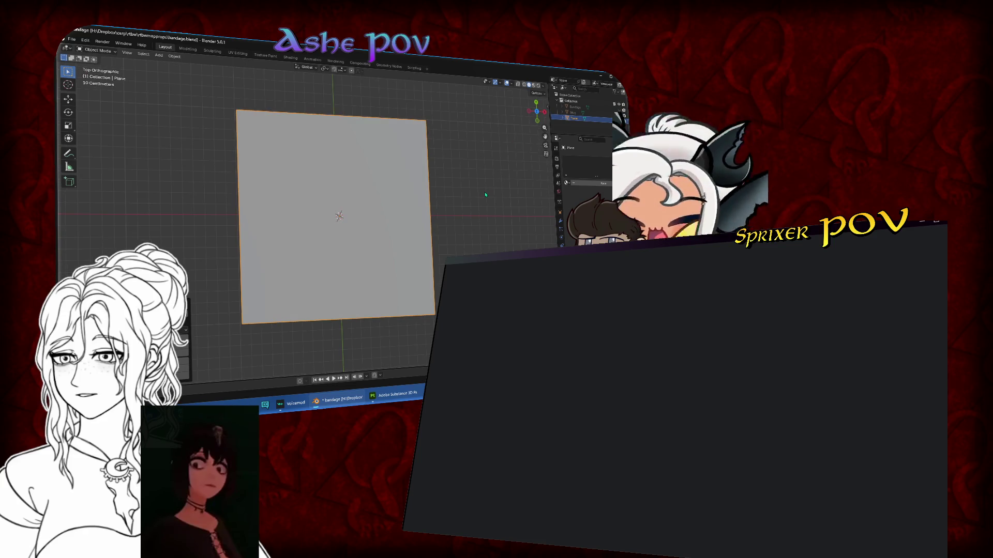
pyautogui.press('s')
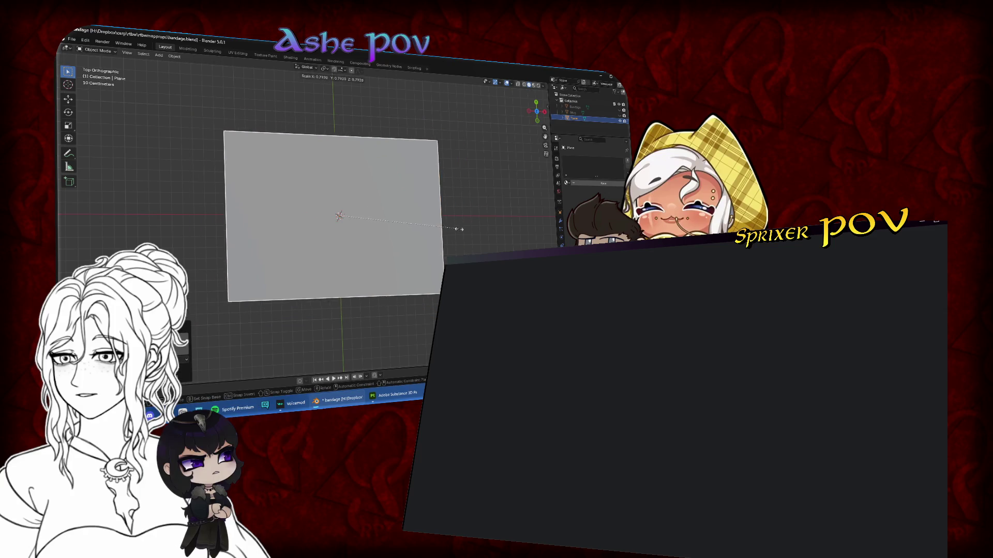
pyautogui.click(426, 227)
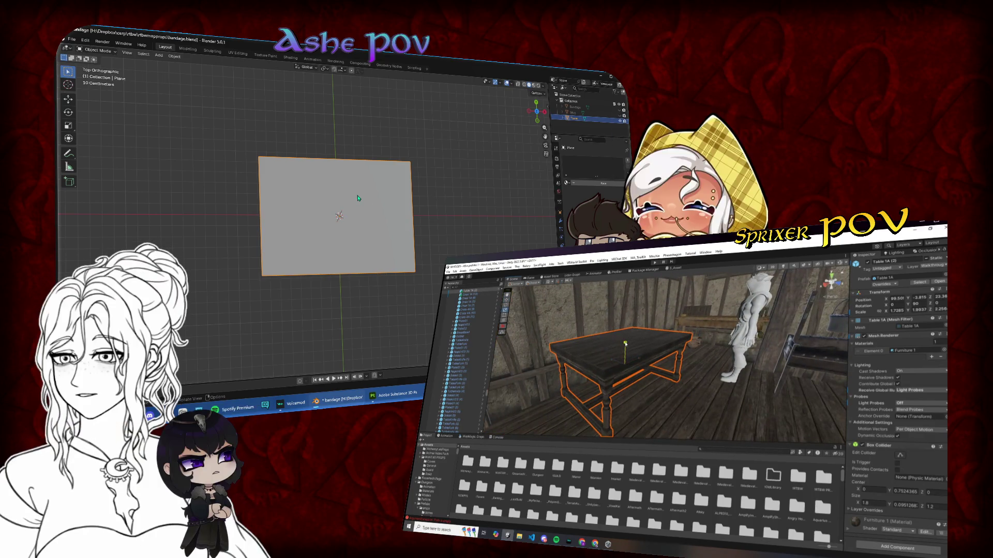
pyautogui.scroll(1, 355, 199)
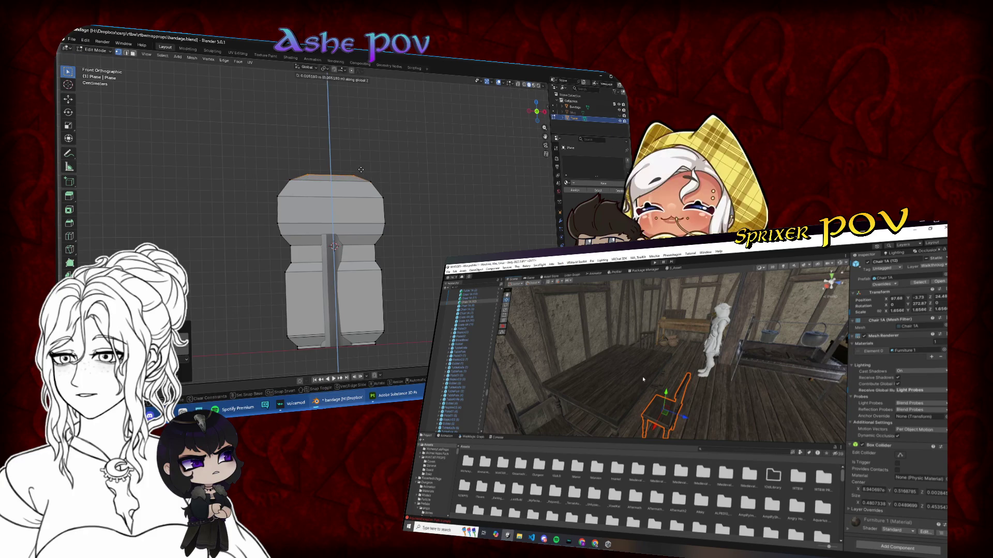
# - Select the whole mesh and rescale it along the Y and X axes for the body proportions
pyautogui.moveTo(377, 174)
pyautogui.mouseDown()
pyautogui.moveTo(373, 227)
pyautogui.moveTo(443, 174)
pyautogui.moveTo(465, 236)
pyautogui.mouseUp()
pyautogui.press('a')
pyautogui.press('s')
pyautogui.press('y')
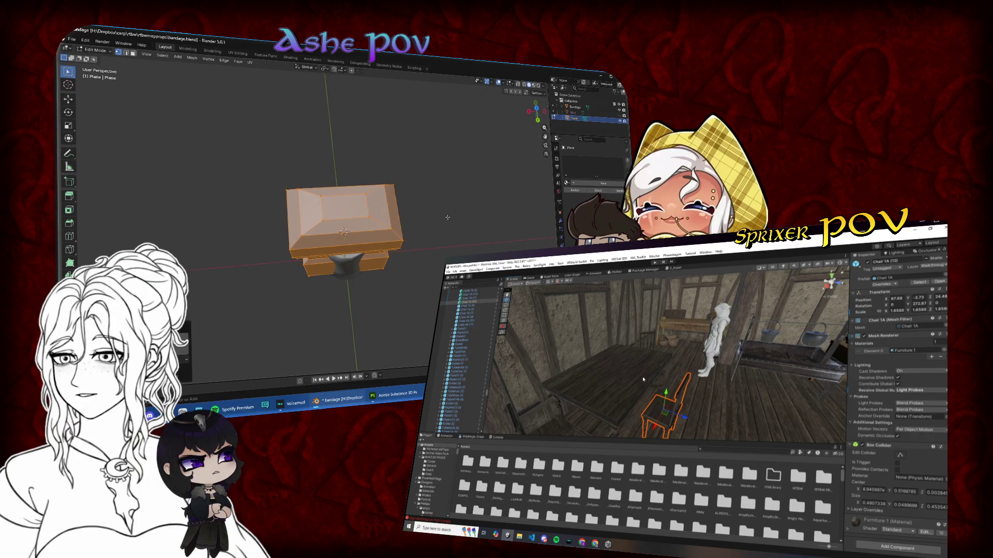
pyautogui.press('x')
pyautogui.click(436, 219)
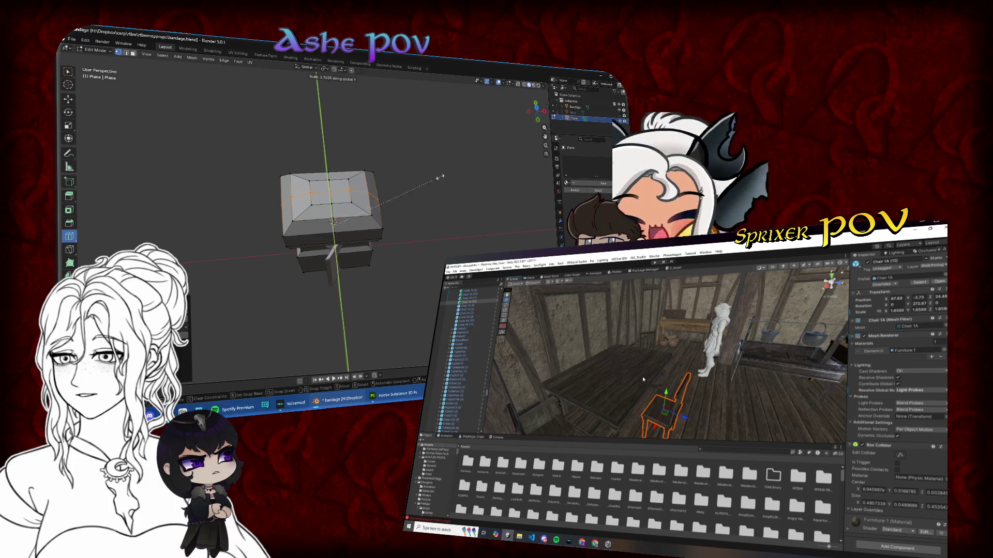
# - Narrow the body further along X and finish the edit on the top
pyautogui.press('x')
pyautogui.click(384, 193)
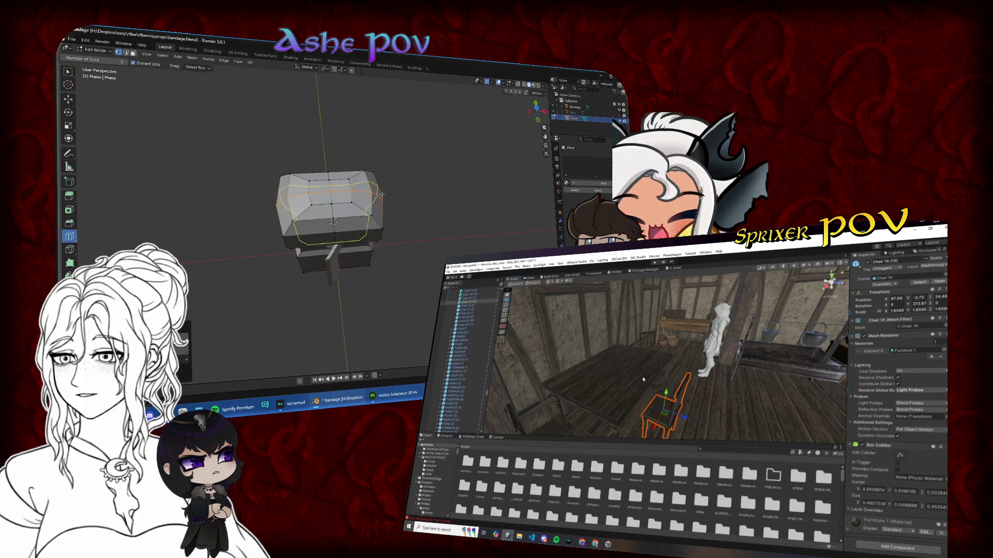
pyautogui.click(71, 76)
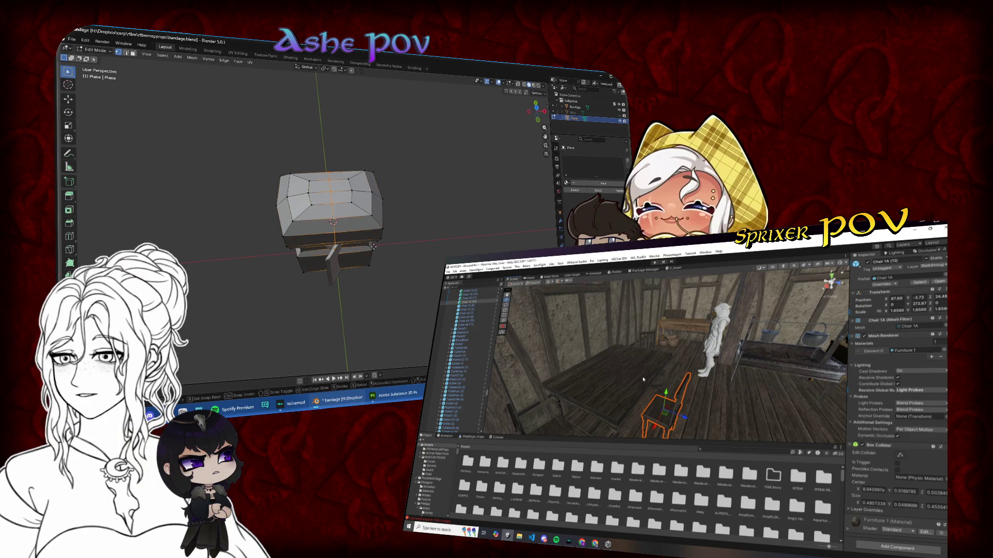
pyautogui.click(379, 248)
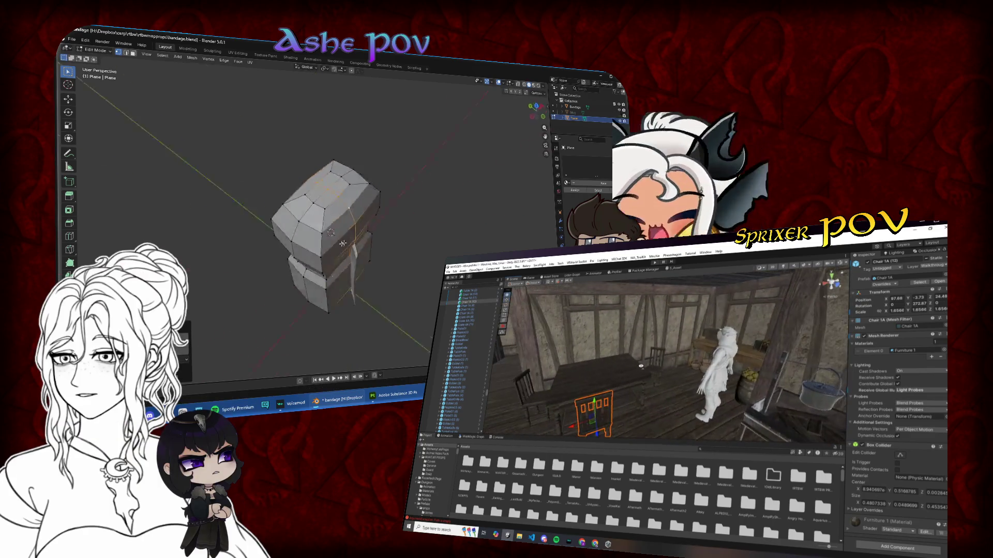
pyautogui.moveTo(378, 197)
pyautogui.mouseDown()
pyautogui.moveTo(432, 221)
pyautogui.moveTo(340, 179)
pyautogui.mouseUp()
pyautogui.scroll(2, 341, 178)
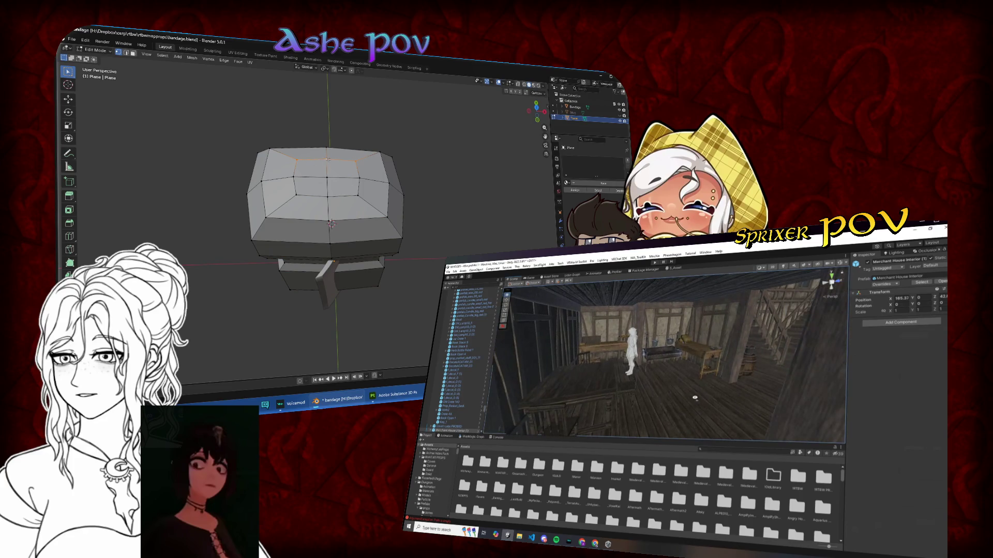
# - Delete the inner top faces and round the resulting hole into a circle with To Sphere
pyautogui.click(328, 176)
pyautogui.press('x')
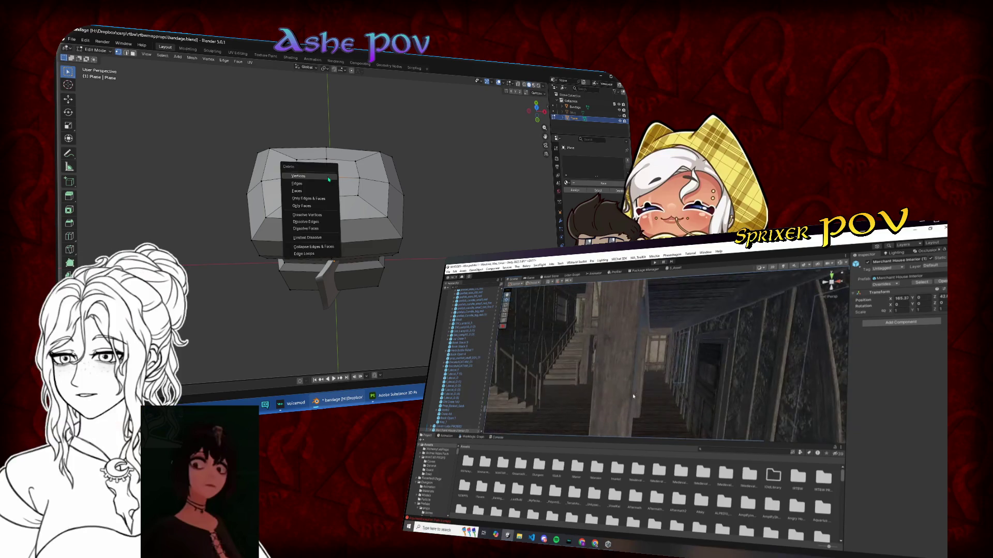
pyautogui.click(329, 168)
pyautogui.keyDown('alt'); pyautogui.click(328, 161); pyautogui.keyUp('alt')
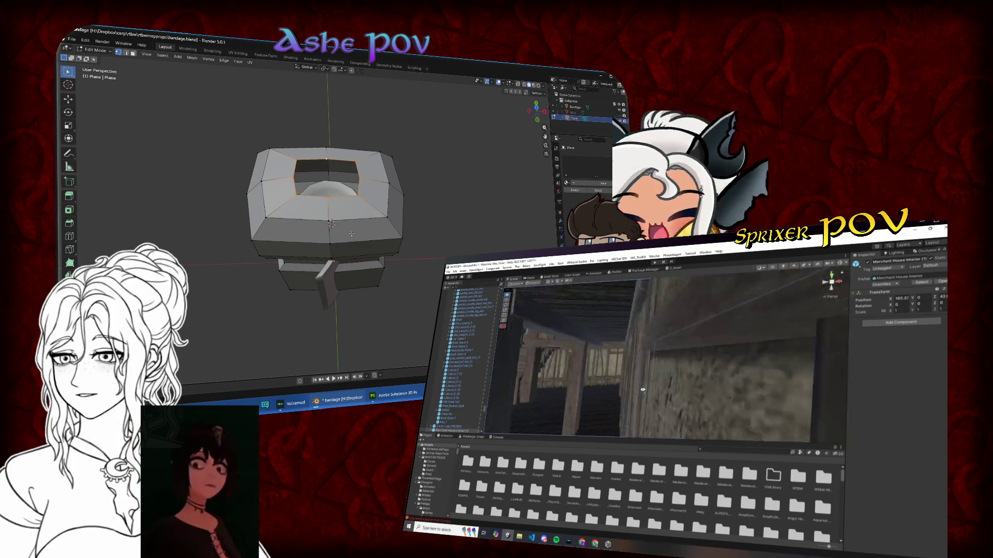
pyautogui.hotkey('shift', 'alt', 's')
pyautogui.click(528, 235)
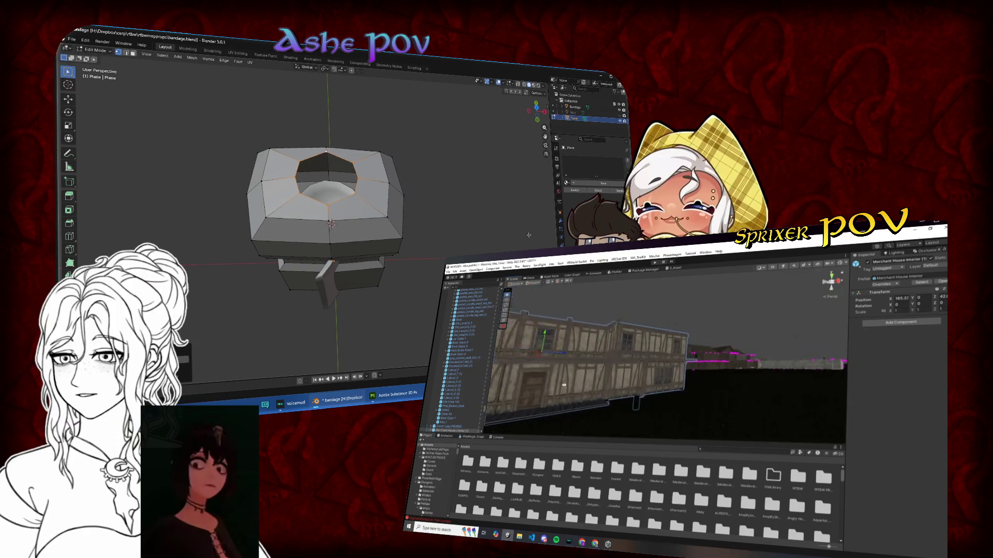
# - In front view, extrude the hole's edge upward into a neck and widen and reposition its top edge
pyautogui.click(537, 120)
pyautogui.press('KP_1')
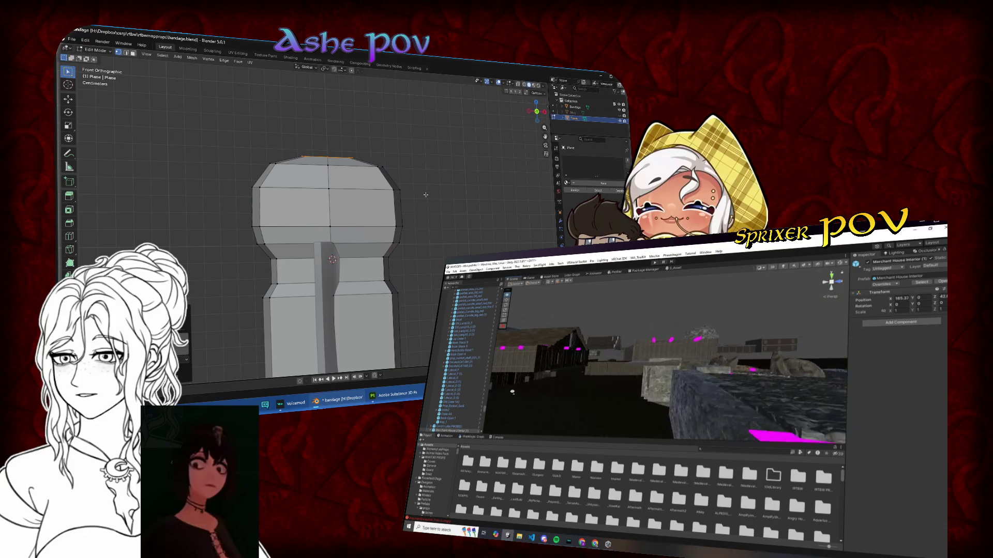
pyautogui.press('e')
pyautogui.click(420, 148)
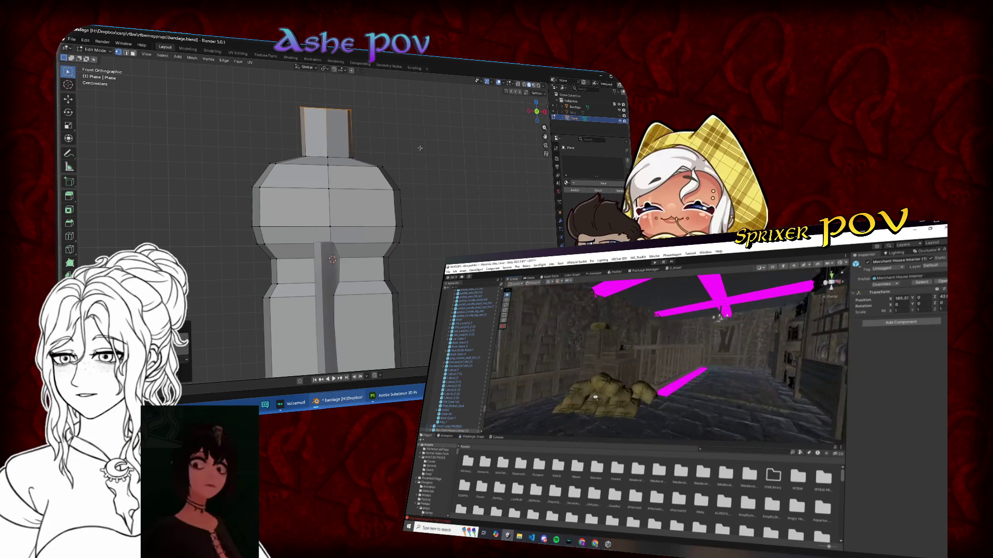
pyautogui.press('s')
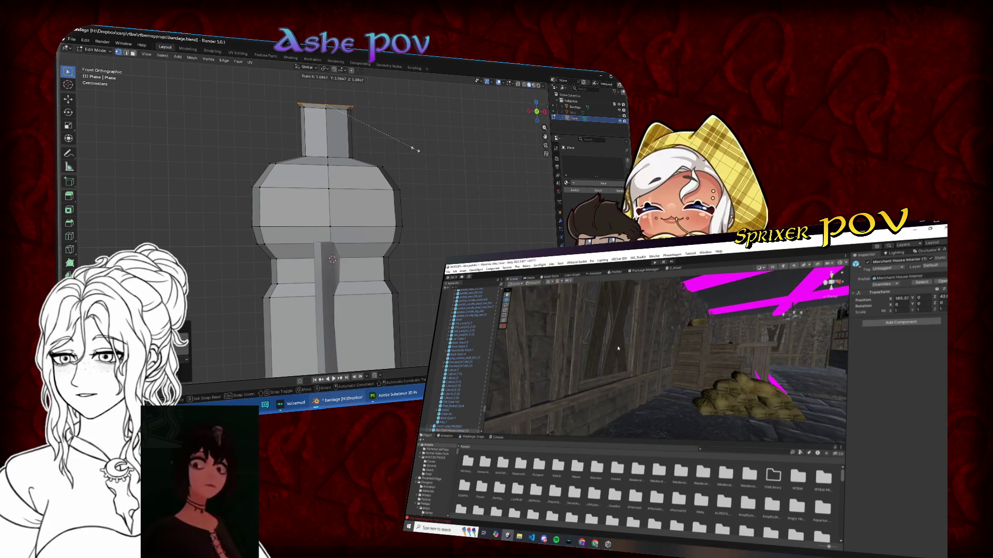
pyautogui.click(421, 151)
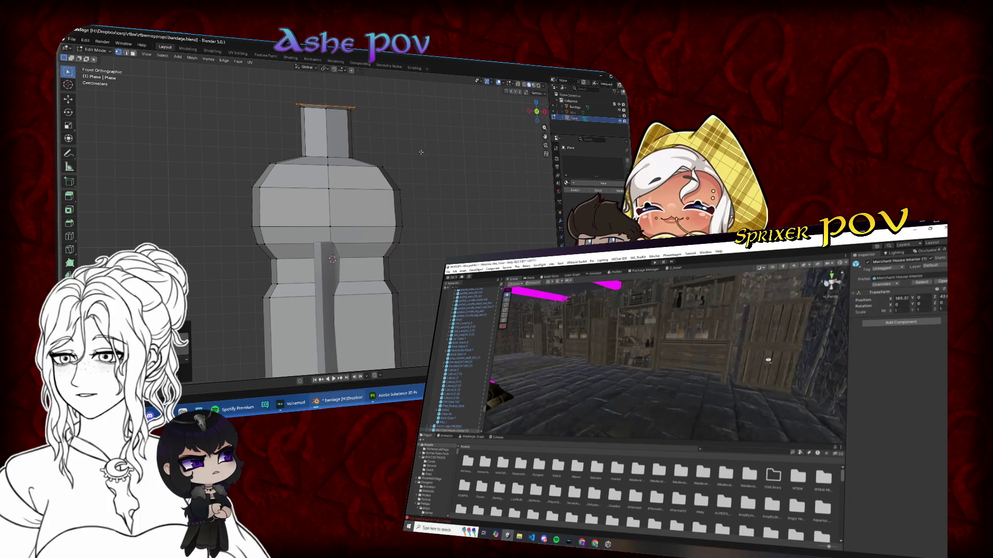
pyautogui.press('Escape')
pyautogui.press('g')
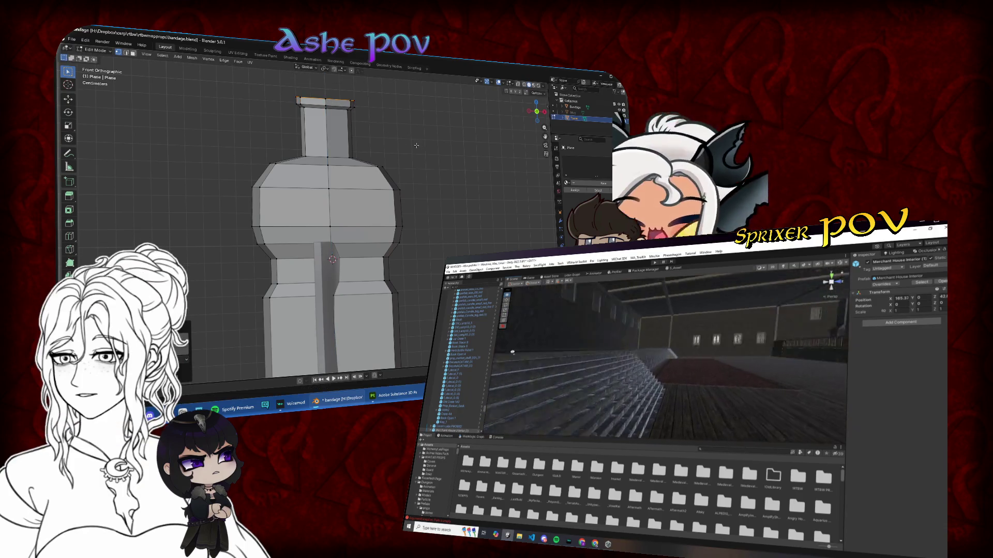
pyautogui.click(414, 143)
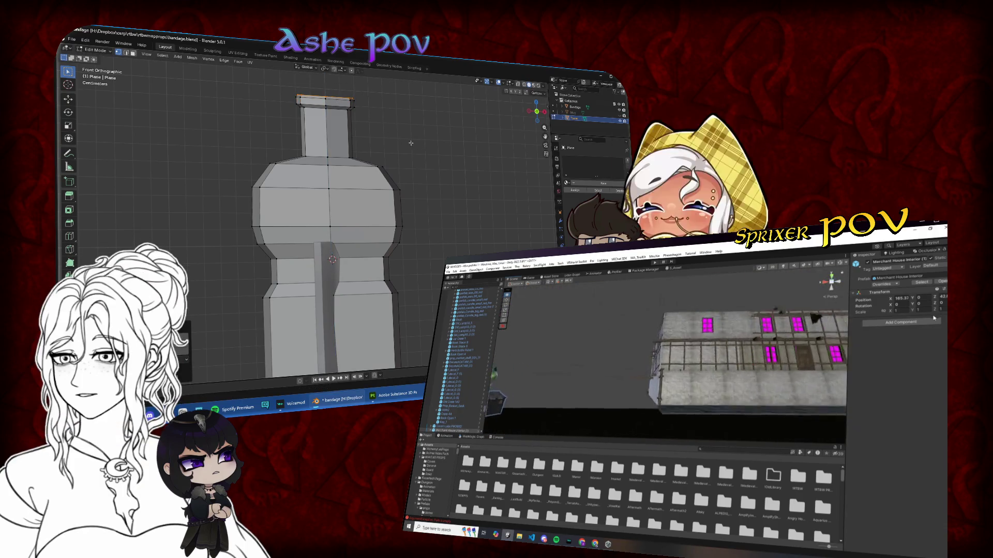
# - Position the lip rim using see-through display, then return to Object Mode
pyautogui.press('g')
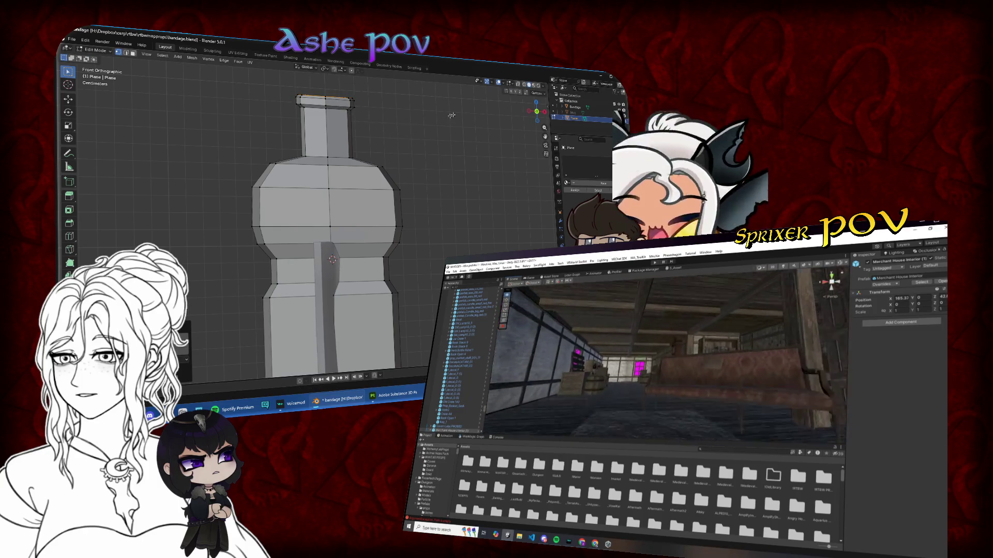
pyautogui.click(517, 83)
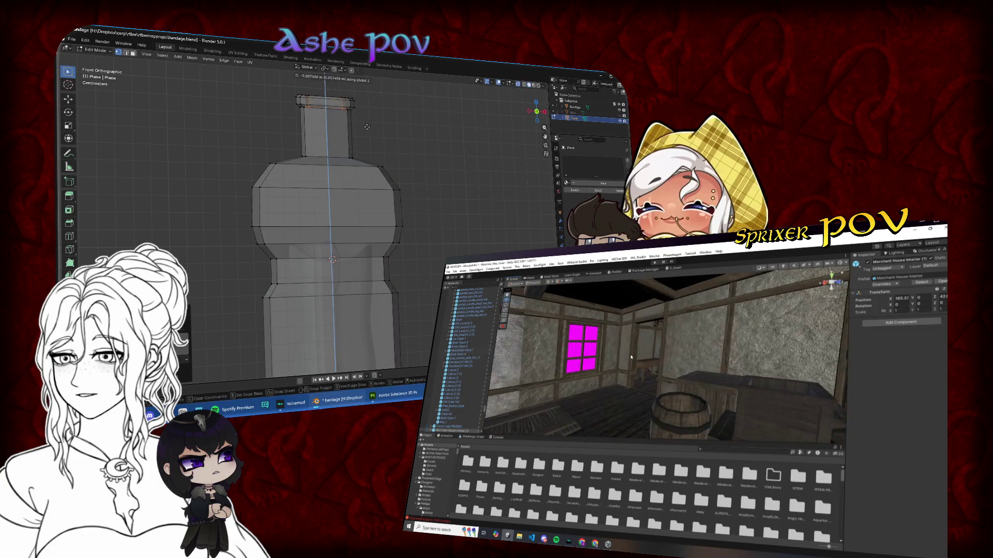
pyautogui.click(394, 128)
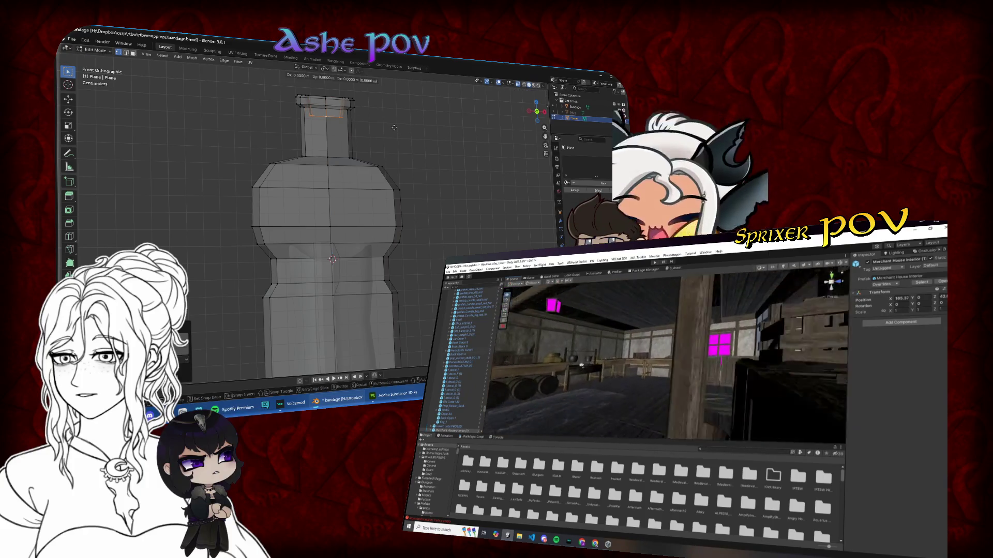
pyautogui.click(394, 128)
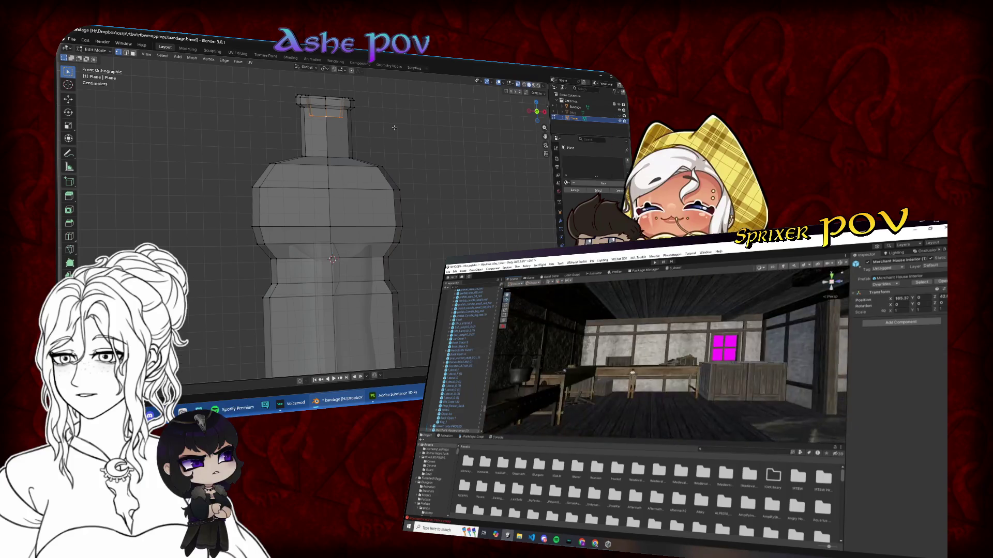
pyautogui.press('Tab')
pyautogui.click(518, 86)
pyautogui.moveTo(428, 168)
pyautogui.mouseDown()
pyautogui.moveTo(417, 177)
pyautogui.moveTo(427, 224)
pyautogui.moveTo(470, 218)
pyautogui.mouseUp()
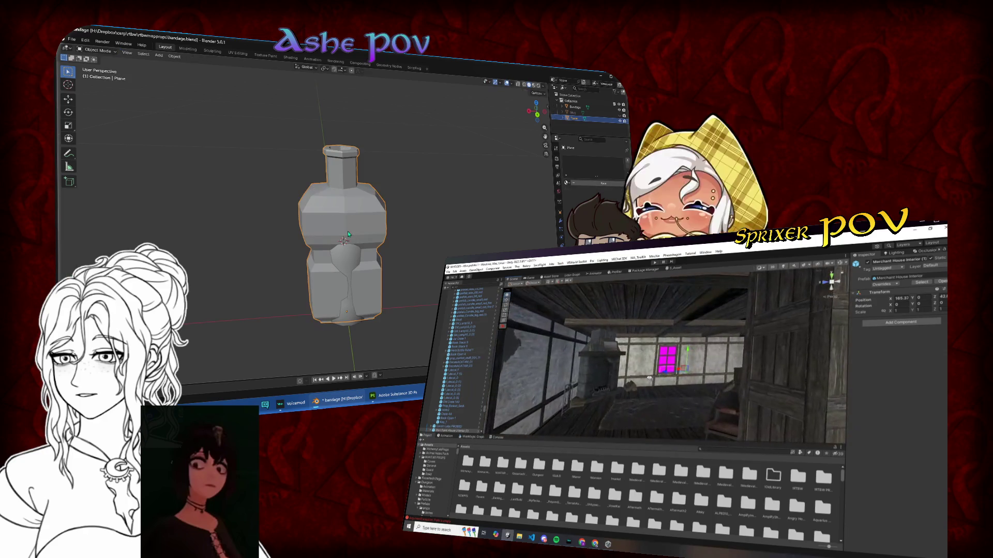
# - Hide the Bandage object and shrink the bottle's upper bulge in see-through Edit Mode
pyautogui.click(353, 259)
pyautogui.press('h')
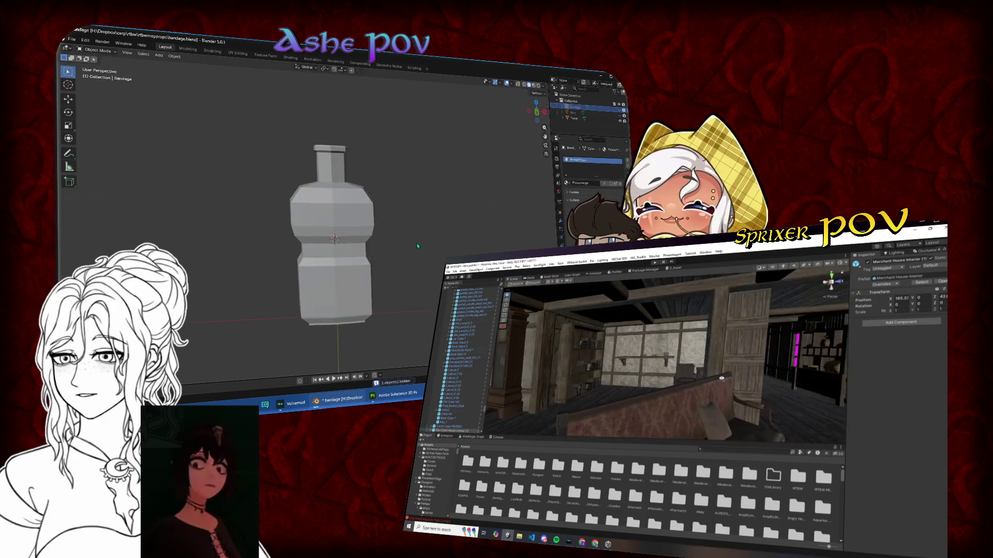
pyautogui.press('KP_5')
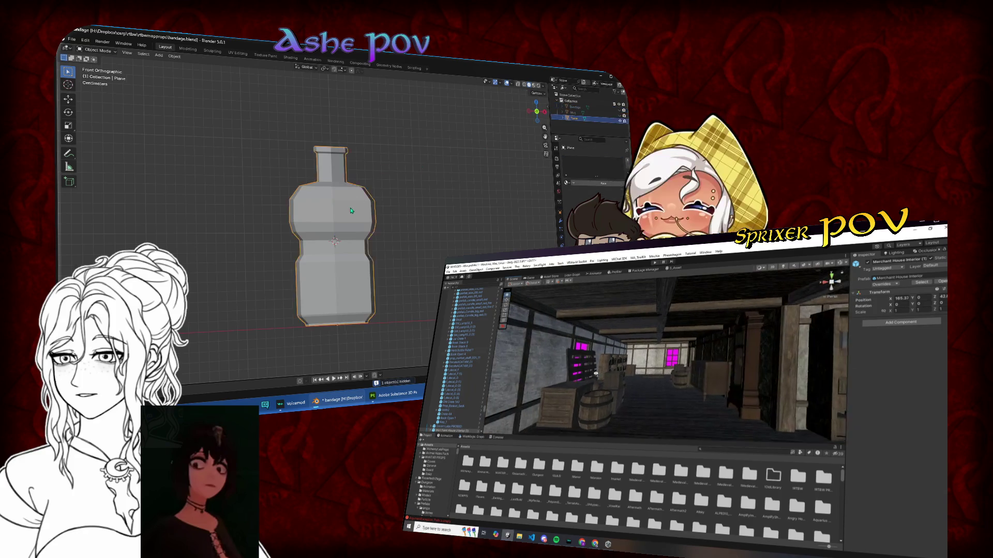
pyautogui.press('Tab')
pyautogui.click(517, 85)
pyautogui.moveTo(263, 176); pyautogui.dragTo(413, 244)
pyautogui.press('s')
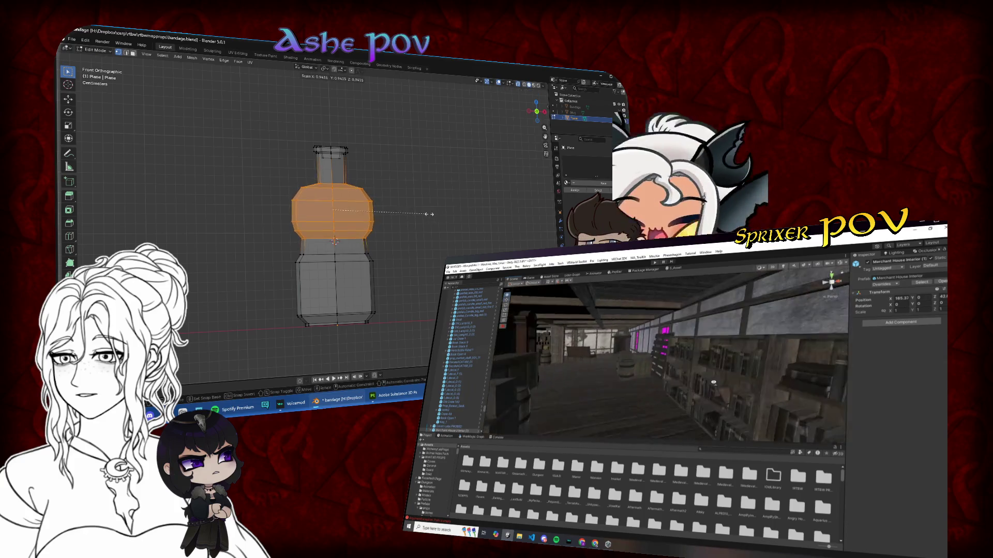
pyautogui.scroll(3, 320, 152)
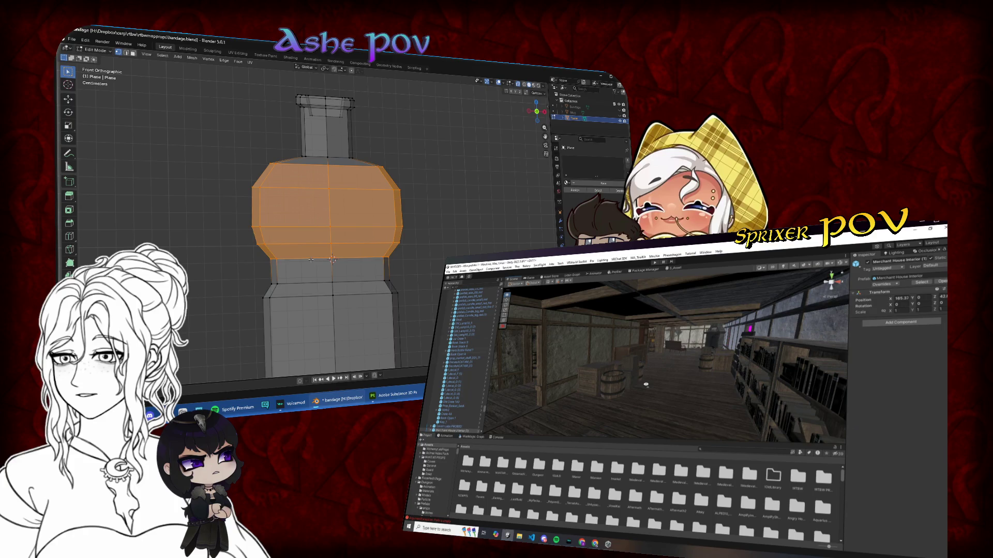
pyautogui.press('s')
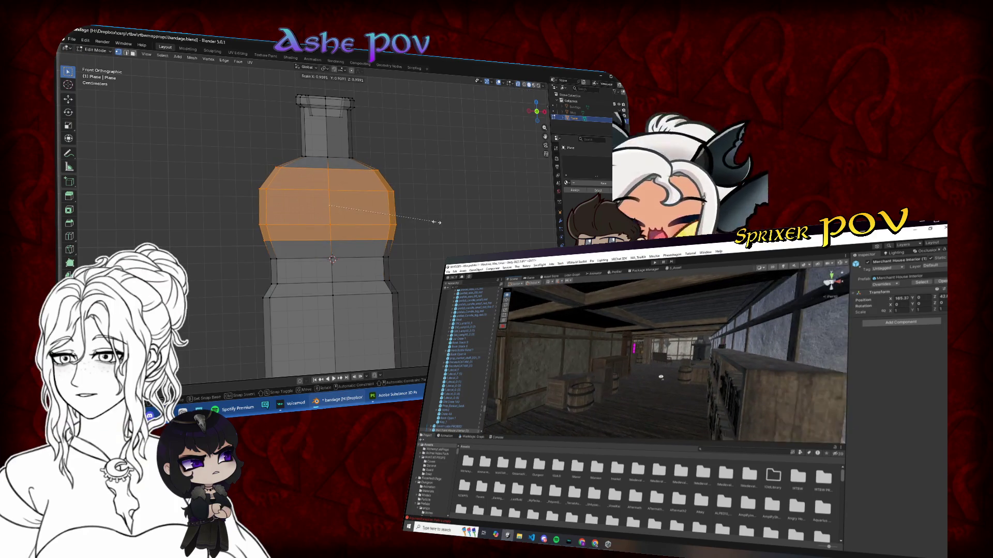
pyautogui.click(432, 223)
# - Select the lower body's edge loops and add a new loop there with Loop Cut
pyautogui.keyDown('alt'); pyautogui.click(321, 257); pyautogui.keyUp('alt')
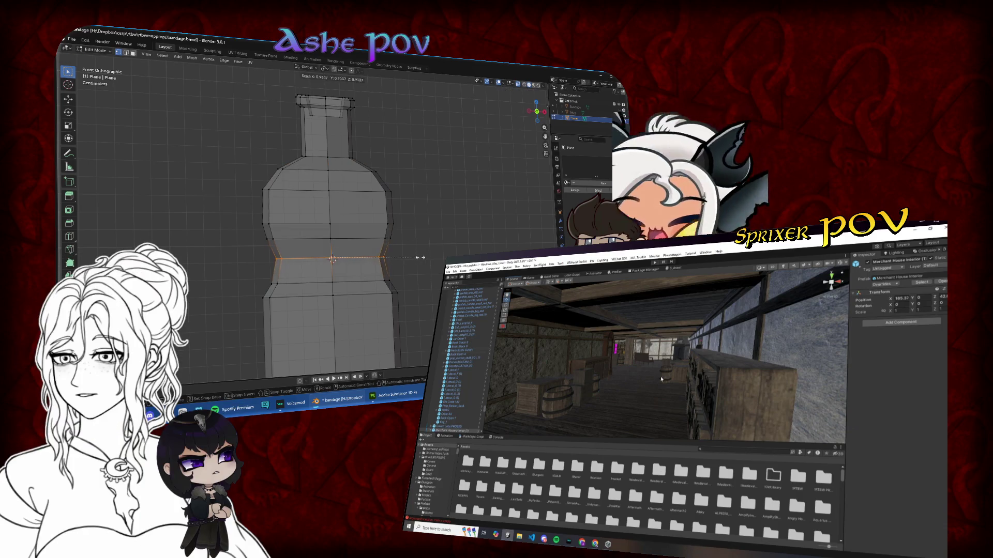
pyautogui.keyDown('alt'); pyautogui.keyDown('shift'); pyautogui.click(356, 283); pyautogui.keyUp('shift'); pyautogui.keyUp('alt')
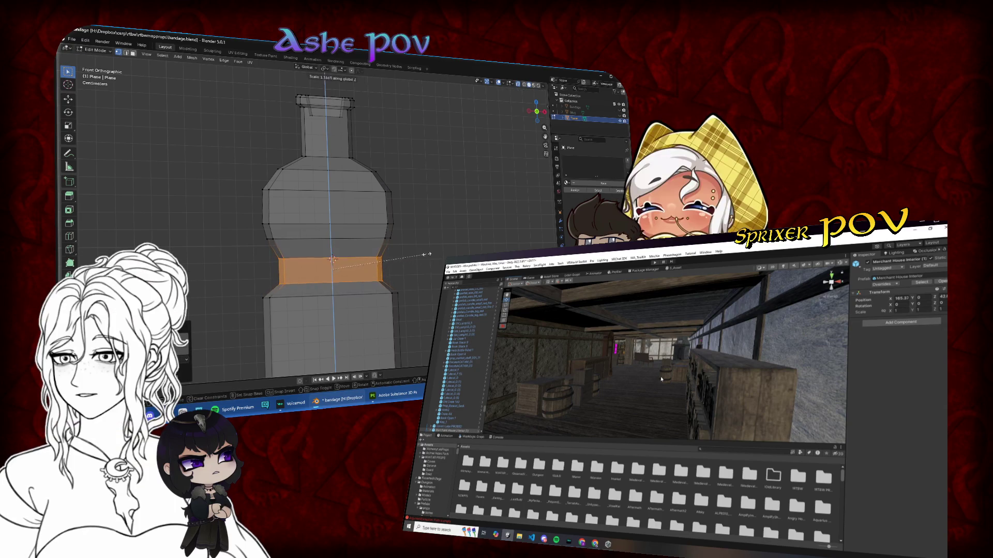
pyautogui.rightClick(405, 270)
pyautogui.scroll(-2, 414, 275)
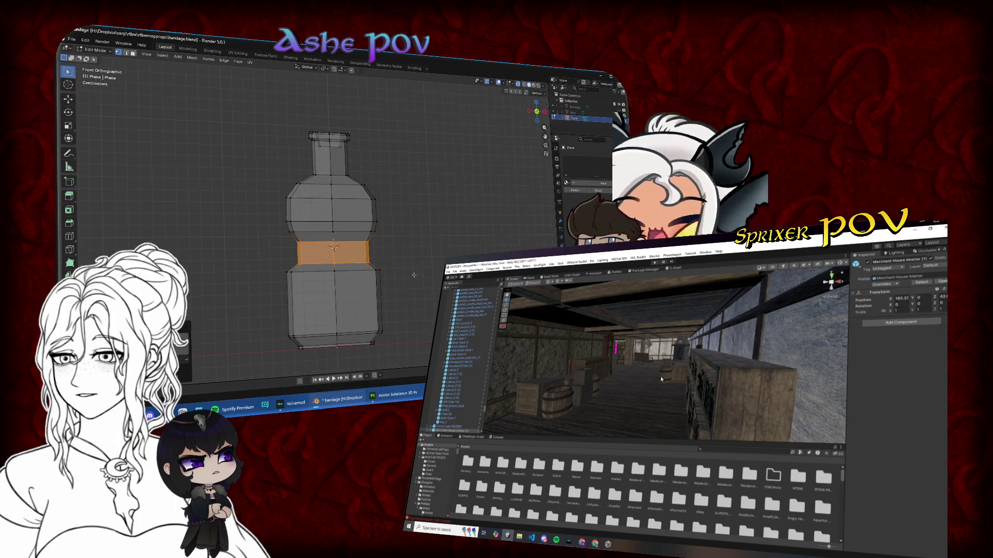
pyautogui.keyDown('alt'); pyautogui.click(357, 269); pyautogui.keyUp('alt')
pyautogui.click(415, 272)
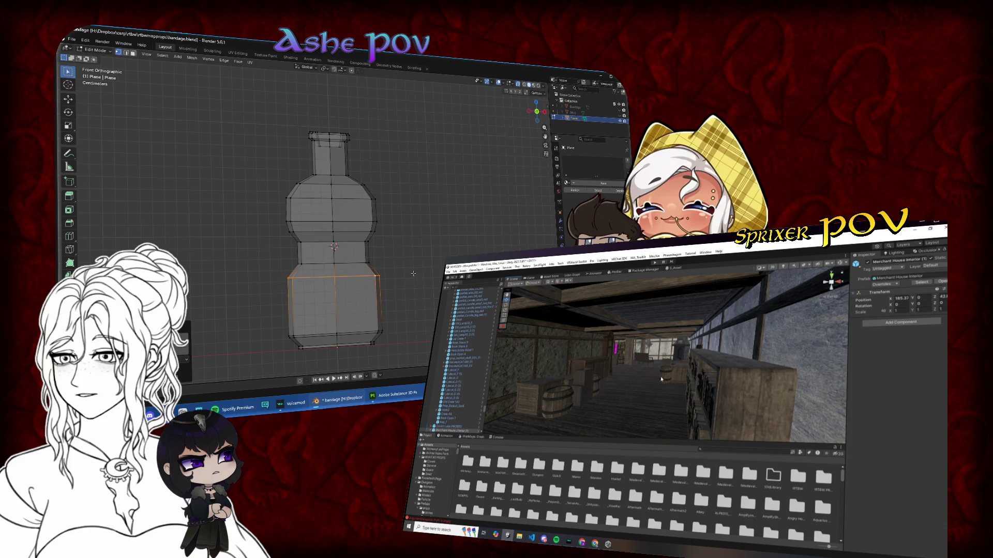
pyautogui.click(78, 237)
pyautogui.click(362, 306)
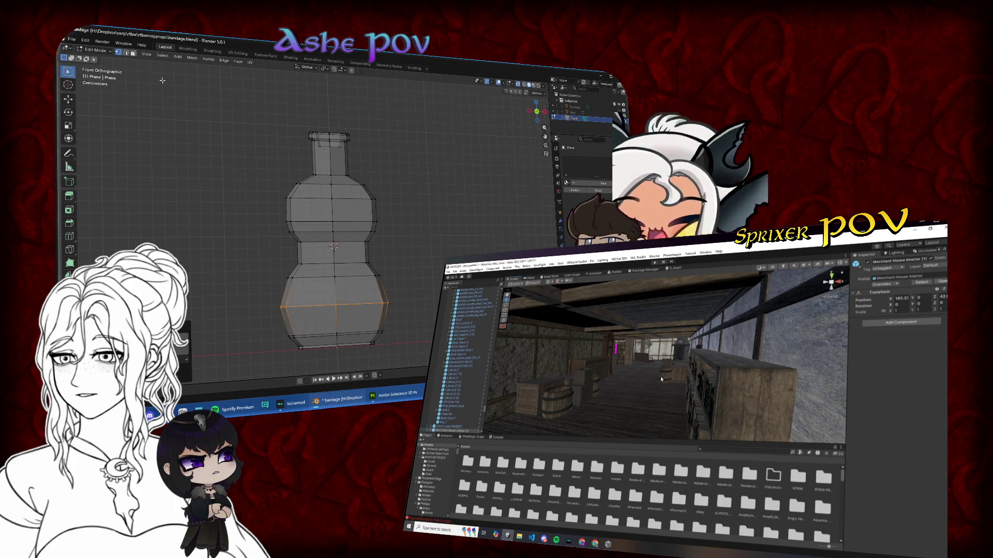
pyautogui.press('ctrl+KP_Add')
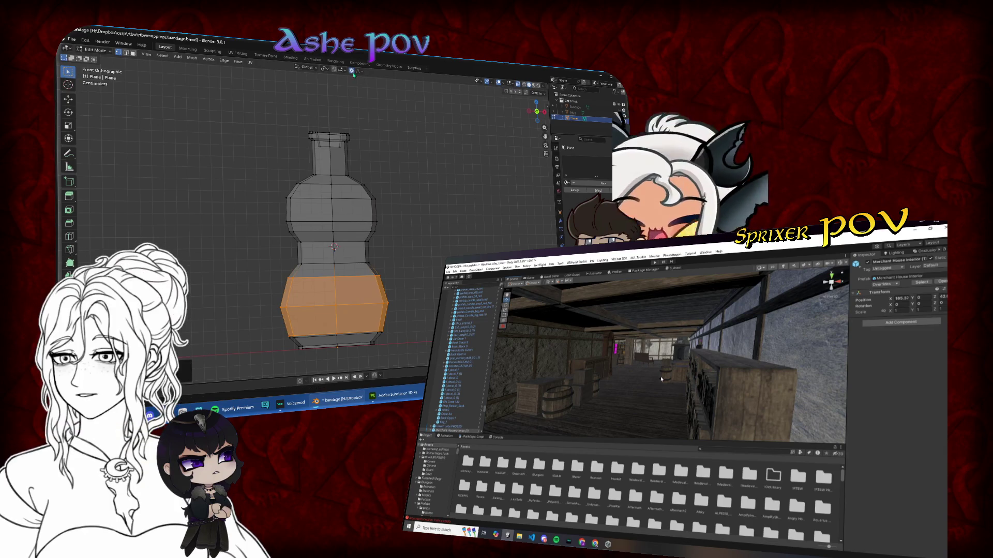
# - Widen the lower loop and slightly narrow the waist using proportional editing
pyautogui.press('Escape')
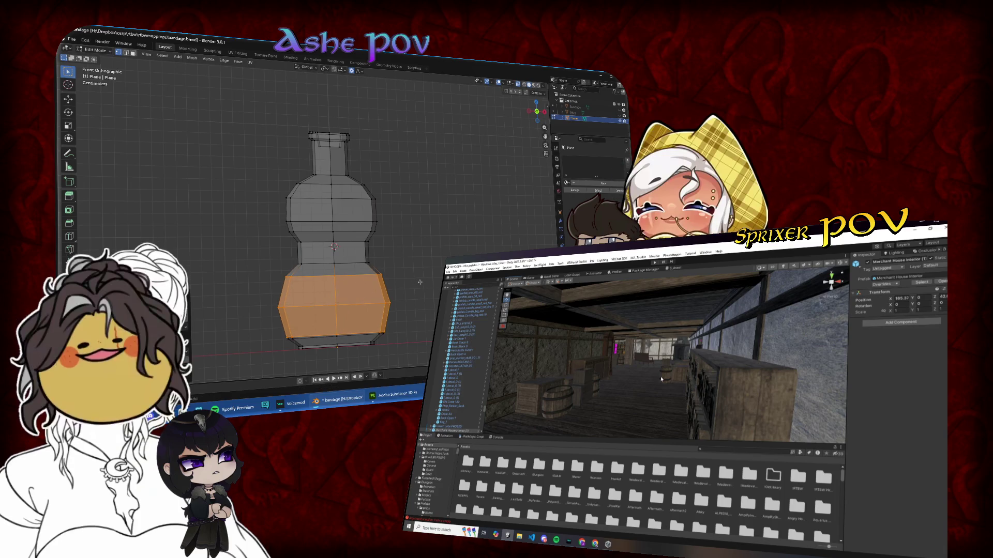
pyautogui.press('ctrl+KP_Subtract')
pyautogui.press('s')
pyautogui.scroll(-10, 420, 301)
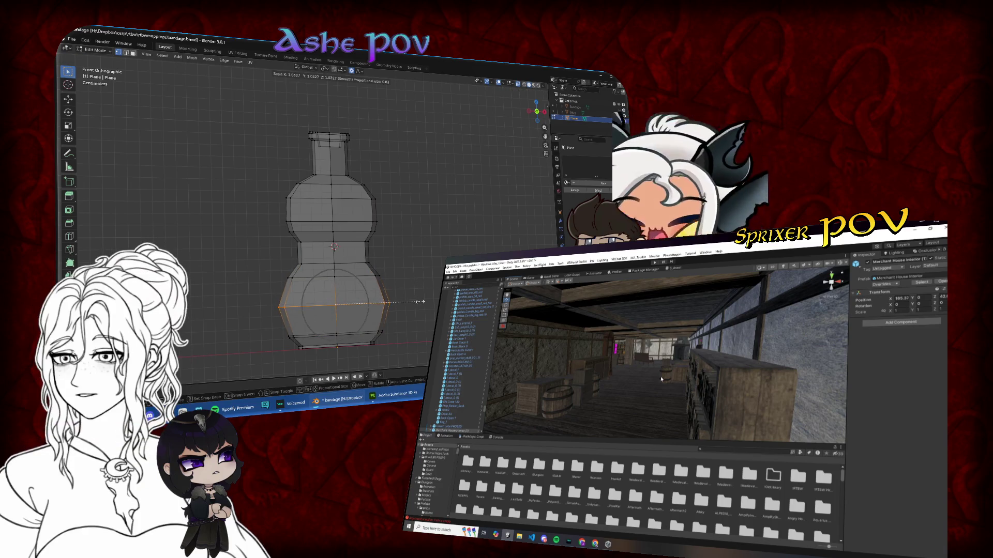
pyautogui.click(420, 300)
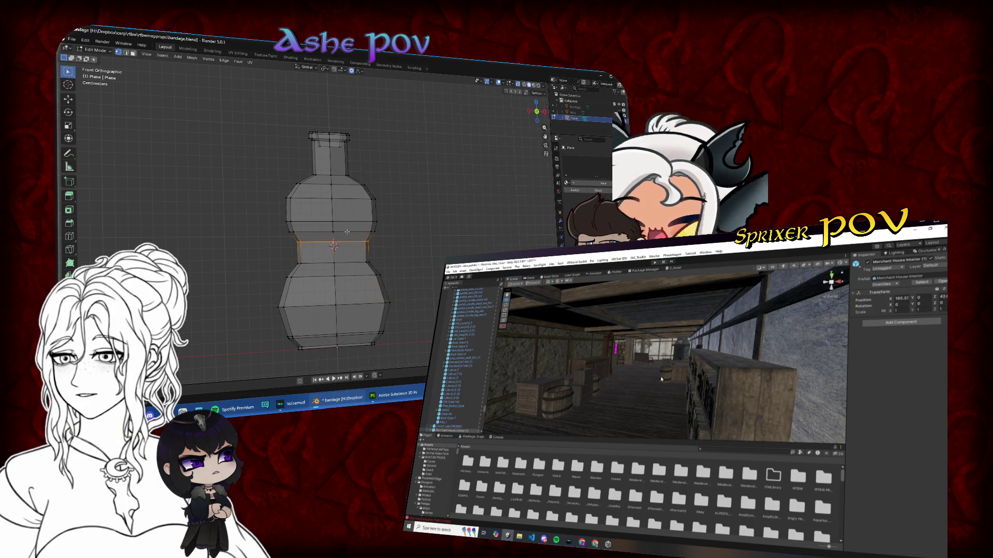
pyautogui.press('s')
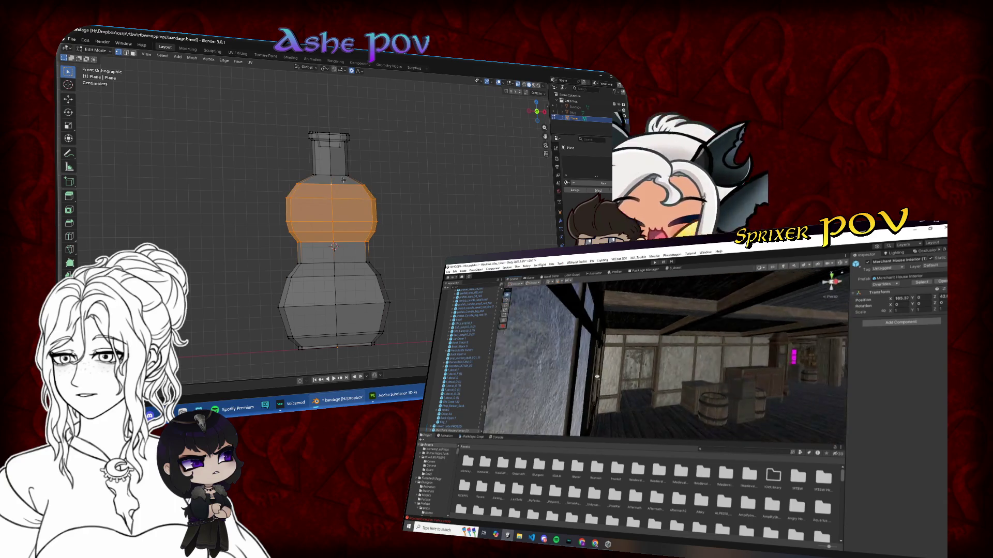
pyautogui.click(429, 205)
# - Shrink the upper body and neck, shift them along Z, and select the middle band
pyautogui.press('s')
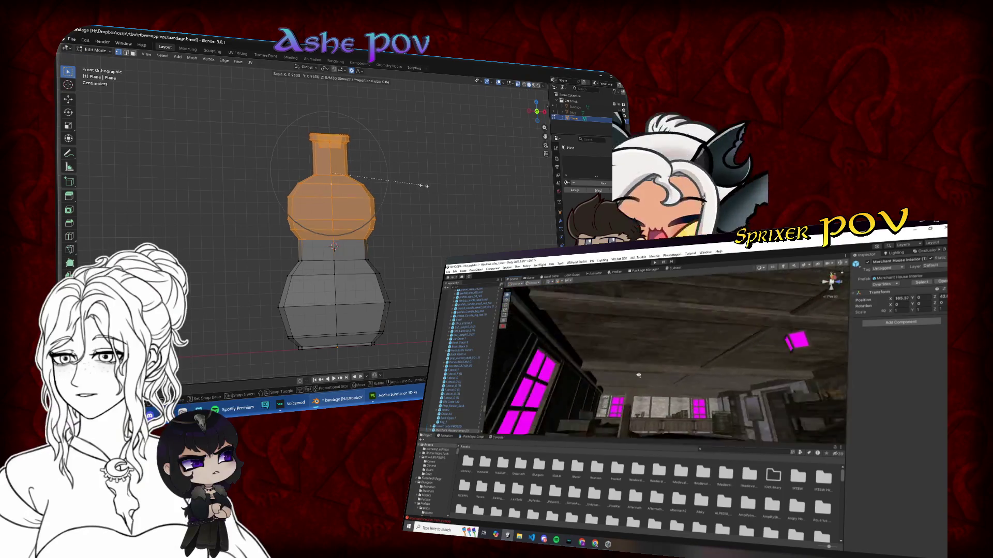
pyautogui.press('g')
pyautogui.press('z')
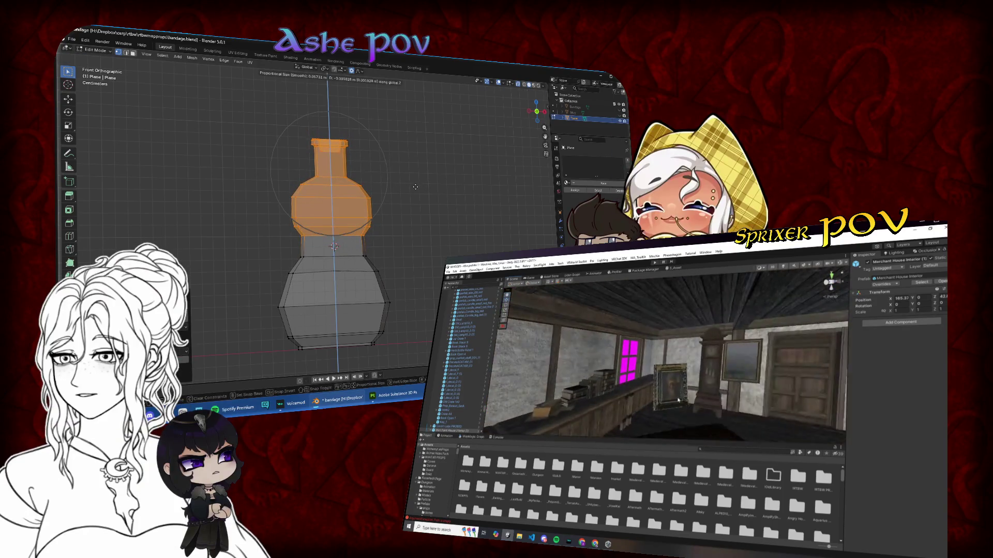
pyautogui.click(415, 184)
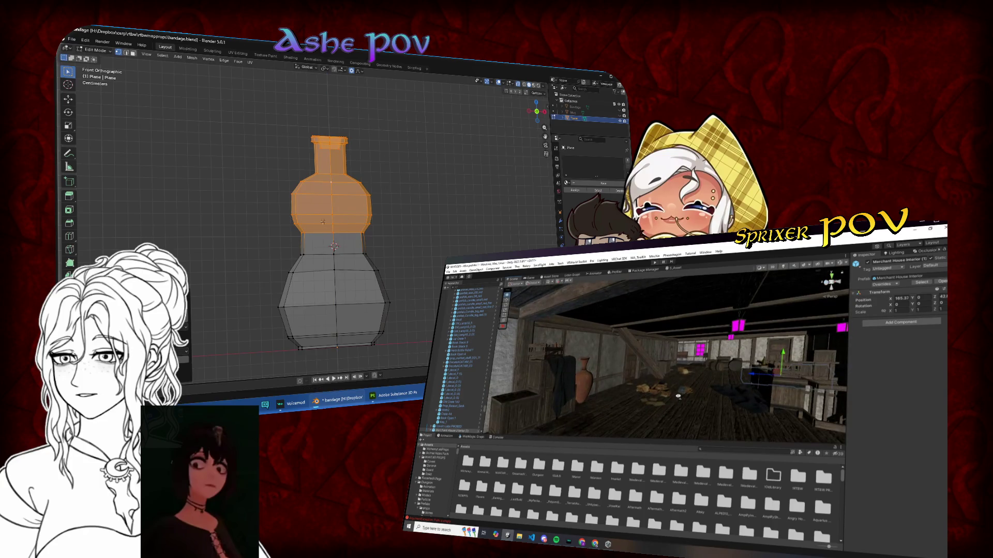
pyautogui.moveTo(324, 236); pyautogui.dragTo(388, 257)
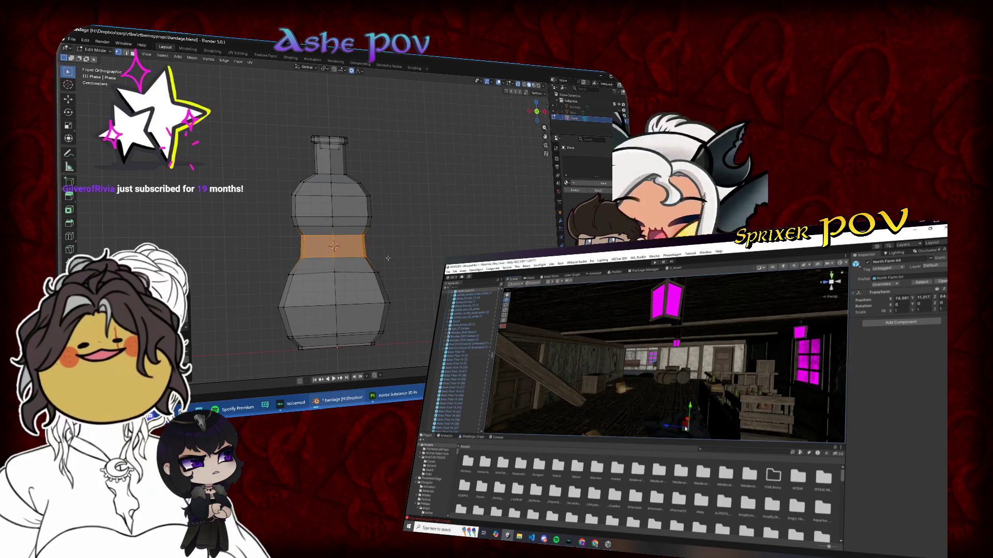
# - Check the shape in Object Mode, then add a vertical edge loop around the bottle
pyautogui.press('Tab')
pyautogui.click(404, 257)
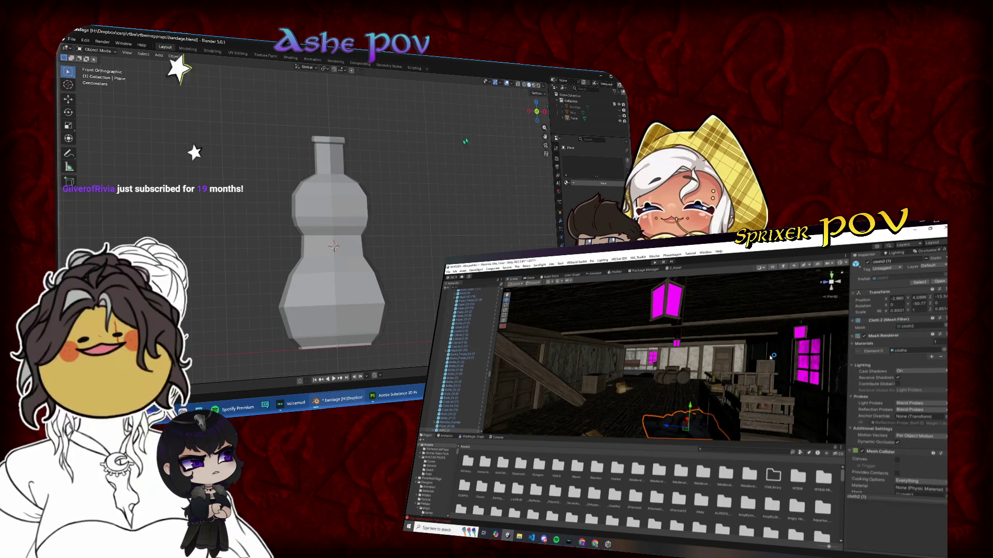
pyautogui.click(349, 230)
pyautogui.press('Tab')
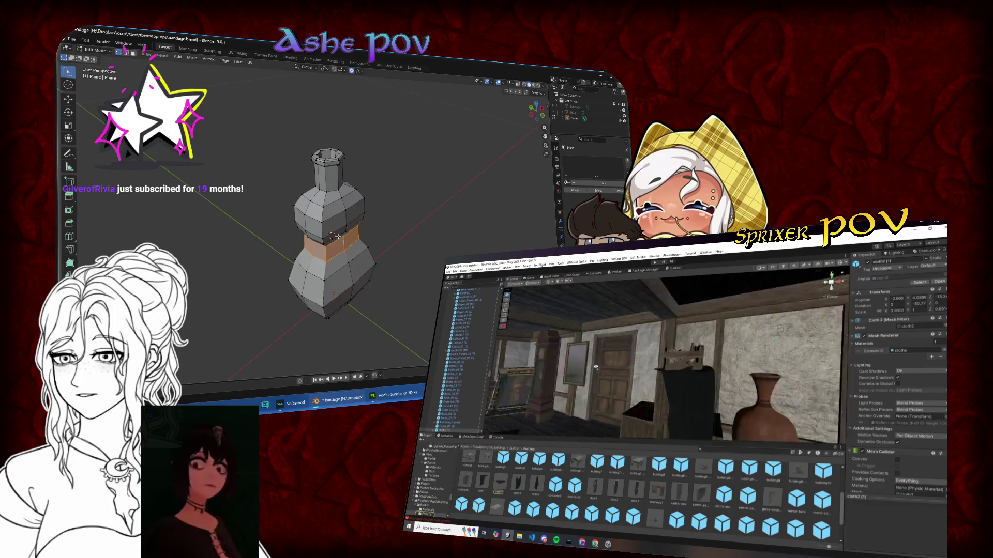
pyautogui.click(69, 236)
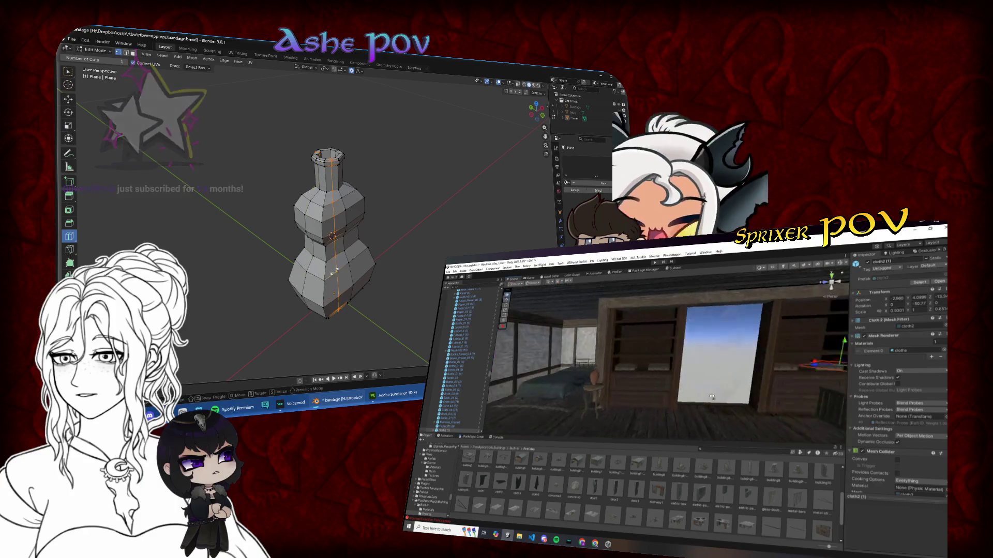
pyautogui.click(357, 243)
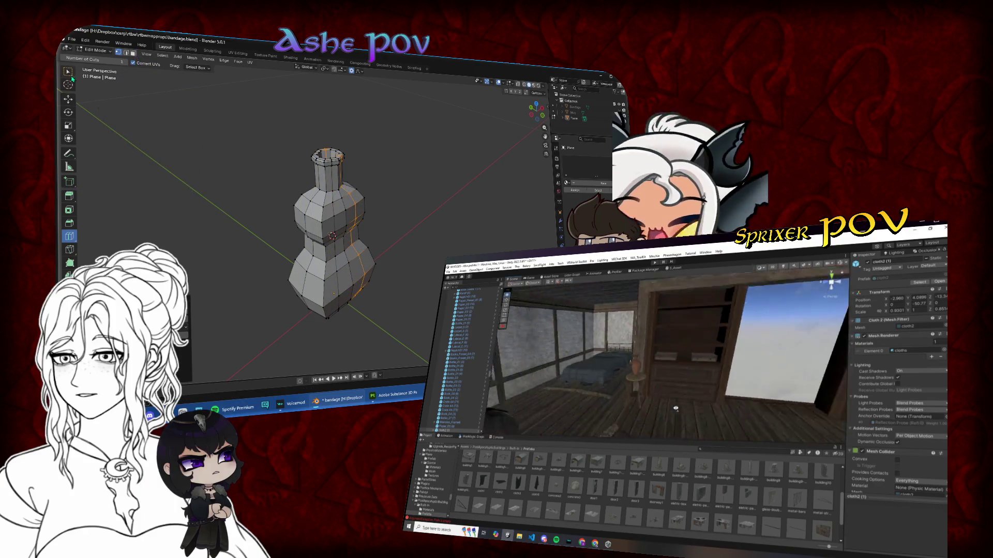
# - Select the vertical loop and stretch it twice along Y with soft falloff
pyautogui.press('w')
pyautogui.keyDown('alt'); pyautogui.click(335, 263); pyautogui.keyUp('alt')
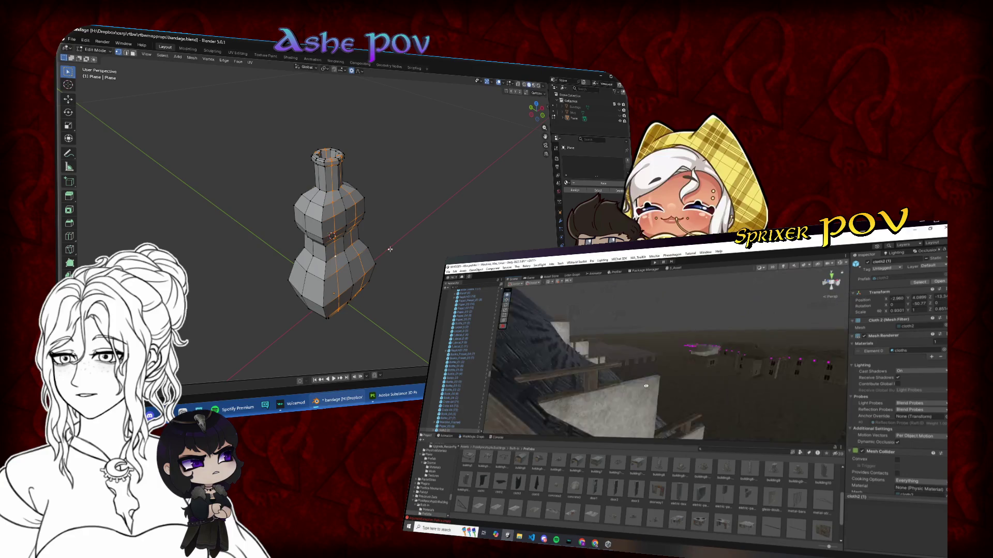
pyautogui.press('s')
pyautogui.press('y')
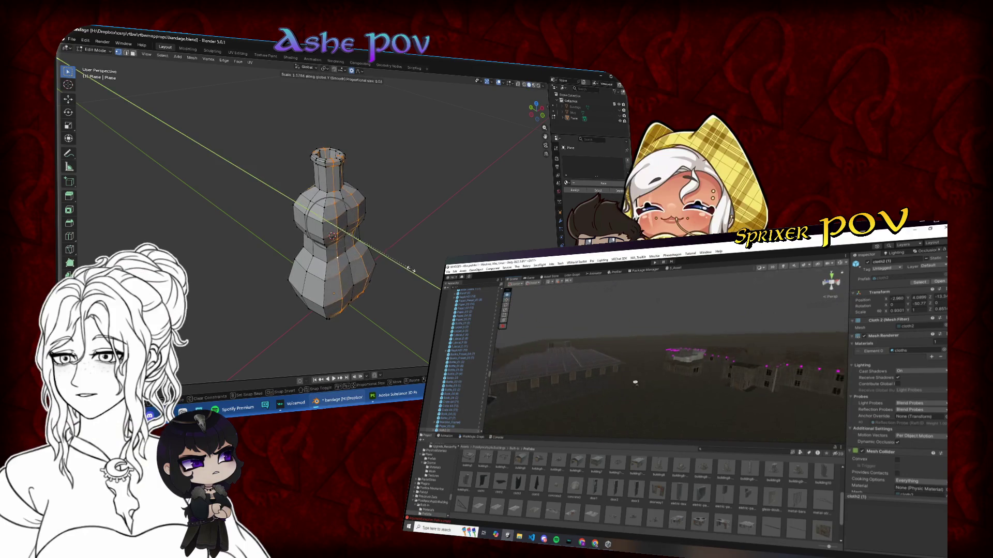
pyautogui.click(404, 269)
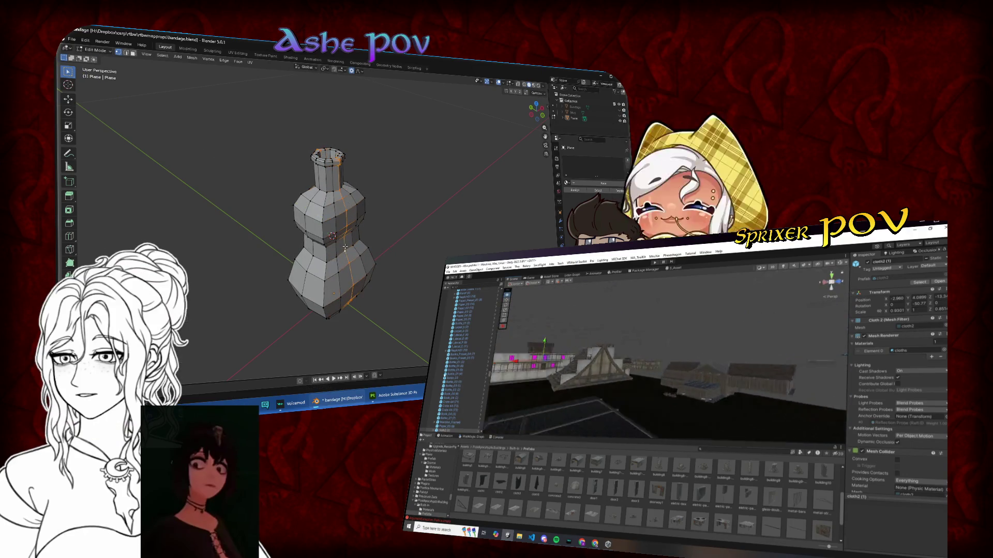
pyautogui.press('y')
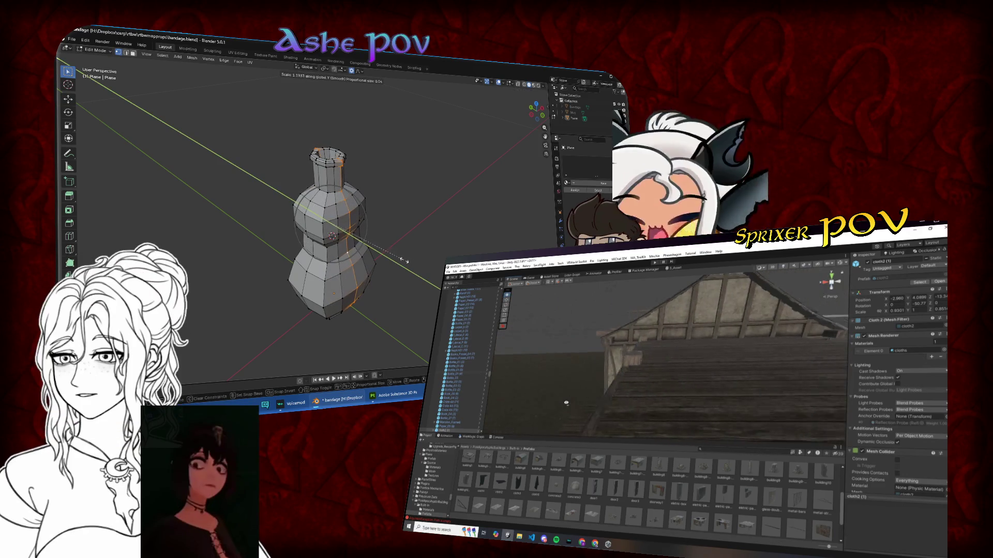
pyautogui.click(404, 261)
pyautogui.moveTo(405, 261); pyautogui.dragTo(367, 278)
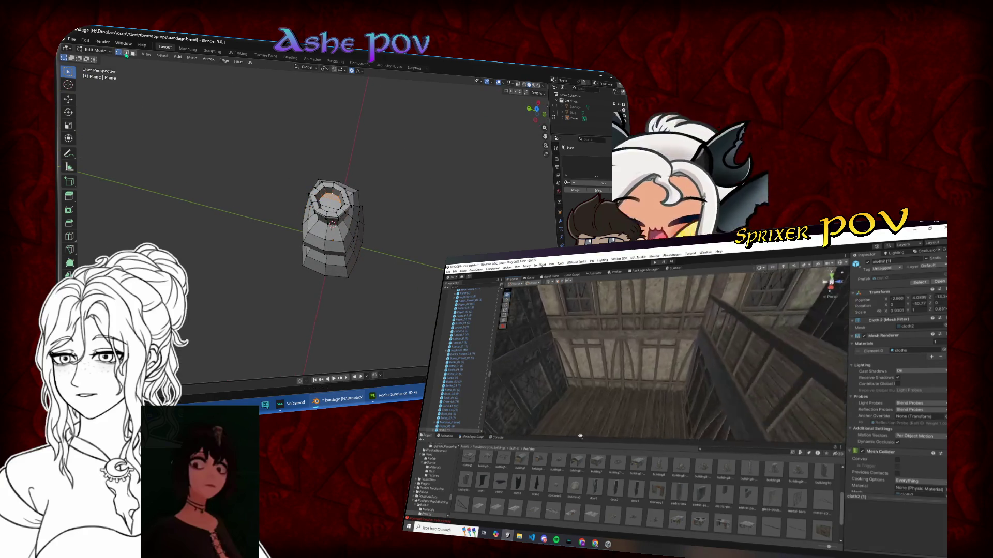
# - Select the upper neck ring, top rim ring and rim's inner wall faces
pyautogui.scroll(5, 326, 161)
pyautogui.moveTo(326, 186); pyautogui.dragTo(326, 154)
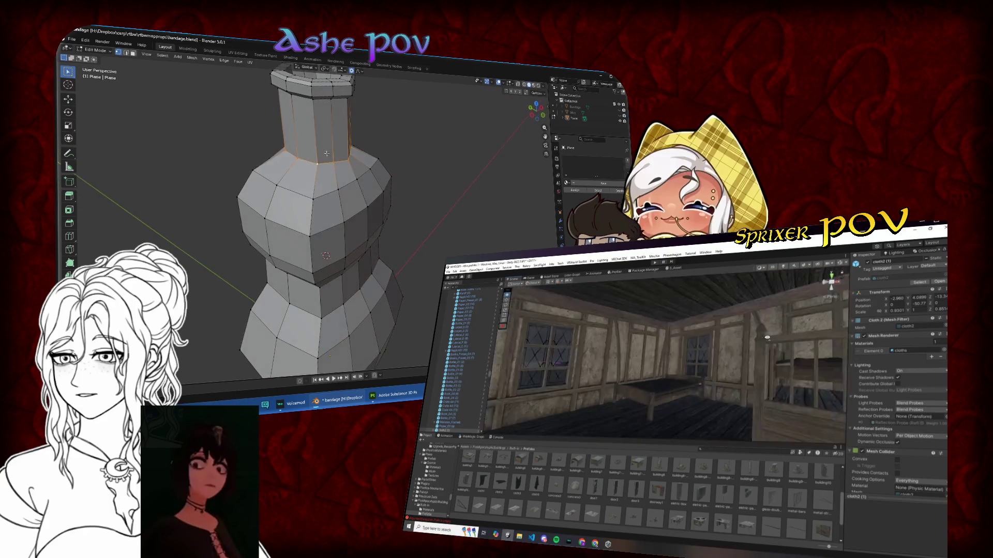
pyautogui.keyDown('alt'); pyautogui.keyDown('shift'); pyautogui.click(319, 101); pyautogui.keyUp('shift'); pyautogui.keyUp('alt')
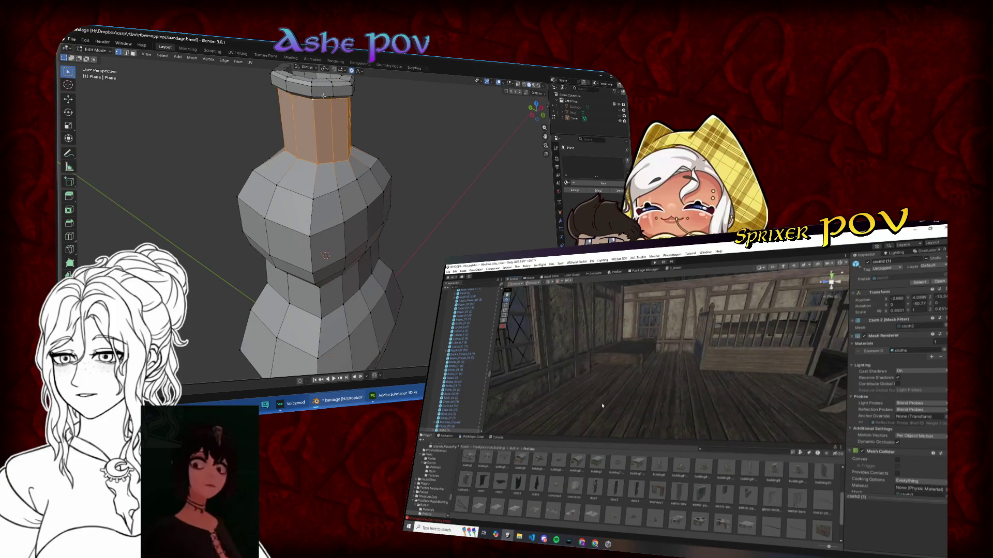
pyautogui.press('2')
pyautogui.press('3')
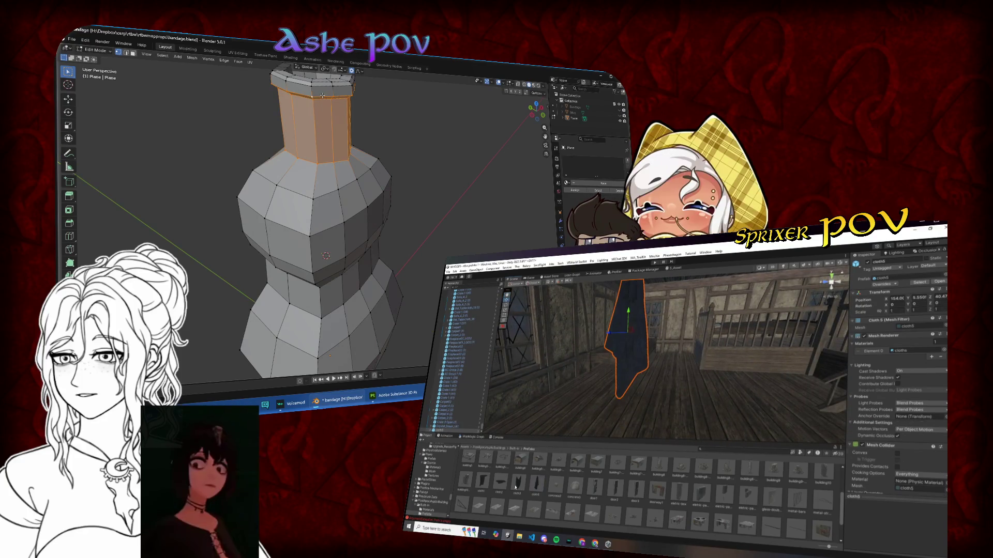
pyautogui.keyDown('alt'); pyautogui.keyDown('shift'); pyautogui.click(322, 87); pyautogui.keyUp('shift'); pyautogui.keyUp('alt')
pyautogui.moveTo(322, 82); pyautogui.dragTo(315, 176)
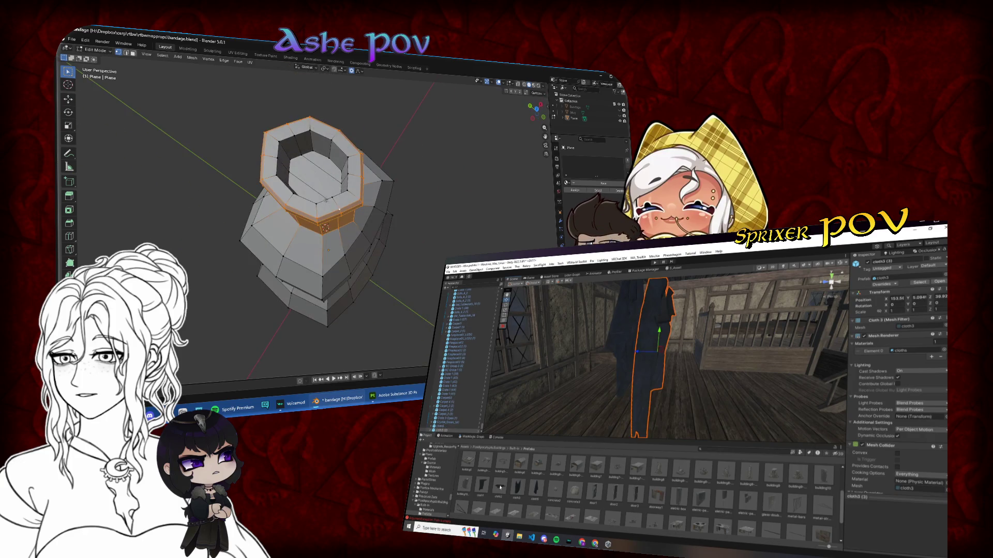
pyautogui.keyDown('alt'); pyautogui.keyDown('shift'); pyautogui.click(288, 174); pyautogui.keyUp('shift'); pyautogui.keyUp('alt')
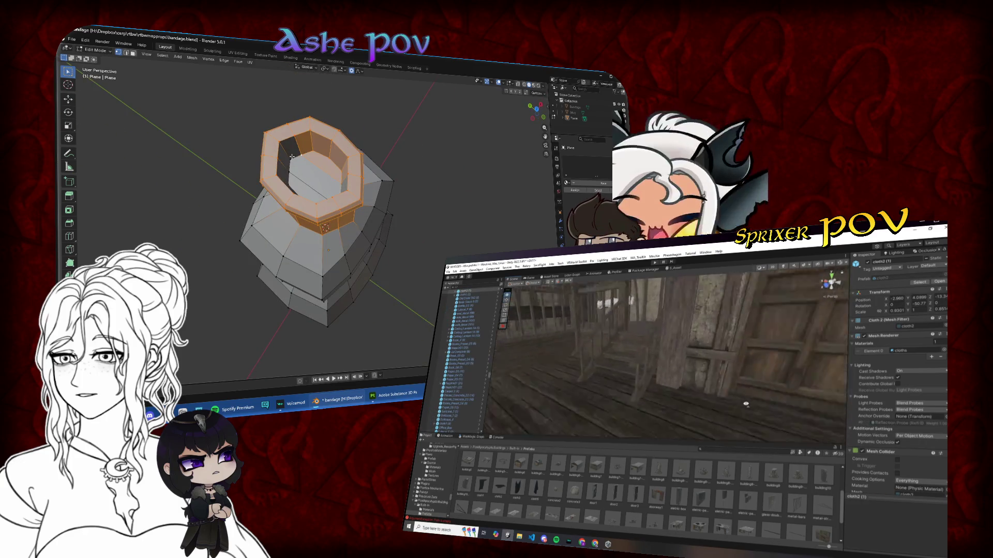
pyautogui.moveTo(288, 175); pyautogui.dragTo(356, 187)
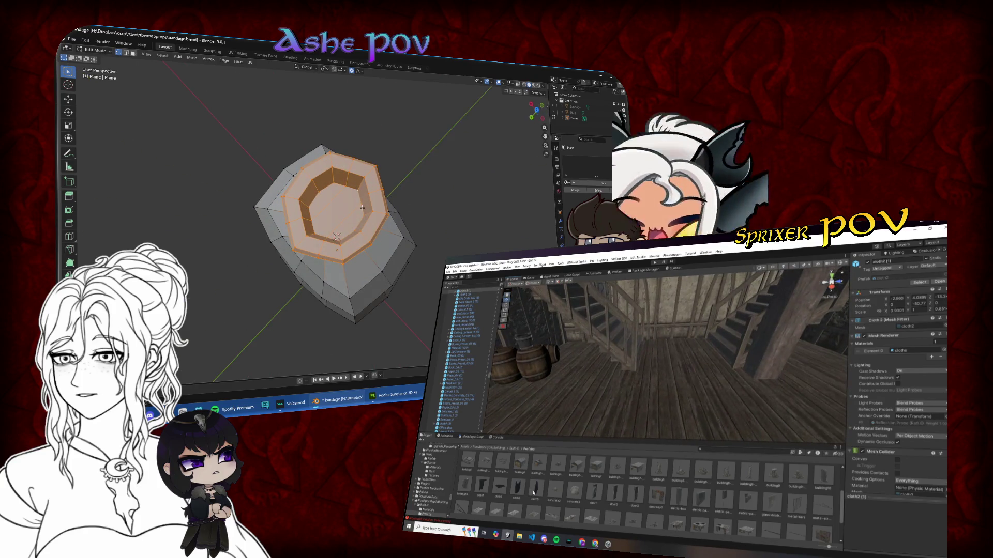
# - Select neck edges with matching normals via Select Similar and move the shoulder vertices
pyautogui.hotkey('shift', 'g')
pyautogui.press('Escape')
pyautogui.moveTo(426, 218); pyautogui.dragTo(378, 200)
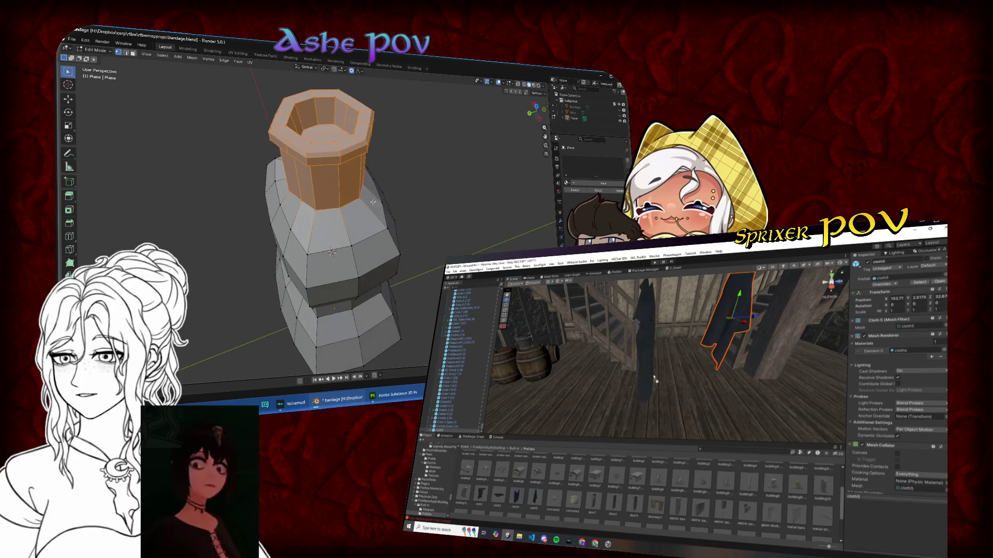
pyautogui.keyDown('alt'); pyautogui.click(378, 201); pyautogui.keyUp('alt')
pyautogui.hotkey('shift', 'g')
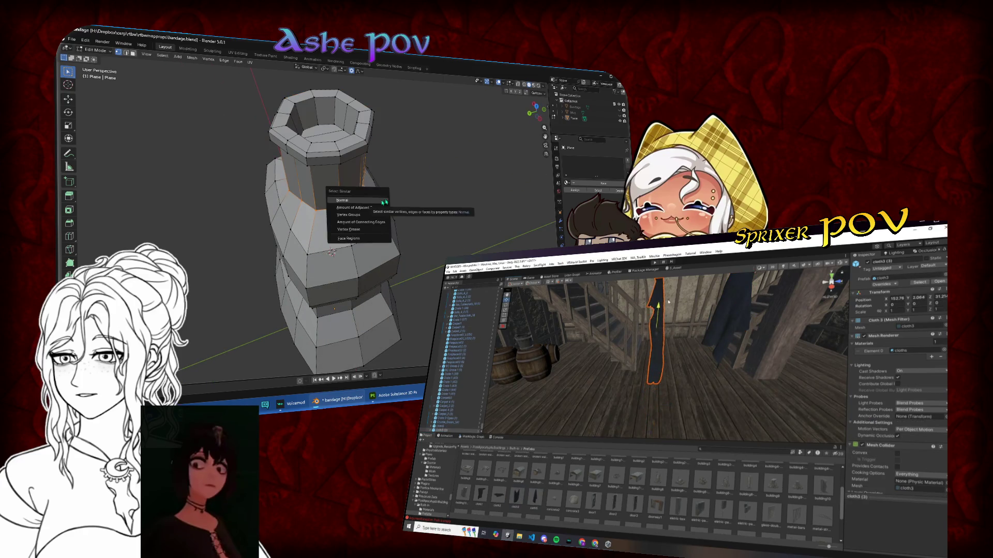
pyautogui.click(382, 201)
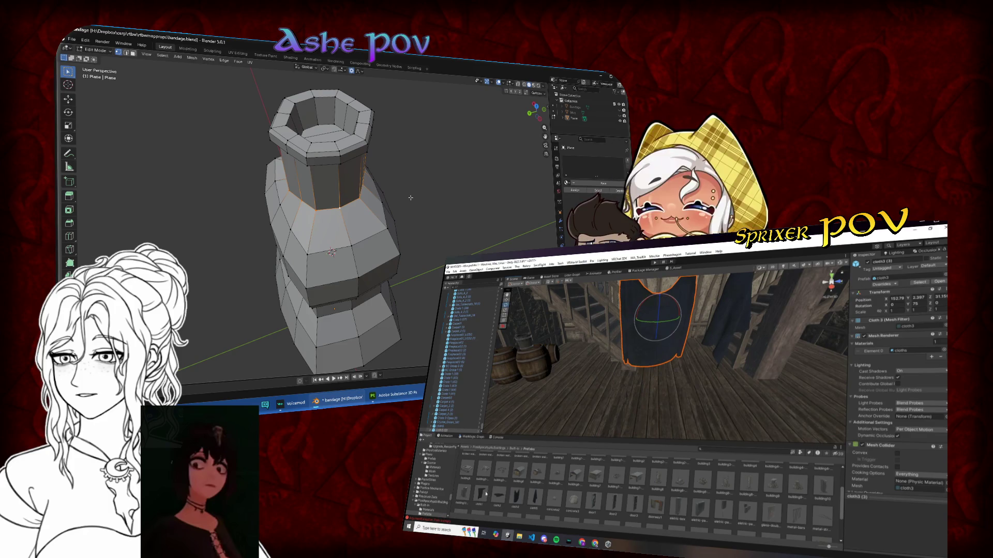
pyautogui.press('g')
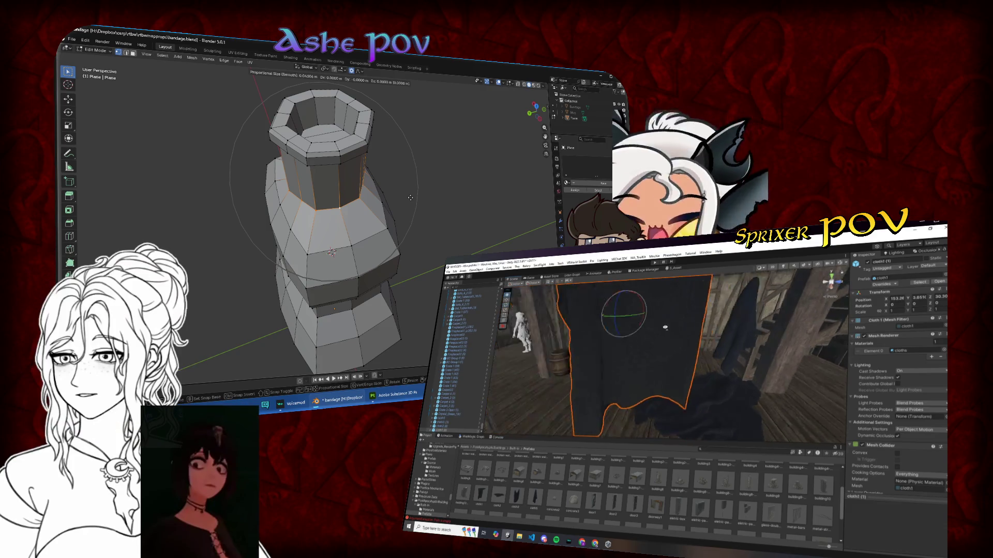
pyautogui.click(411, 202)
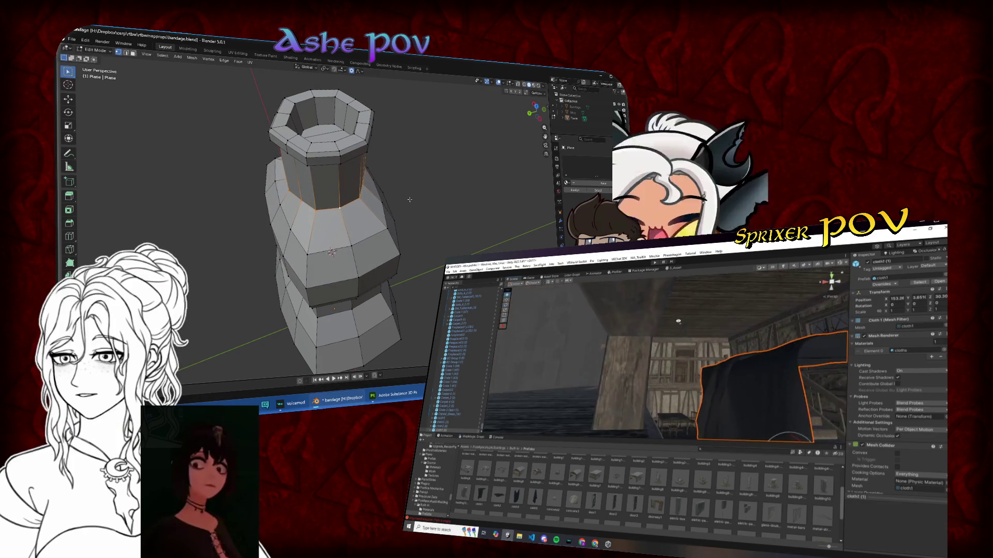
# - Save bandage.blend and shrink/fatten the selected body faces inward by about -0.011 m
pyautogui.hotkey('shift', 's')
pyautogui.press('Escape')
pyautogui.hotkey('ctrl', 's')
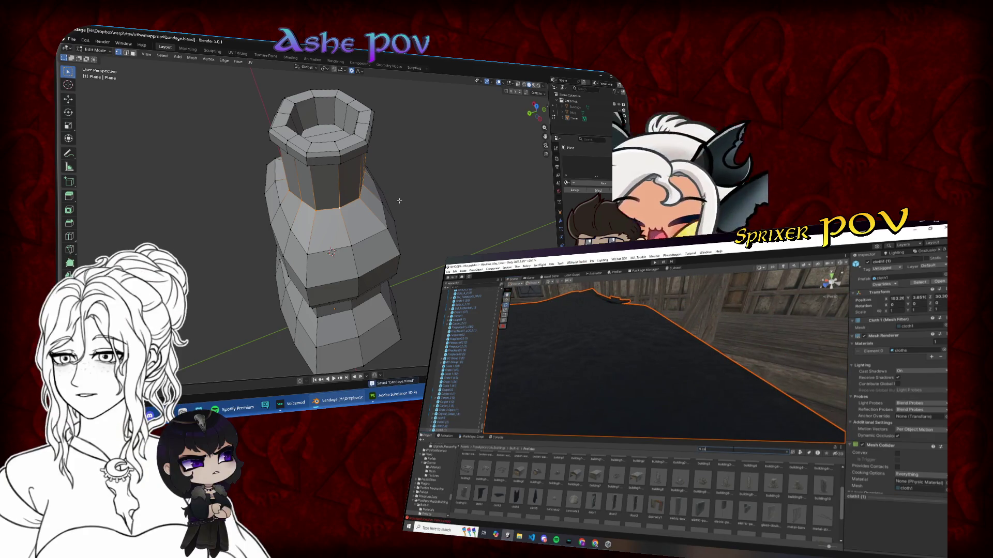
pyautogui.hotkey('alt', 's')
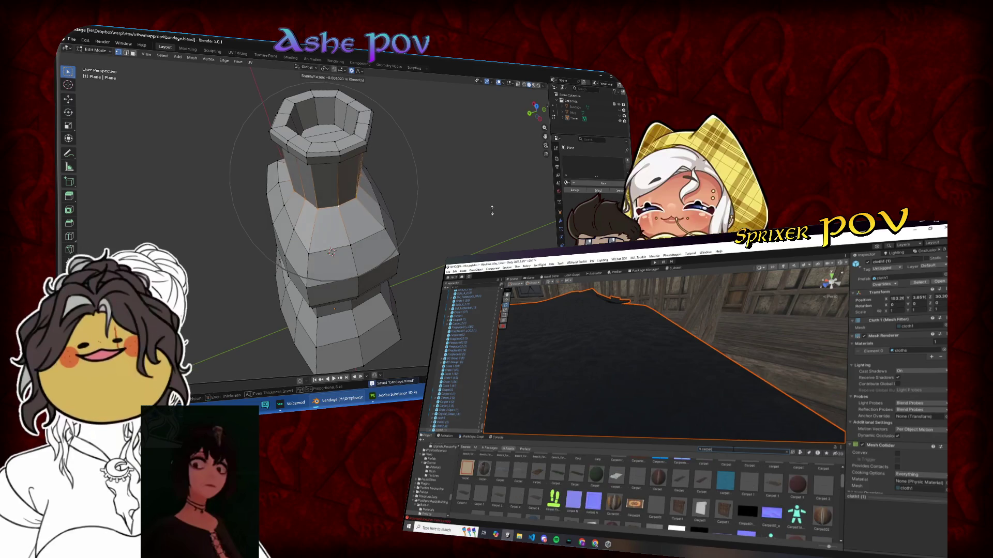
pyautogui.scroll(3, 468, 207)
pyautogui.scroll(3, 419, 206)
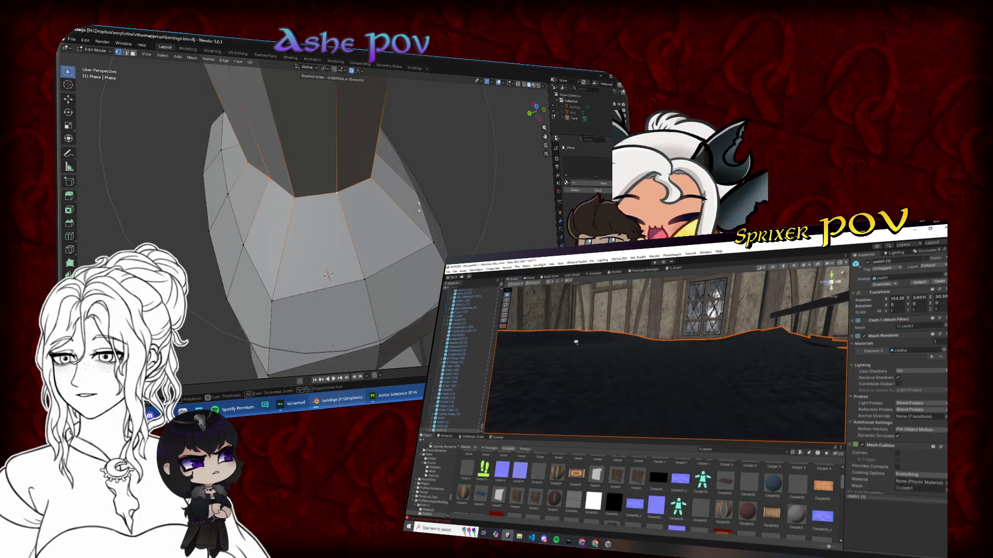
pyautogui.click(456, 212)
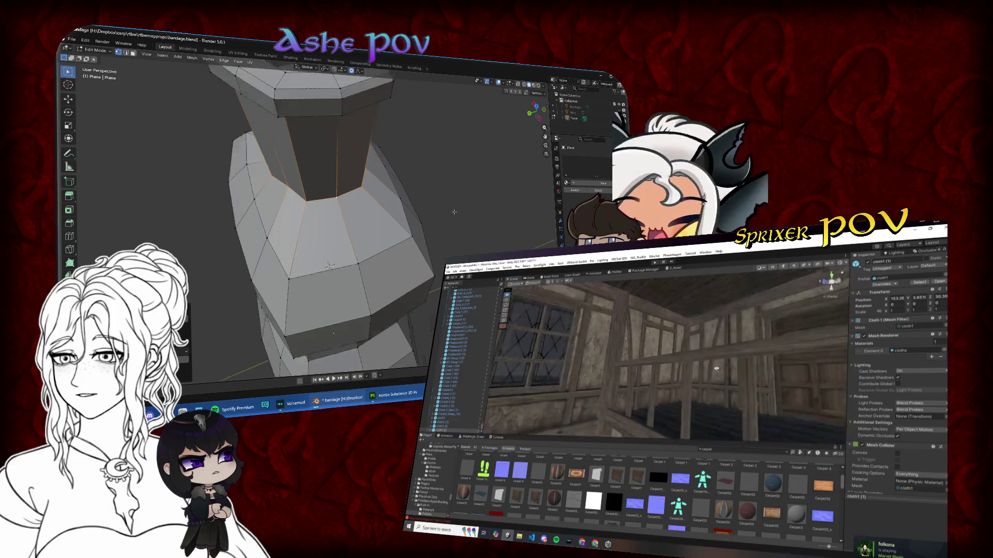
pyautogui.press('ctrl+KP_3')
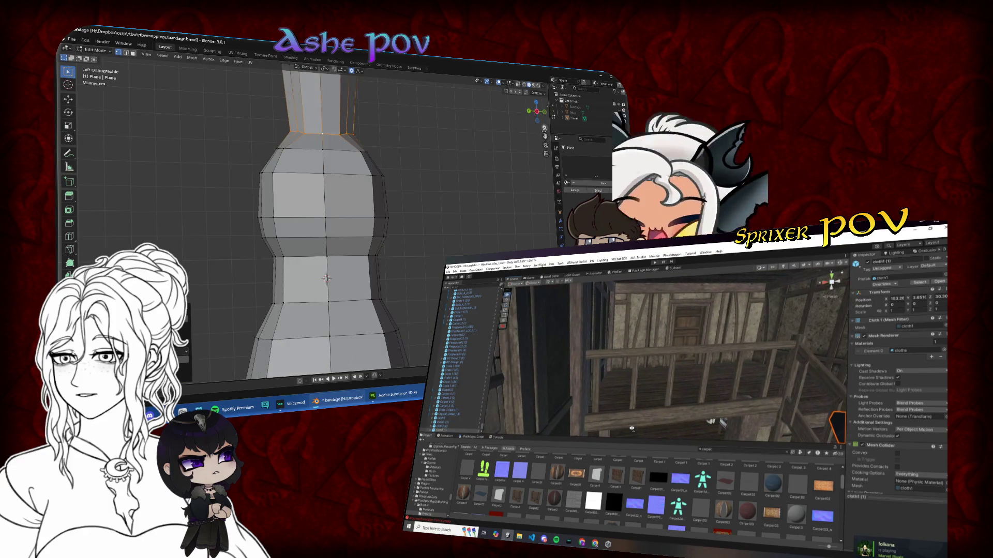
# - Box-select the old wide bottle neck and delete it
pyautogui.moveTo(624, 427); pyautogui.dragTo(625, 433)
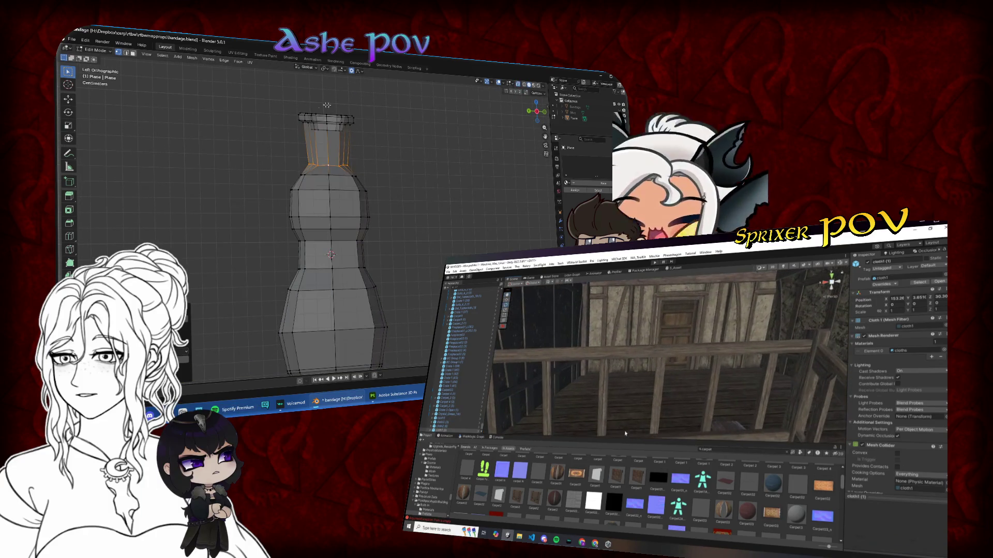
pyautogui.press('x')
pyautogui.click(374, 143)
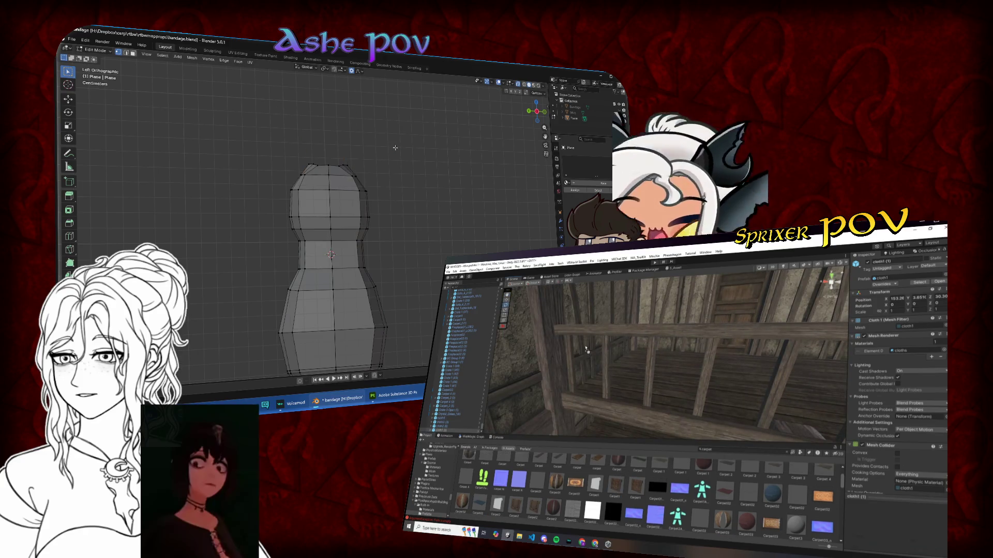
# - Select the open top edge loop and make it rounder with To Sphere
pyautogui.click(598, 332)
pyautogui.keyDown('alt'); pyautogui.click(337, 164); pyautogui.keyUp('alt')
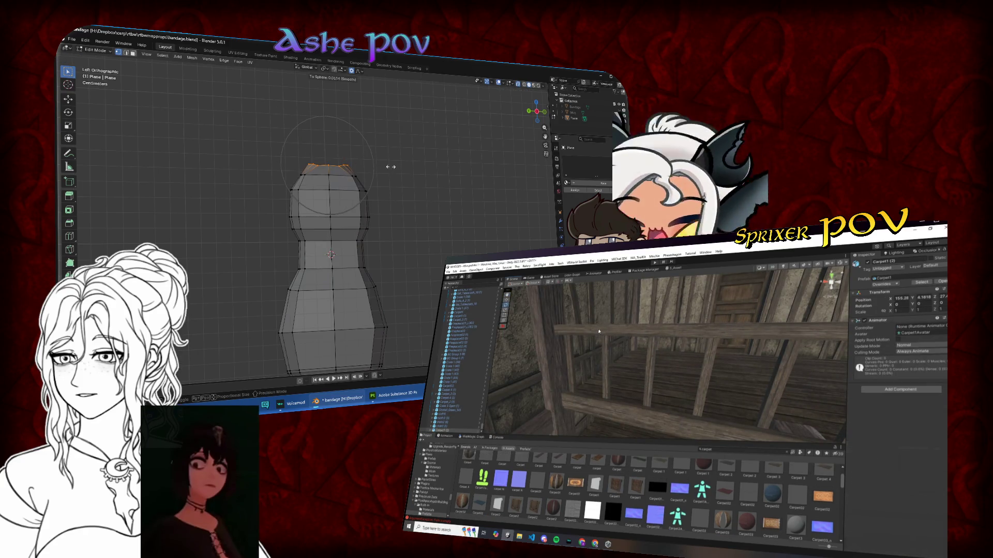
pyautogui.moveTo(642, 348); pyautogui.dragTo(709, 417)
pyautogui.click(90, 175)
# - Flatten the top ring by scaling it along Z, checked from the back view
pyautogui.moveTo(336, 199); pyautogui.dragTo(358, 198)
pyautogui.press('w')
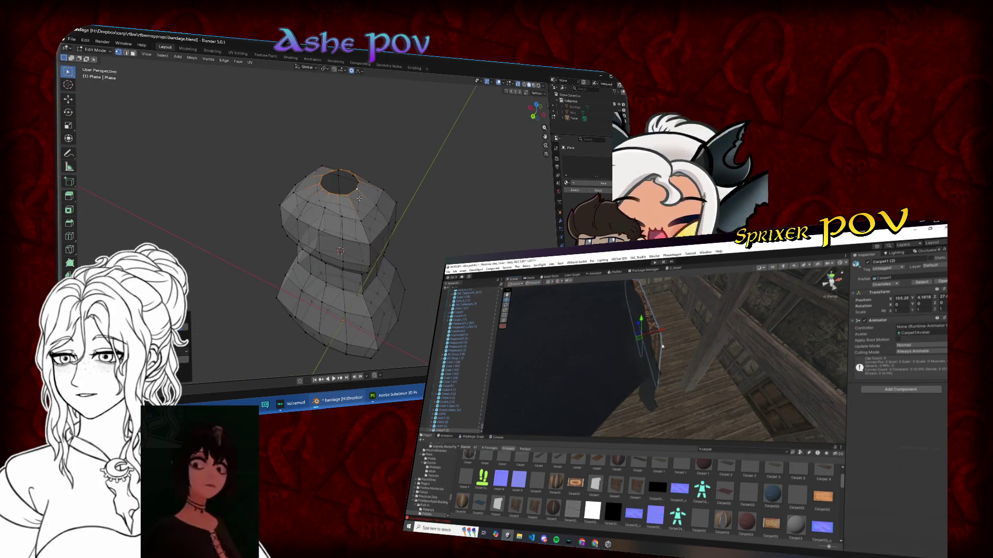
pyautogui.press('ctrl+KP_1')
pyautogui.click(381, 134)
pyautogui.moveTo(620, 401)
pyautogui.mouseDown()
pyautogui.moveTo(691, 400)
pyautogui.moveTo(688, 369)
pyautogui.moveTo(737, 346)
pyautogui.moveTo(593, 342)
pyautogui.moveTo(619, 376)
pyautogui.mouseUp()
pyautogui.press('z')
pyautogui.click(329, 163)
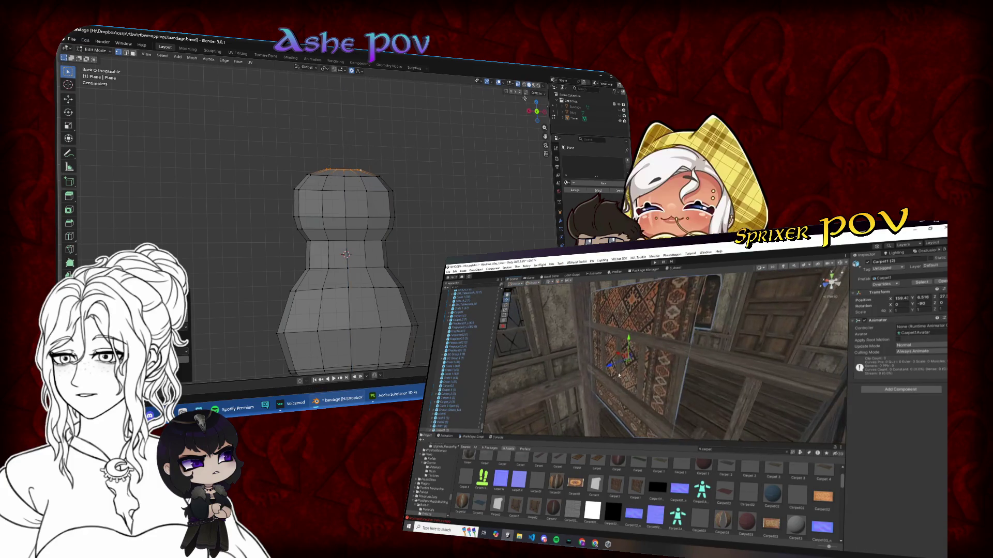
# - Select the whole top edge ring in see-through mode and shrink it along X
pyautogui.moveTo(331, 243)
pyautogui.mouseDown()
pyautogui.moveTo(336, 203)
pyautogui.moveTo(373, 170)
pyautogui.mouseUp()
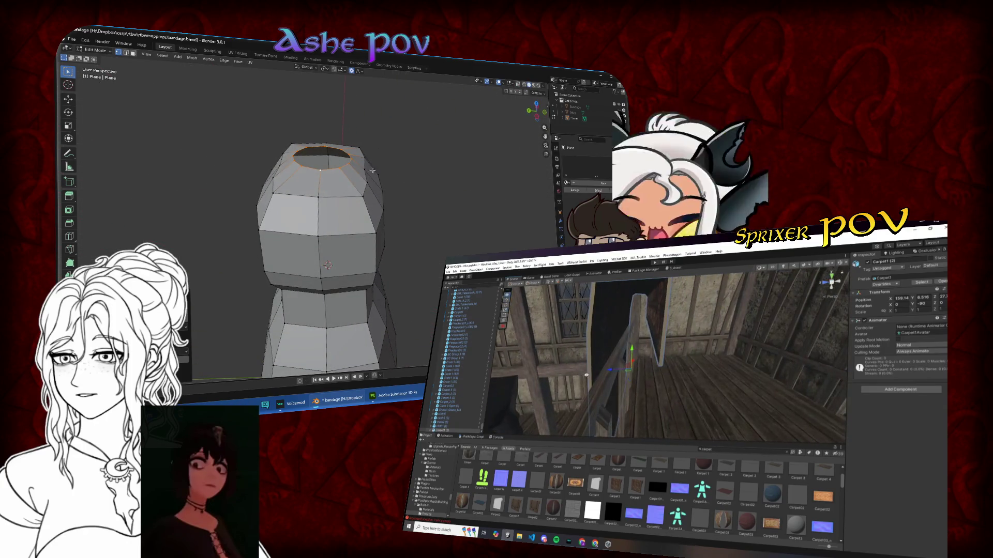
pyautogui.click(362, 168)
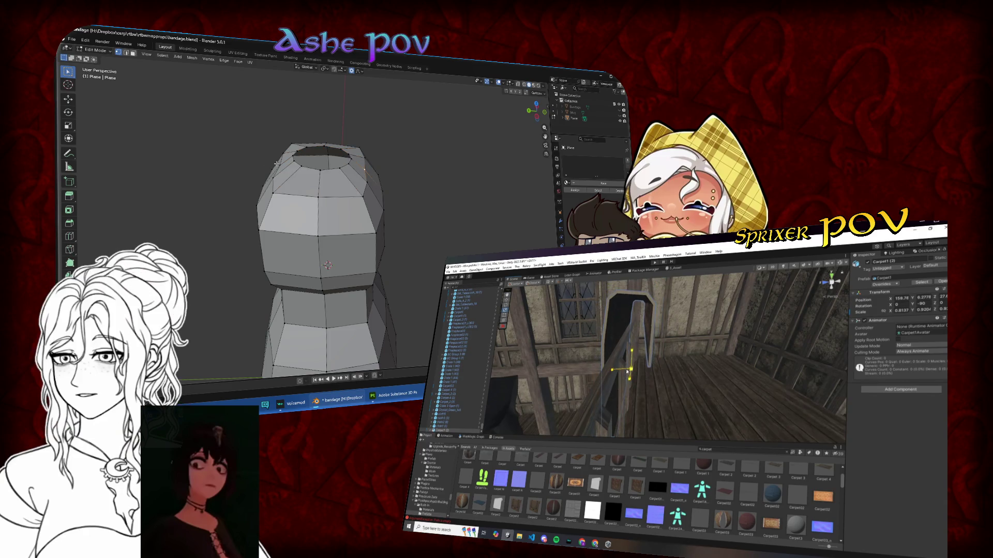
pyautogui.click(537, 119)
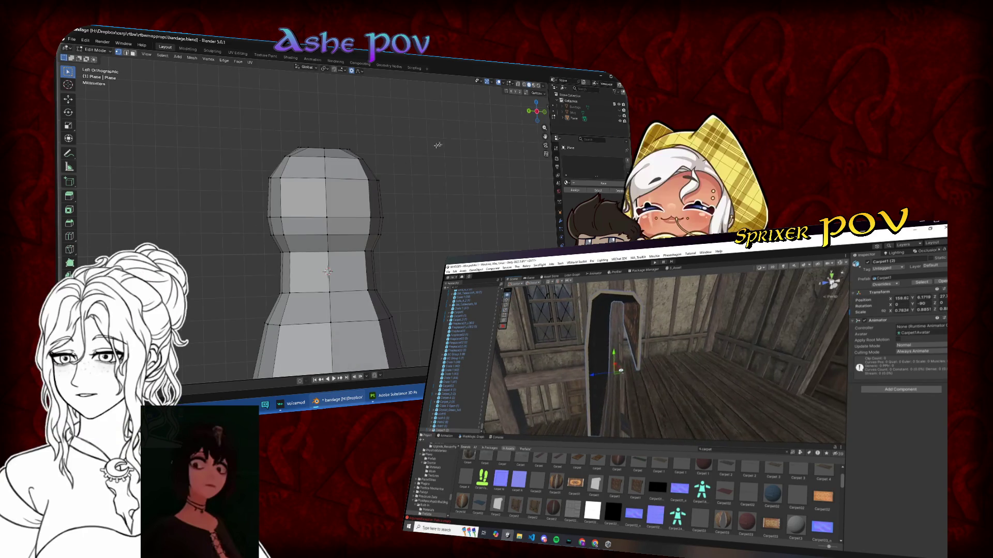
pyautogui.click(516, 86)
pyautogui.moveTo(263, 148)
pyautogui.mouseDown()
pyautogui.moveTo(376, 176)
pyautogui.moveTo(379, 166)
pyautogui.mouseUp()
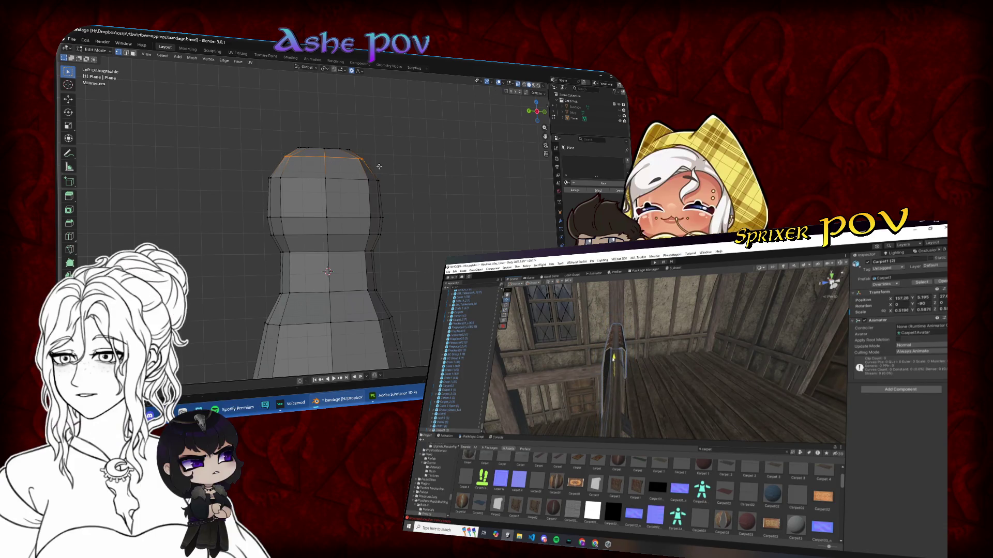
pyautogui.click(382, 168)
pyautogui.click(326, 161)
pyautogui.press('s')
pyautogui.press('x')
pyautogui.click(364, 161)
# - Bevel the edge loop at the neck base into a rounded shoulder
pyautogui.moveTo(274, 154); pyautogui.dragTo(301, 162)
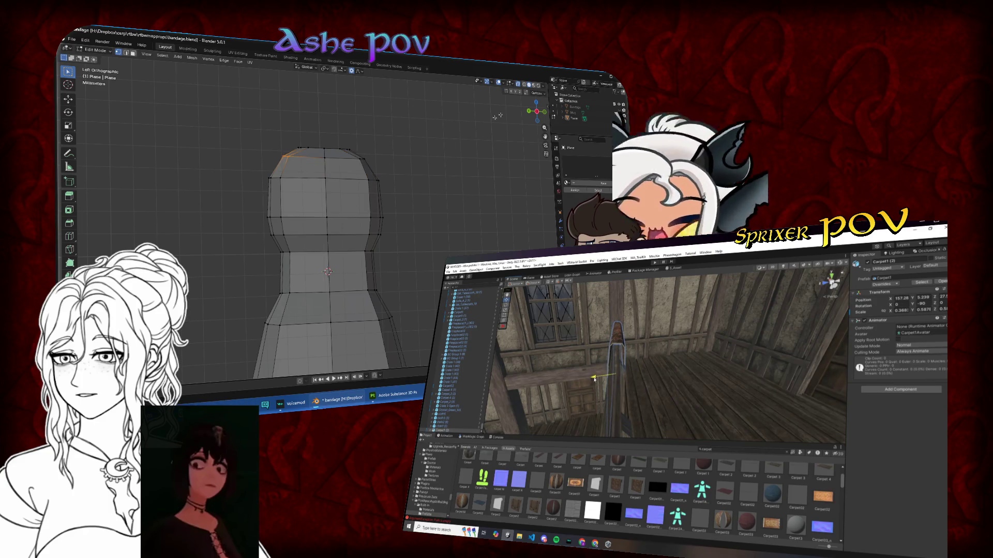
pyautogui.click(529, 114)
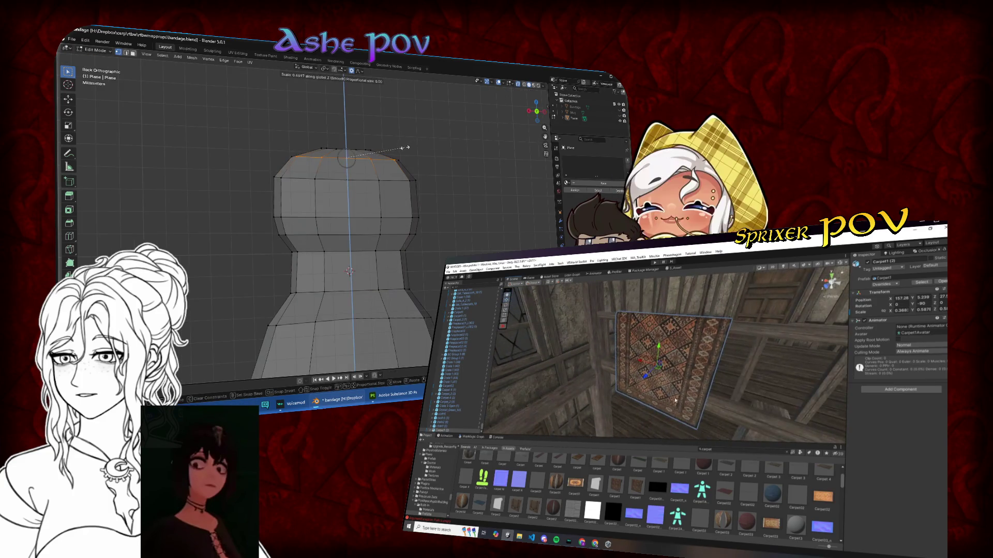
pyautogui.moveTo(405, 149); pyautogui.dragTo(352, 147)
pyautogui.keyDown('alt'); pyautogui.click(352, 148); pyautogui.keyUp('alt')
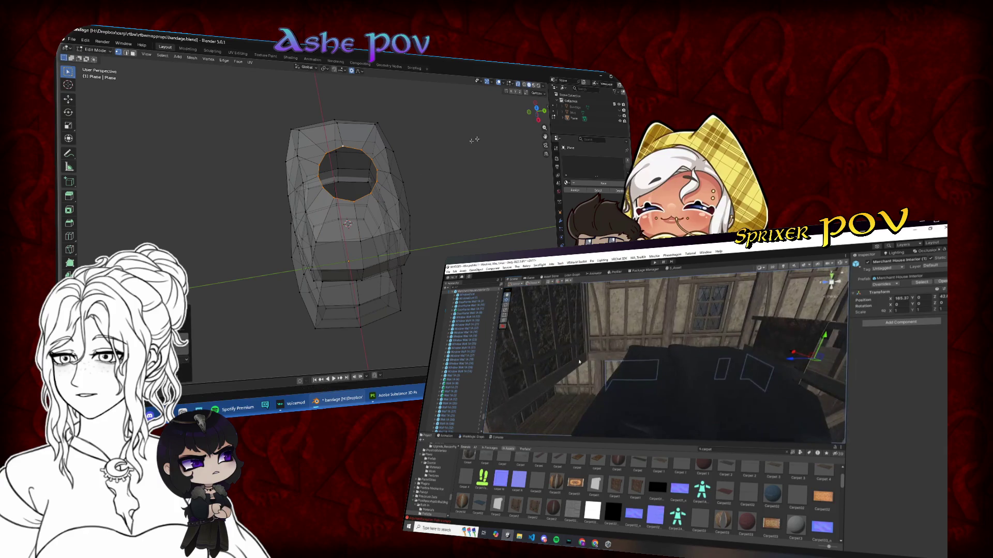
pyautogui.press('KP_1')
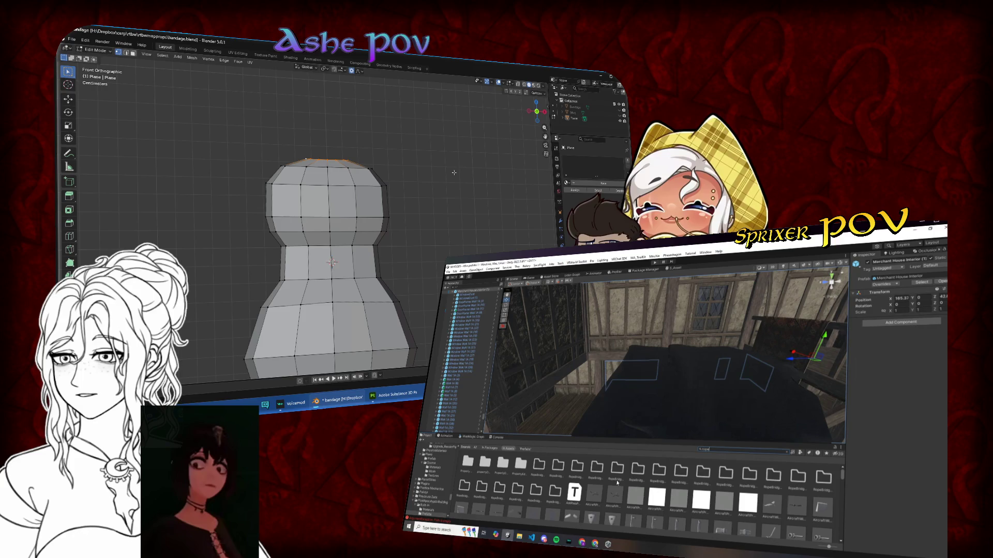
pyautogui.click(800, 453)
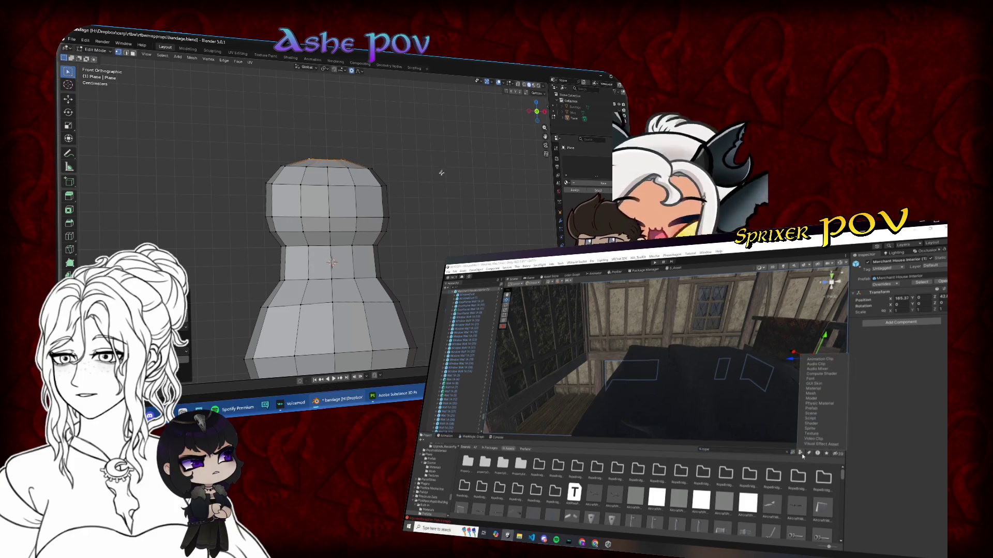
pyautogui.click(811, 409)
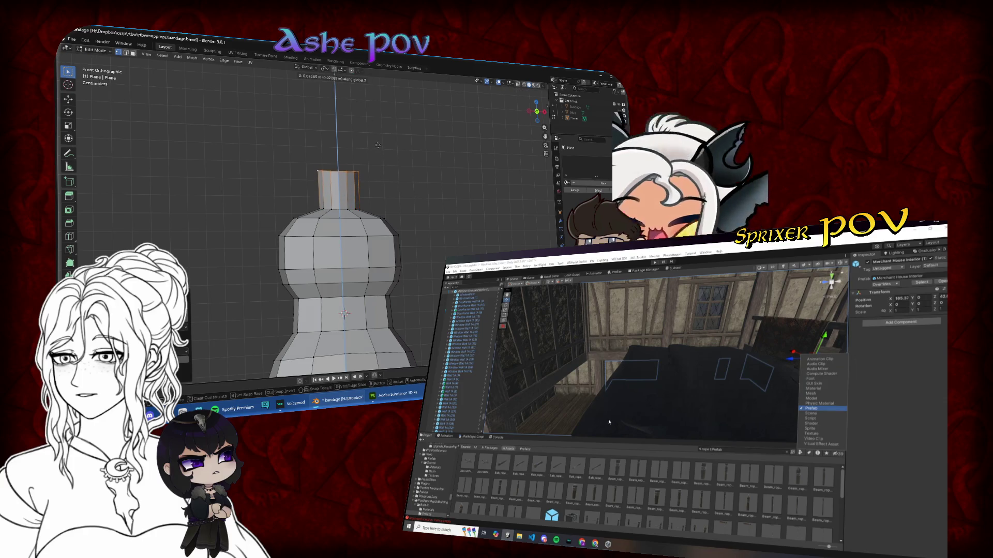
pyautogui.keyDown('alt'); pyautogui.click(358, 209); pyautogui.keyUp('alt')
pyautogui.hotkey('ctrl', 'b')
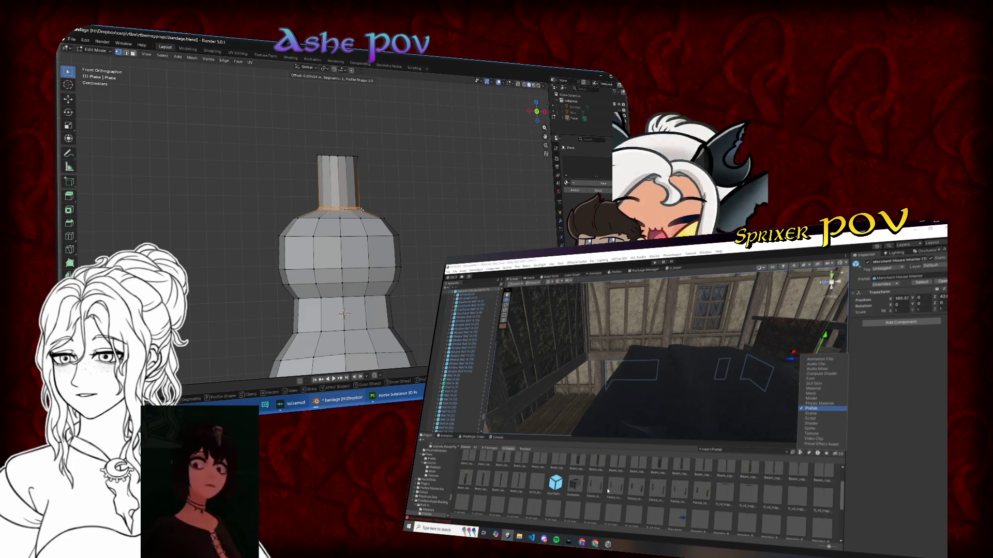
pyautogui.click(358, 193)
# - Extrude the neck's top loop up along Z and scale it into a flared lip ring
pyautogui.keyDown('alt'); pyautogui.click(340, 156); pyautogui.keyUp('alt')
pyautogui.scroll(-2, 607, 491)
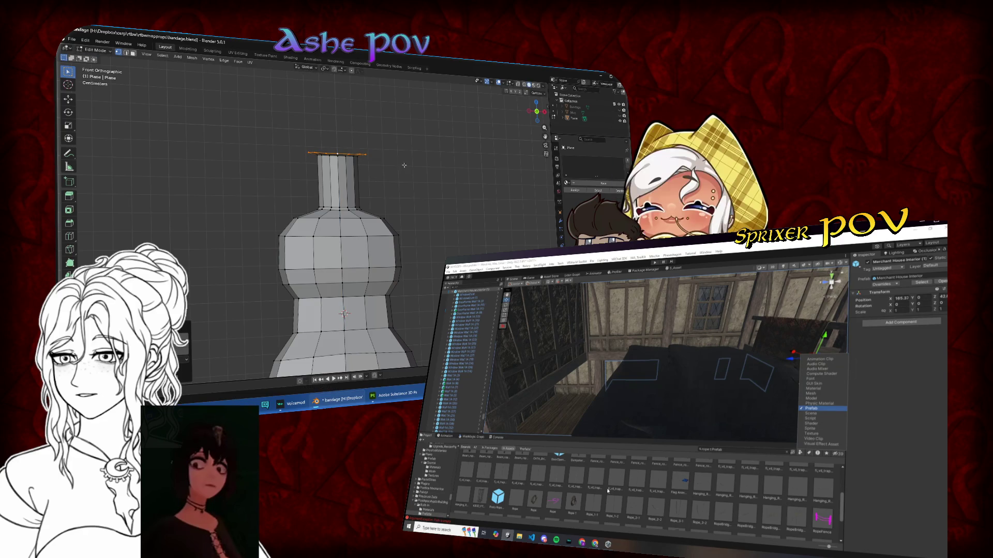
pyautogui.press('e')
pyautogui.press('z')
pyautogui.moveTo(695, 378); pyautogui.dragTo(712, 351)
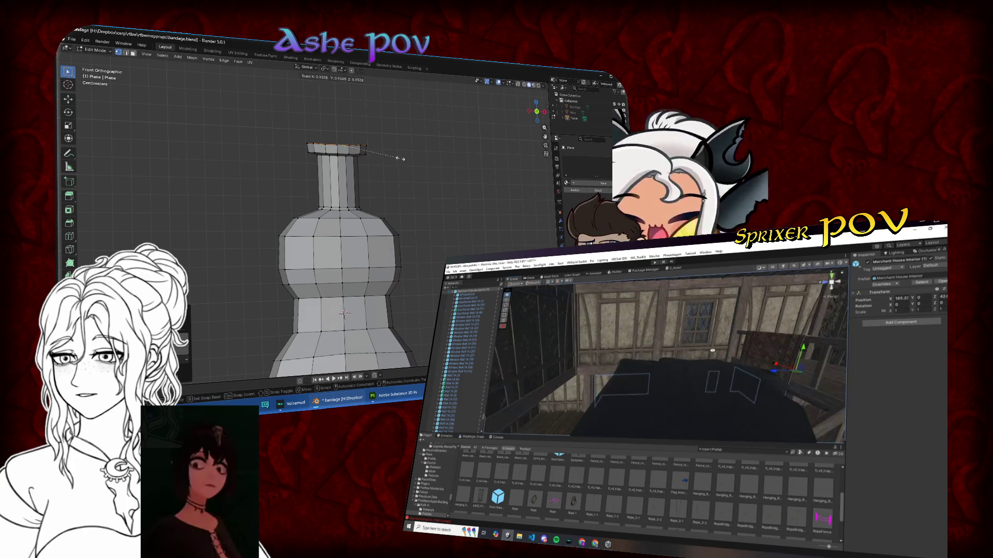
pyautogui.press('g')
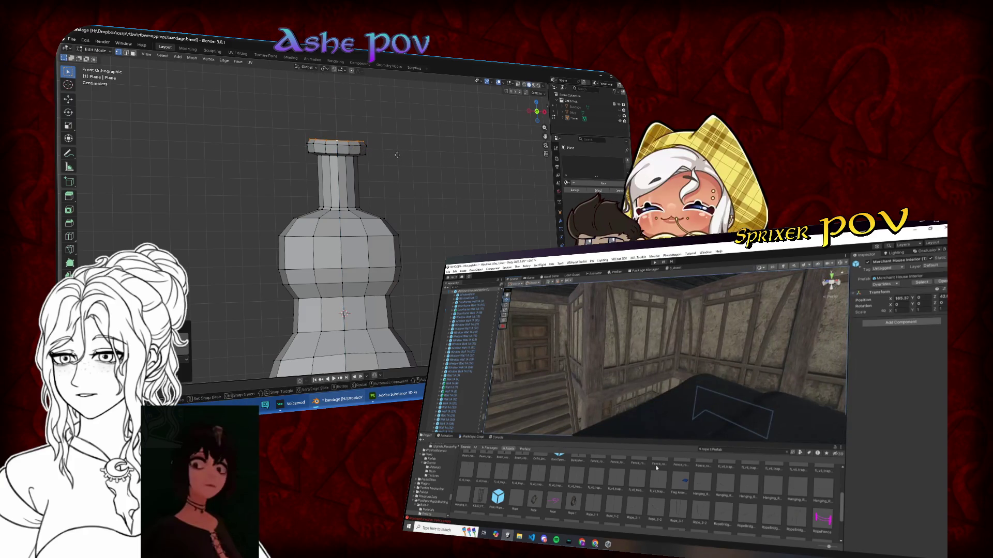
pyautogui.click(394, 155)
pyautogui.moveTo(394, 154); pyautogui.dragTo(388, 170)
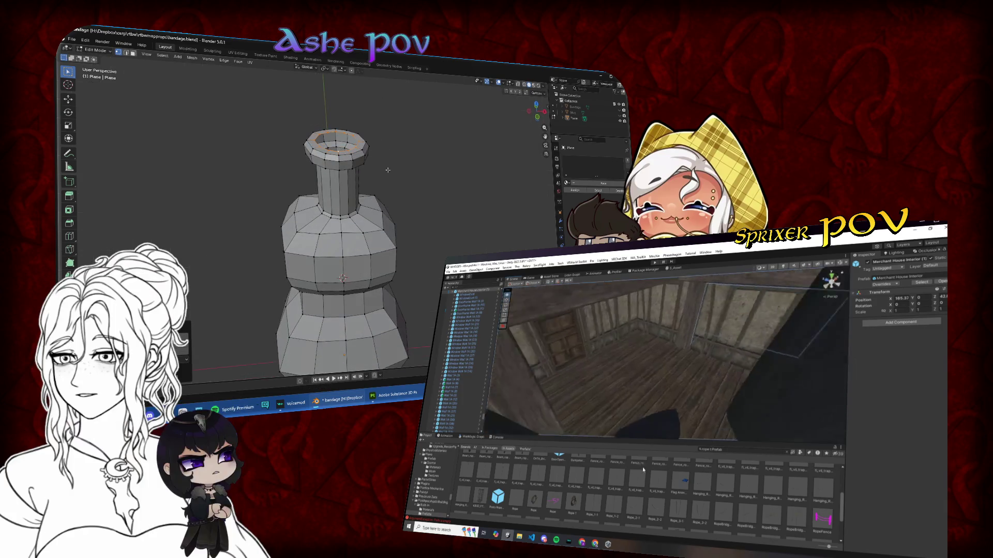
pyautogui.press('s')
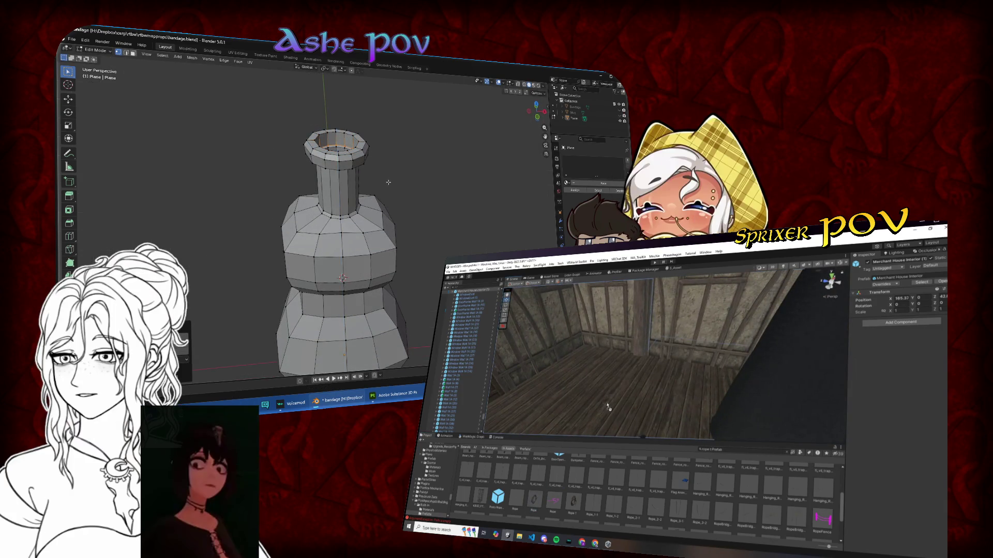
pyautogui.click(408, 161)
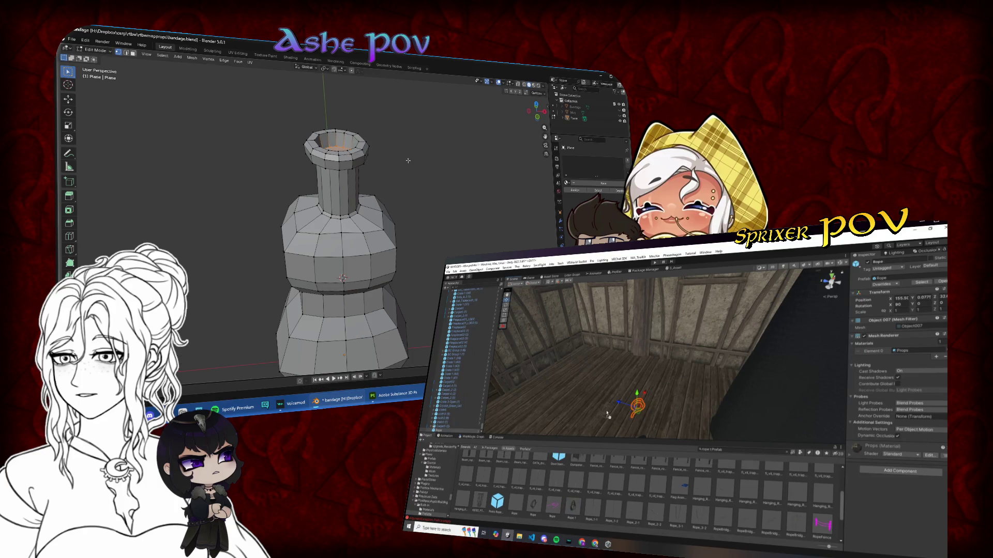
pyautogui.press('Tab')
pyautogui.moveTo(538, 118); pyautogui.dragTo(523, 129)
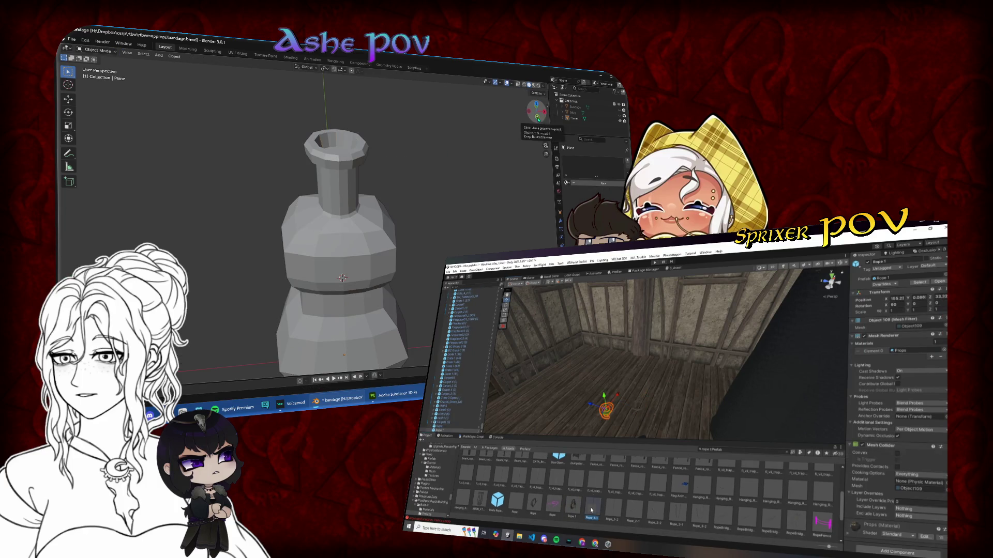
pyautogui.scroll(-4, 381, 195)
pyautogui.moveTo(382, 196)
pyautogui.mouseDown()
pyautogui.moveTo(339, 281)
pyautogui.moveTo(337, 273)
pyautogui.mouseUp()
pyautogui.click(654, 384)
pyautogui.press('Tab')
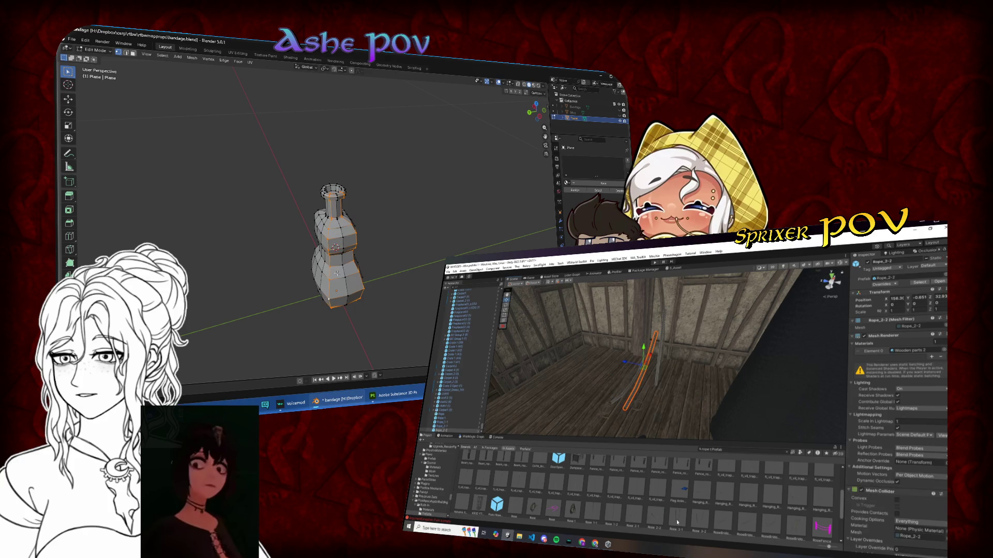
pyautogui.moveTo(676, 522); pyautogui.dragTo(672, 362)
pyautogui.moveTo(337, 273); pyautogui.dragTo(338, 288)
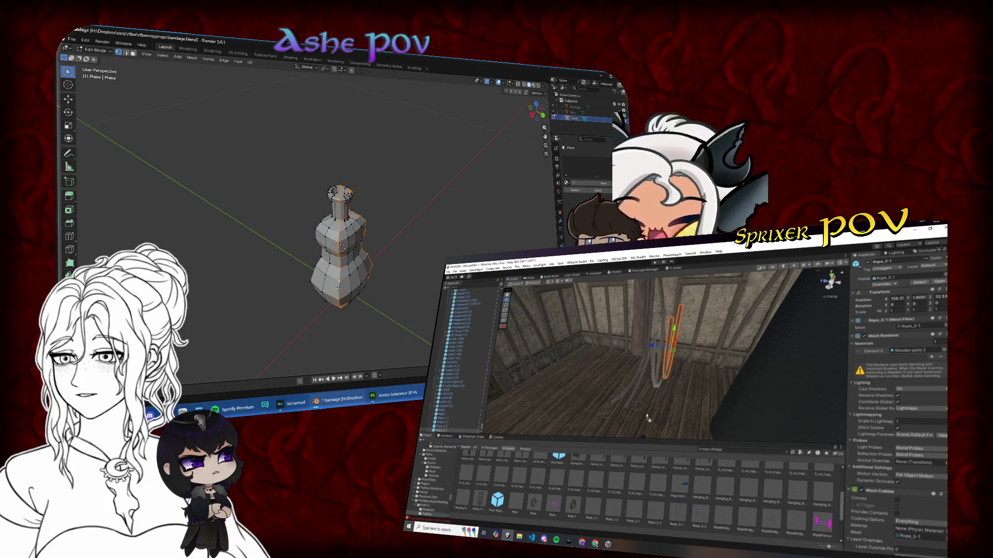
pyautogui.moveTo(338, 289); pyautogui.dragTo(435, 243)
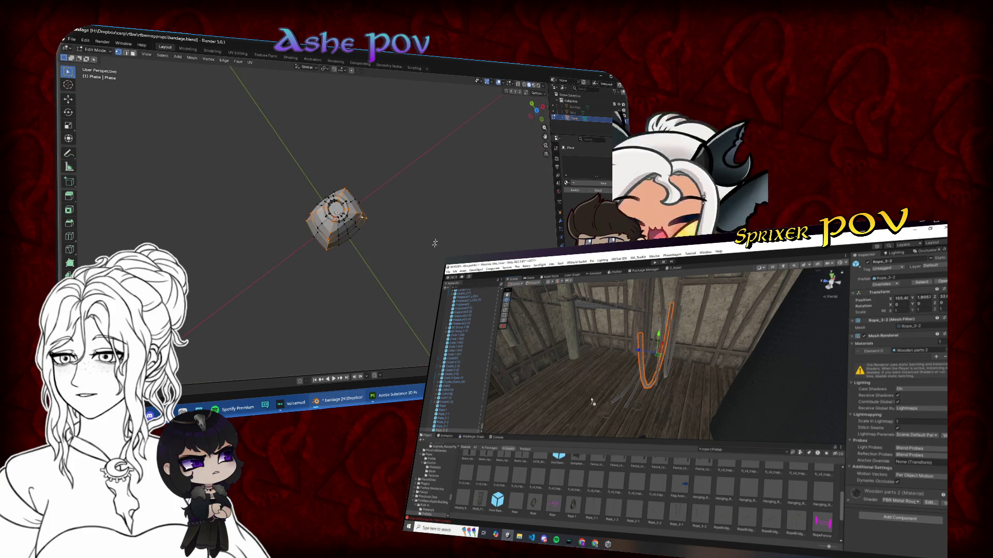
pyautogui.click(593, 402)
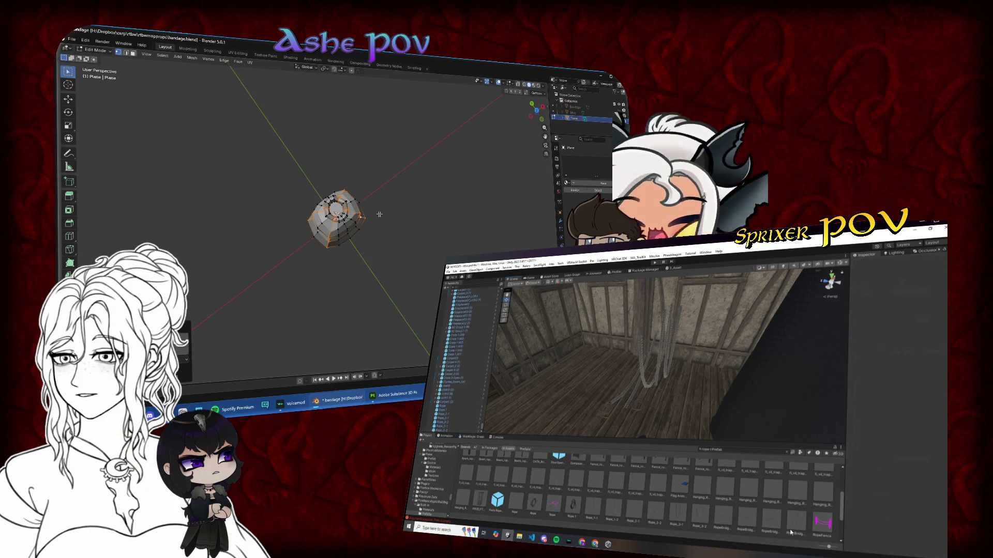
pyautogui.scroll(-2, 776, 525)
pyautogui.moveTo(379, 214)
pyautogui.mouseDown()
pyautogui.moveTo(385, 174)
pyautogui.moveTo(372, 175)
pyautogui.mouseUp()
pyautogui.scroll(5, 297, 198)
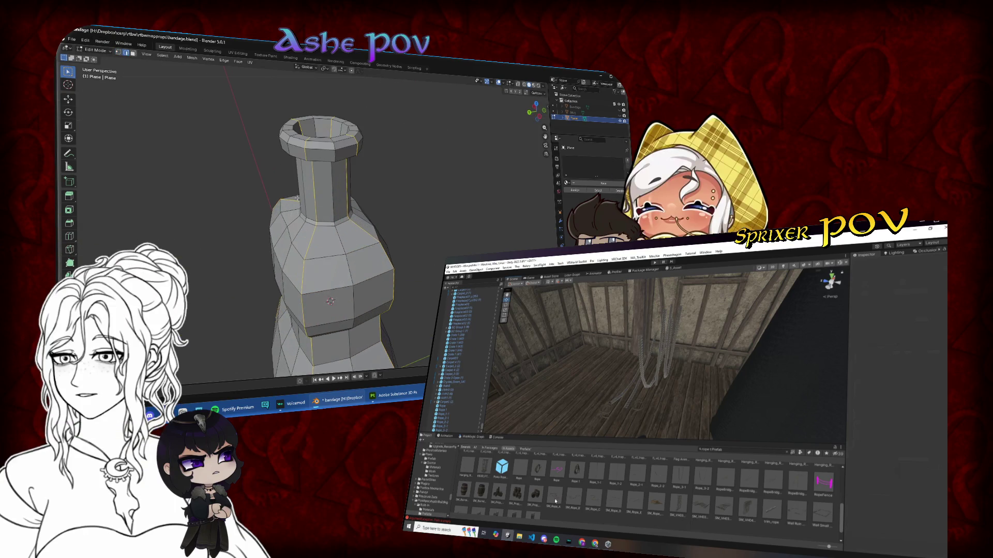
pyautogui.moveTo(579, 419); pyautogui.dragTo(595, 408)
pyautogui.moveTo(574, 496); pyautogui.dragTo(616, 414)
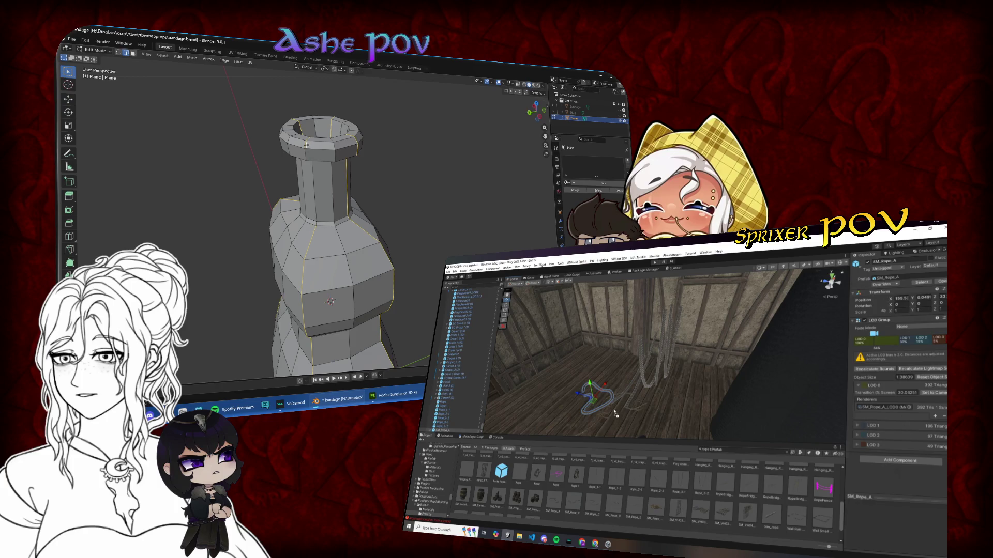
pyautogui.moveTo(604, 484); pyautogui.dragTo(646, 416)
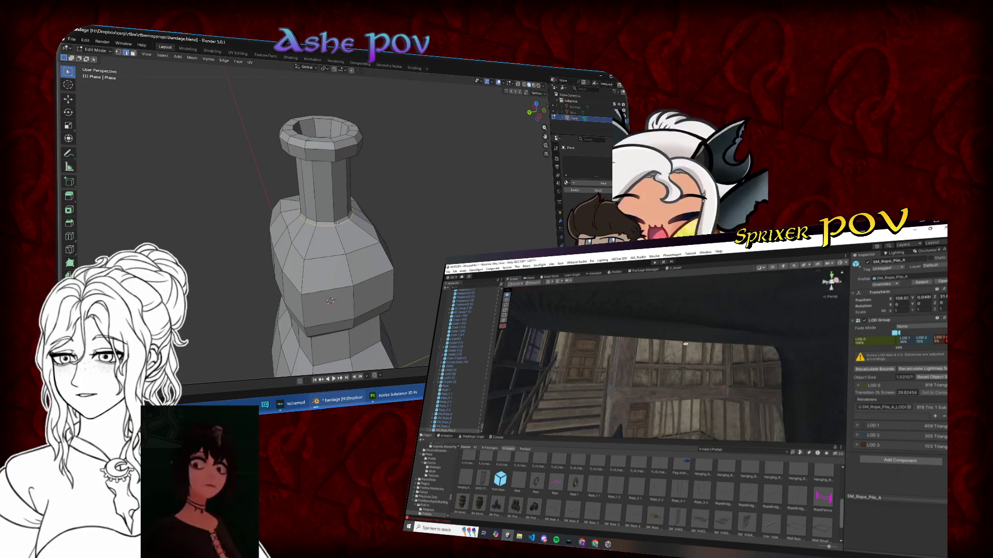
pyautogui.keyDown('alt'); pyautogui.click(321, 222); pyautogui.keyUp('alt')
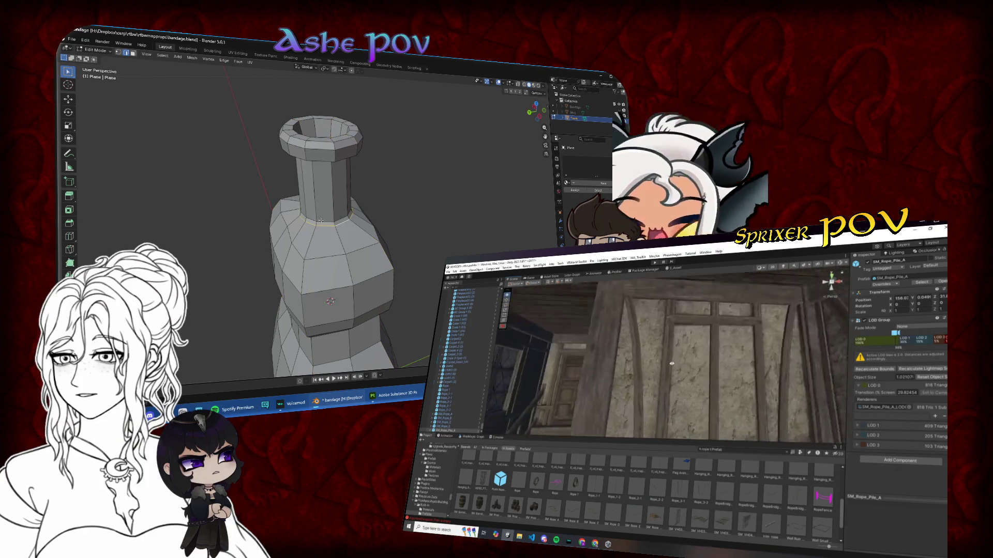
pyautogui.scroll(-5, 334, 248)
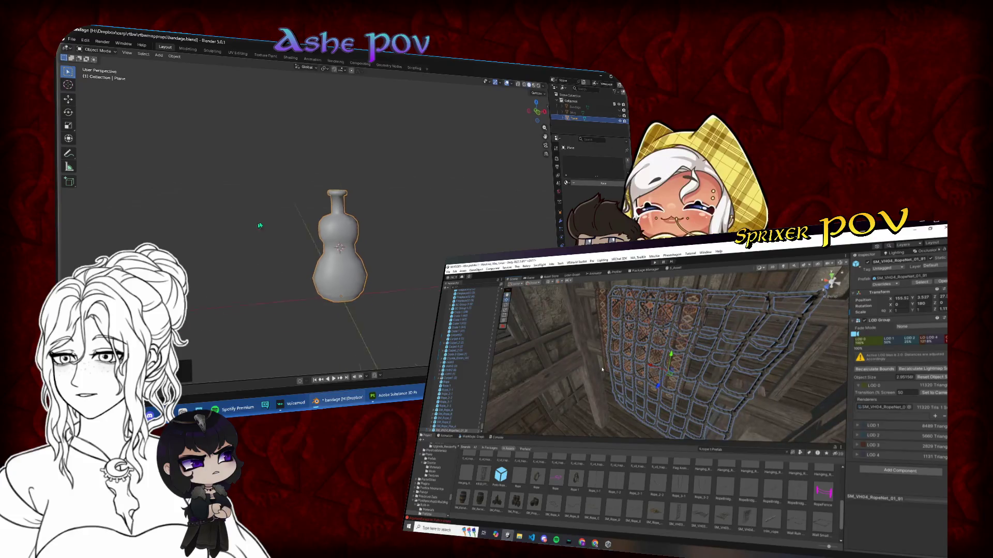
pyautogui.moveTo(337, 235); pyautogui.dragTo(378, 209)
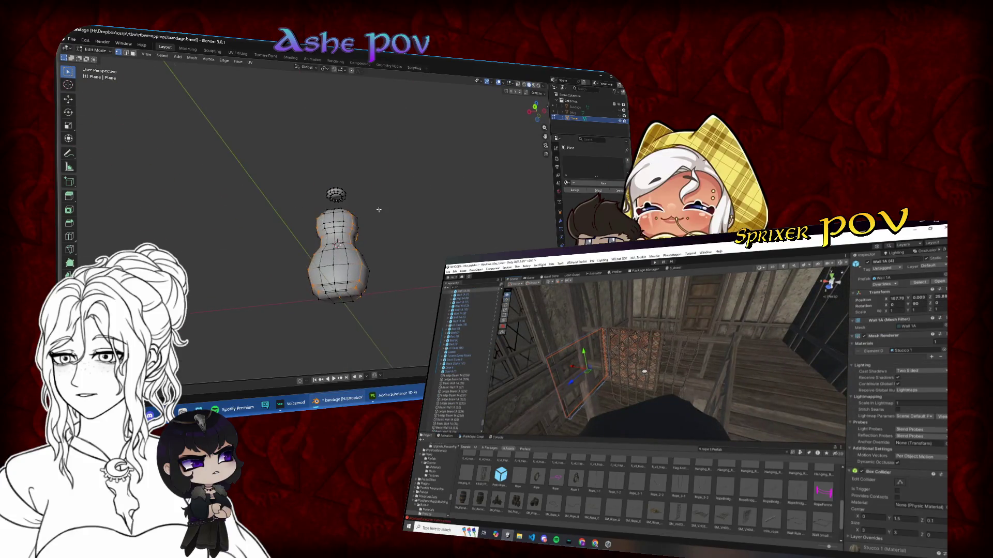
# - Scale the bottle's bottom ring inward, viewed from straight above
pyautogui.press('Tab')
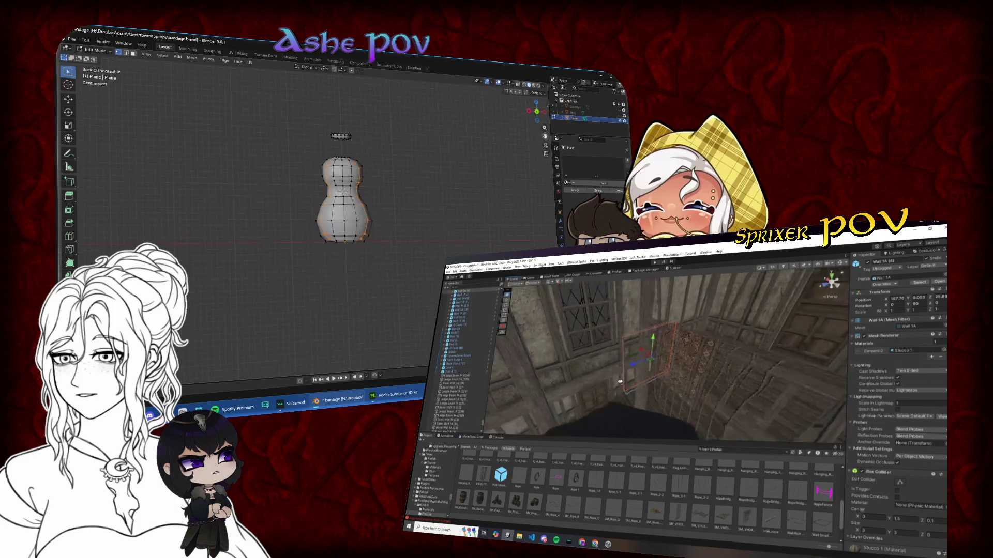
pyautogui.scroll(6, 370, 220)
pyautogui.press('Tab')
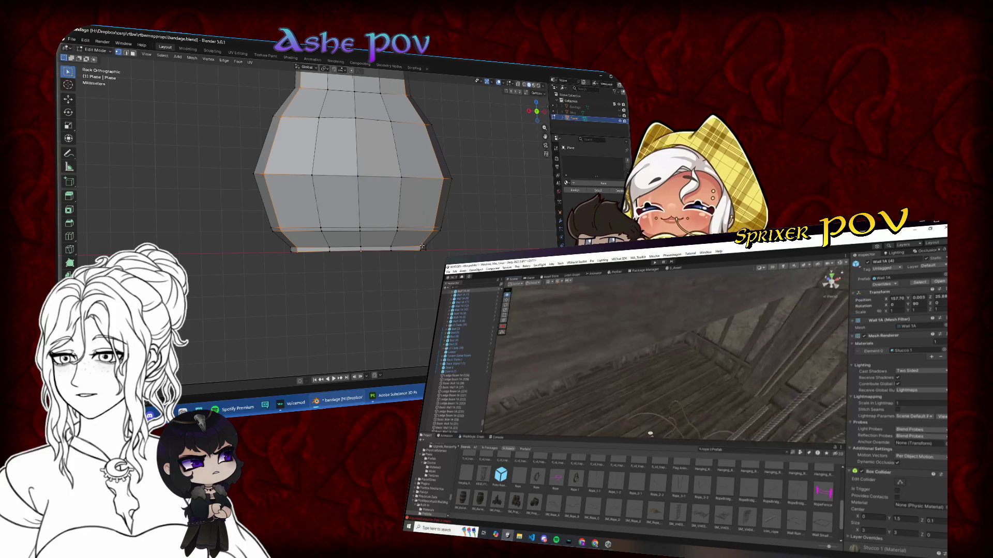
pyautogui.moveTo(297, 249)
pyautogui.mouseDown()
pyautogui.moveTo(351, 247)
pyautogui.moveTo(270, 211)
pyautogui.mouseUp()
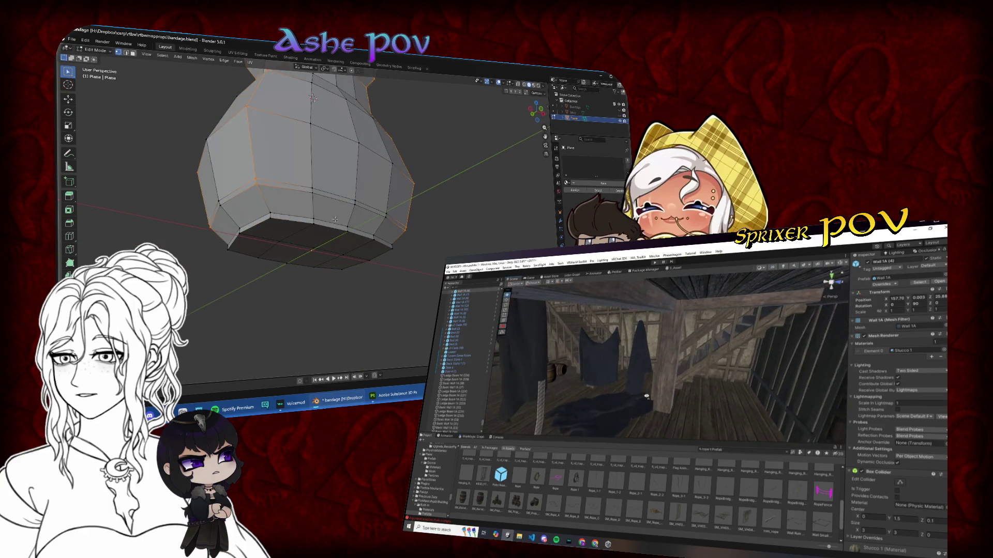
pyautogui.click(538, 107)
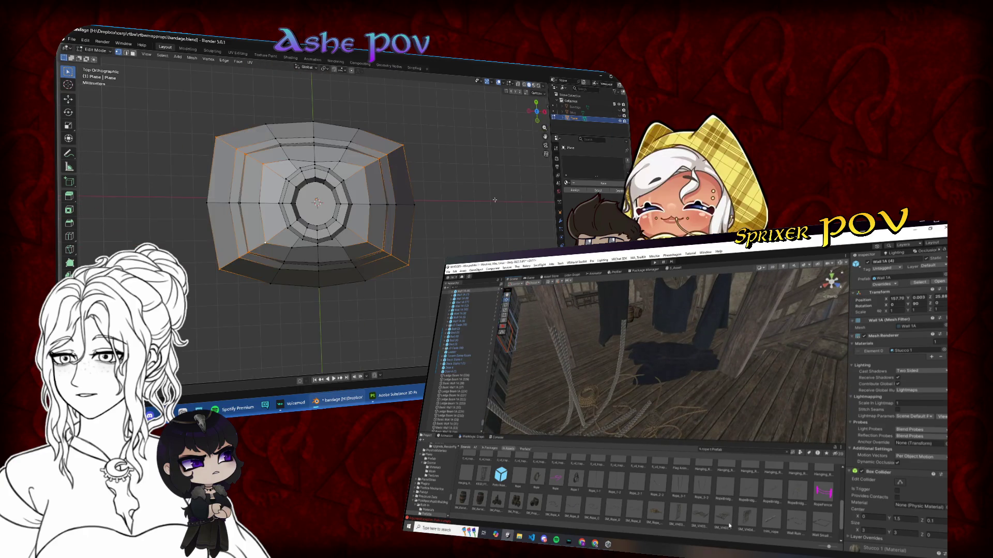
pyautogui.click(478, 195)
pyautogui.press('Tab')
# - Select the edge loop around the bottle's base in Back Orthographic view
pyautogui.moveTo(440, 247)
pyautogui.mouseDown()
pyautogui.moveTo(413, 194)
pyautogui.moveTo(268, 194)
pyautogui.mouseUp()
pyautogui.click(537, 113)
pyautogui.press('Tab')
pyautogui.keyDown('alt'); pyautogui.click(313, 248); pyautogui.keyUp('alt')
pyautogui.rightClick(312, 251)
pyautogui.moveTo(336, 254); pyautogui.dragTo(358, 237)
pyautogui.moveTo(285, 243); pyautogui.dragTo(339, 240)
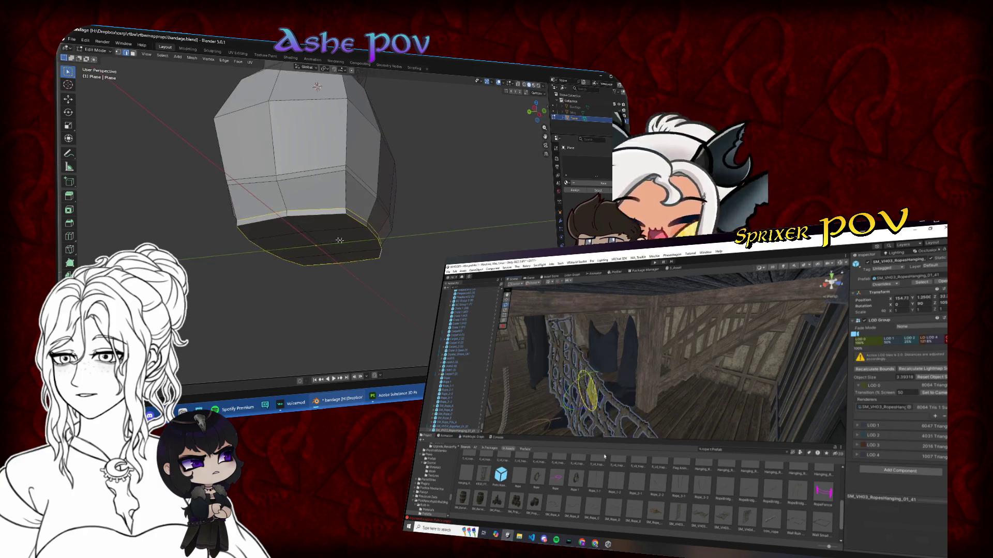
# - Mark the base, waist and top edge loops as sharp
pyautogui.rightClick(318, 215)
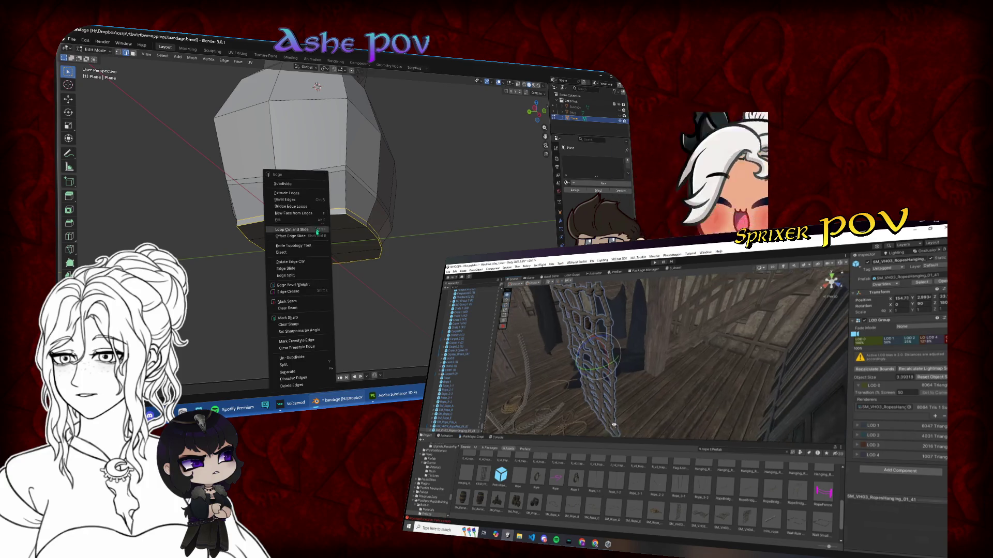
pyautogui.click(299, 313)
pyautogui.press('KP_1')
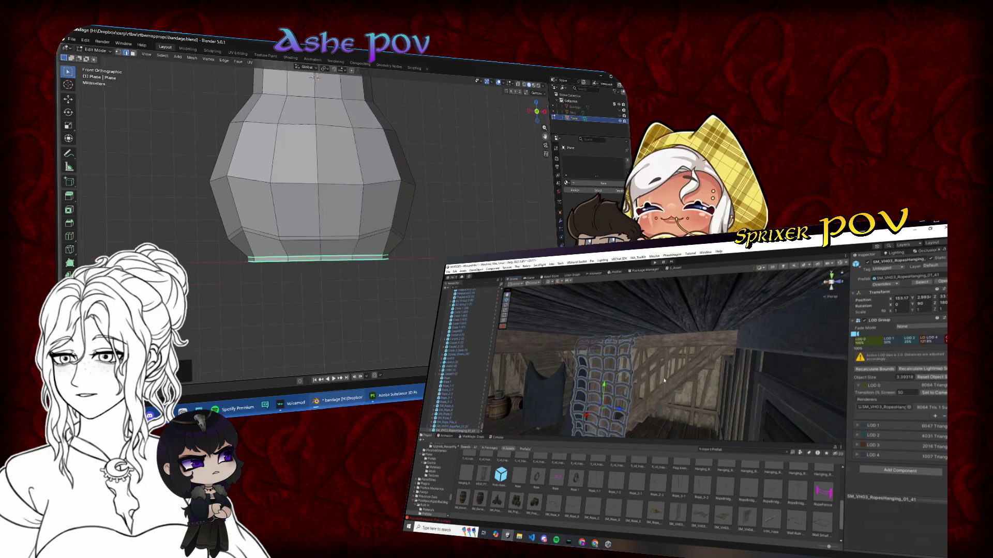
pyautogui.scroll(2, 530, 159)
pyautogui.keyDown('alt'); pyautogui.click(385, 264); pyautogui.keyUp('alt')
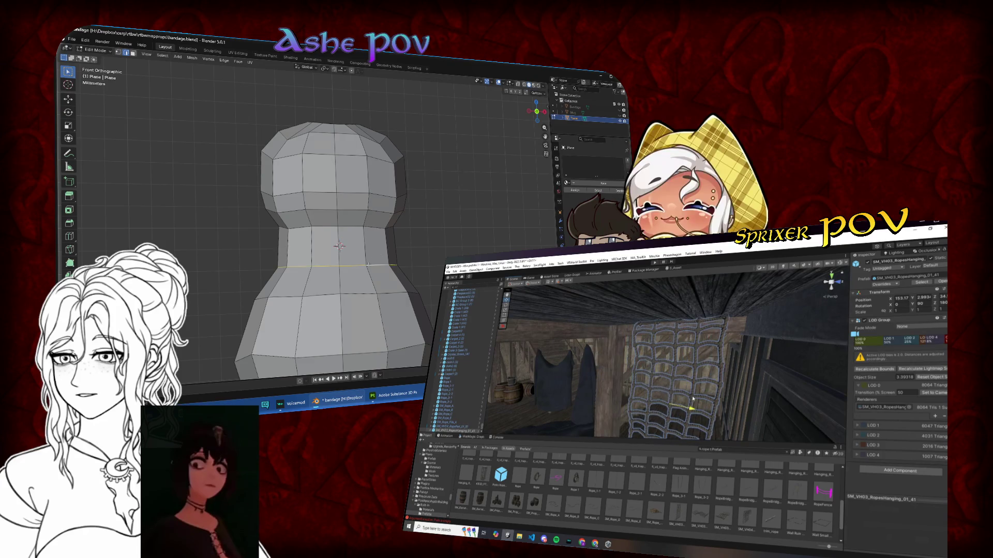
pyautogui.hotkey('ctrl', 'e')
pyautogui.click(374, 231)
pyautogui.moveTo(373, 231); pyautogui.dragTo(339, 158)
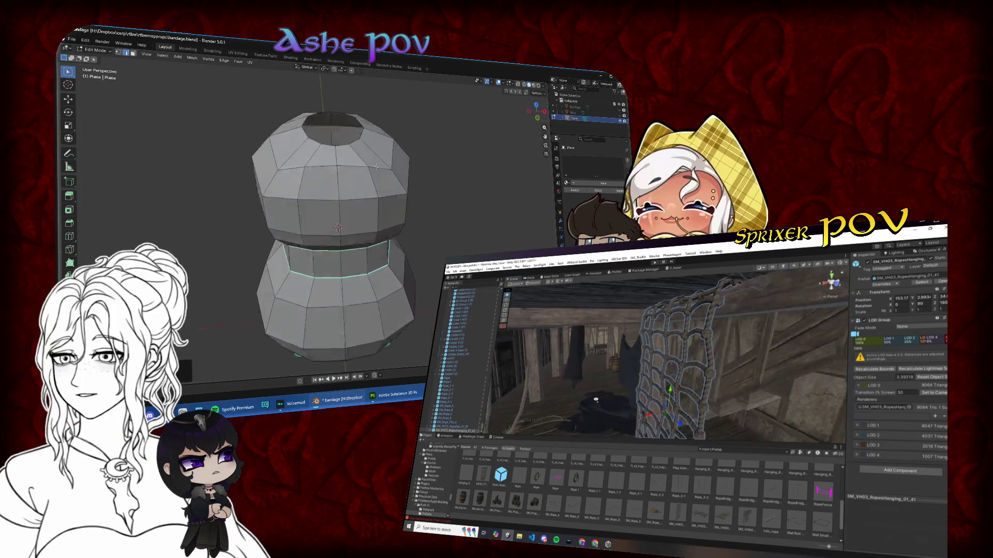
pyautogui.hotkey('ctrl', 'e')
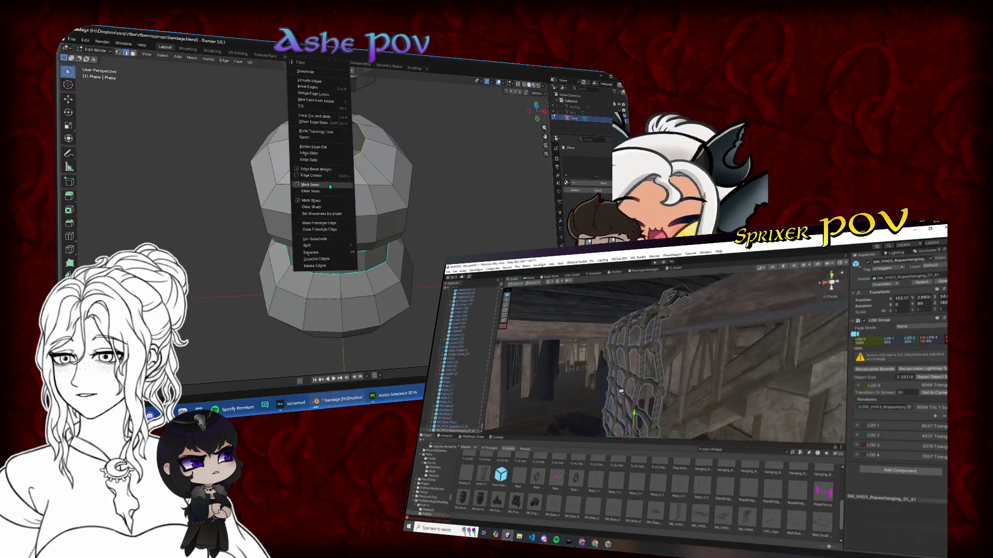
pyautogui.click(339, 161)
pyautogui.hotkey('ctrl', 'e')
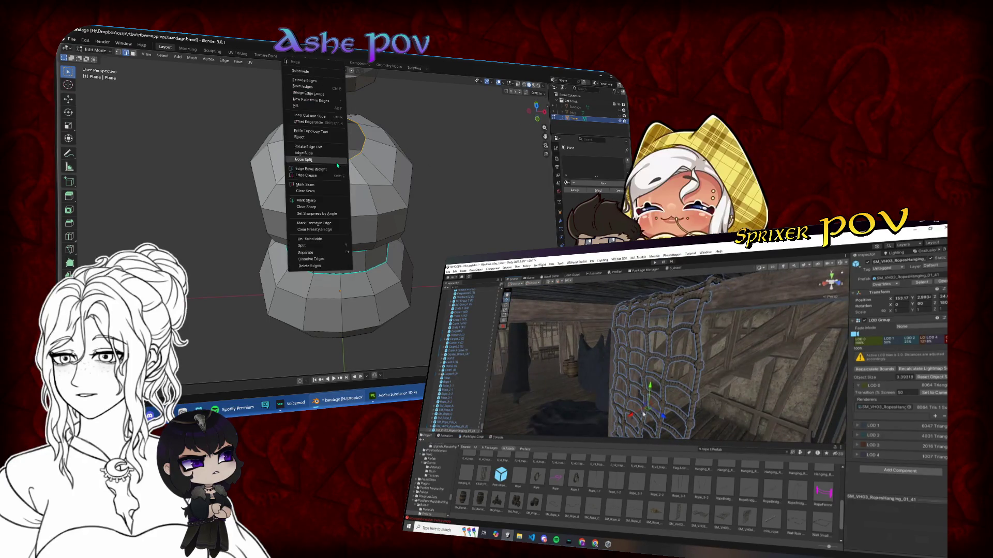
pyautogui.click(313, 204)
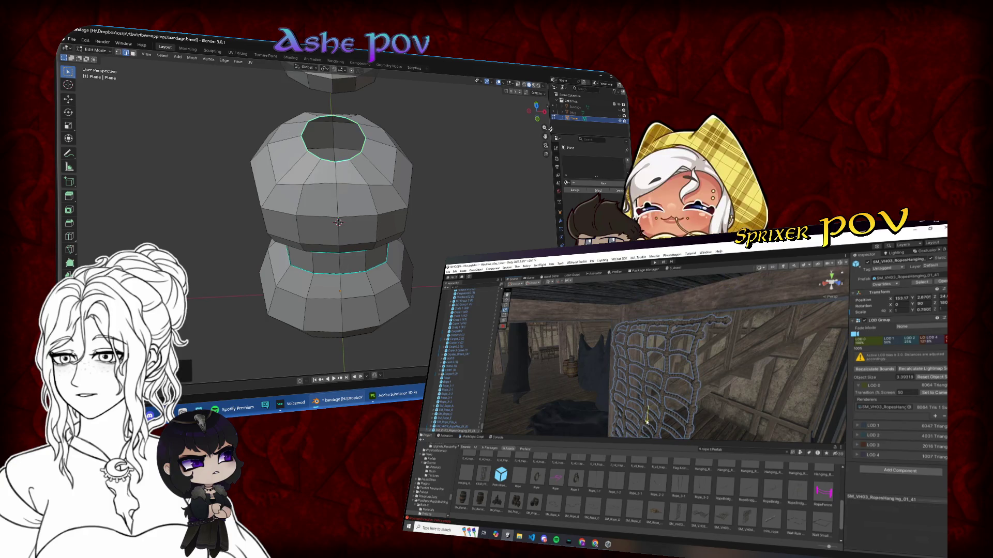
pyautogui.press('KP_1')
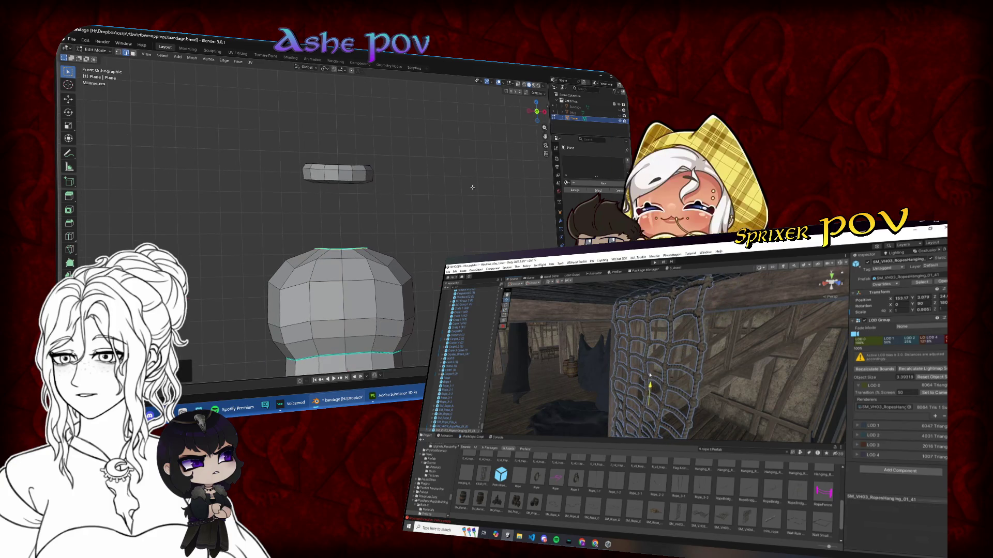
# - Apply Shade Smooth to the bottle in Object Mode
pyautogui.moveTo(430, 213); pyautogui.dragTo(348, 199)
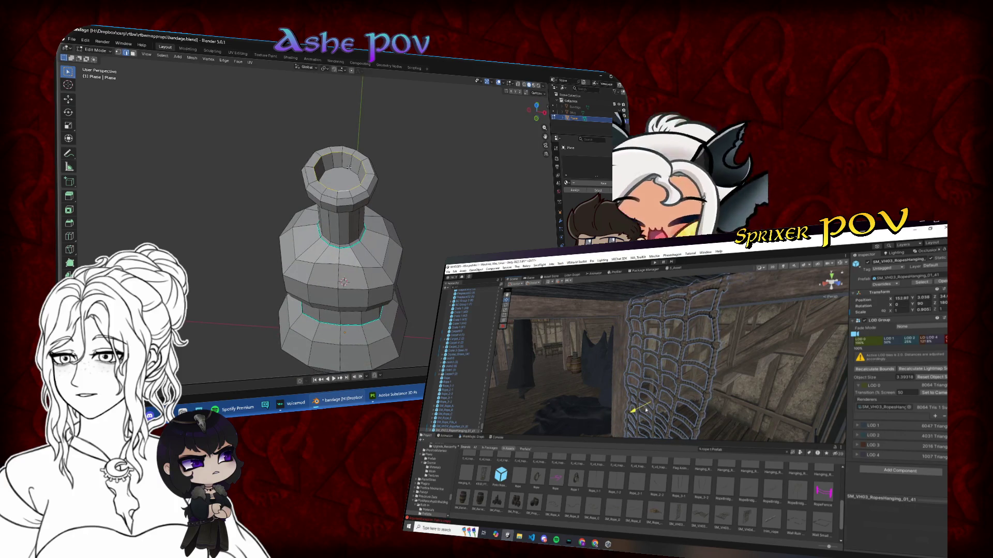
pyautogui.rightClick(346, 169)
pyautogui.press('Tab')
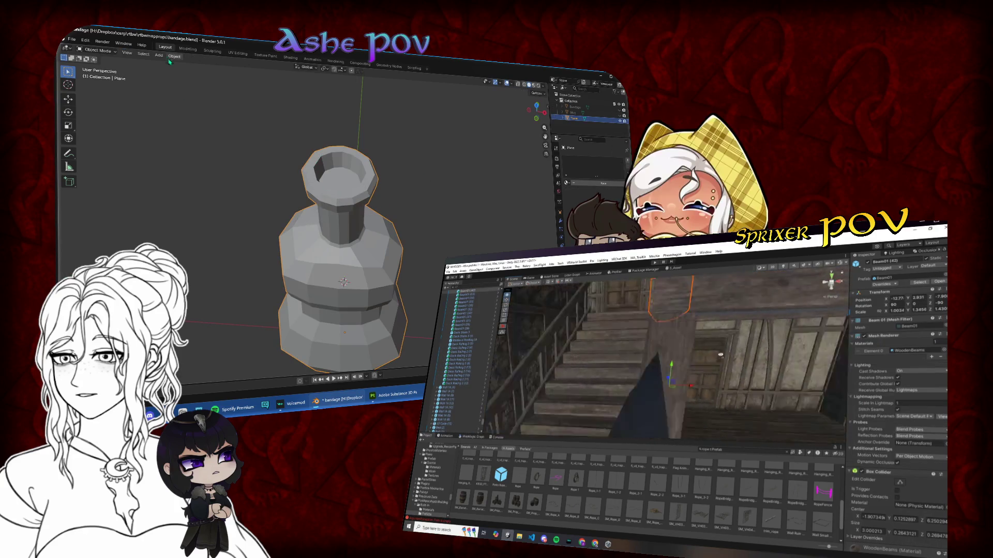
pyautogui.click(175, 56)
pyautogui.click(206, 221)
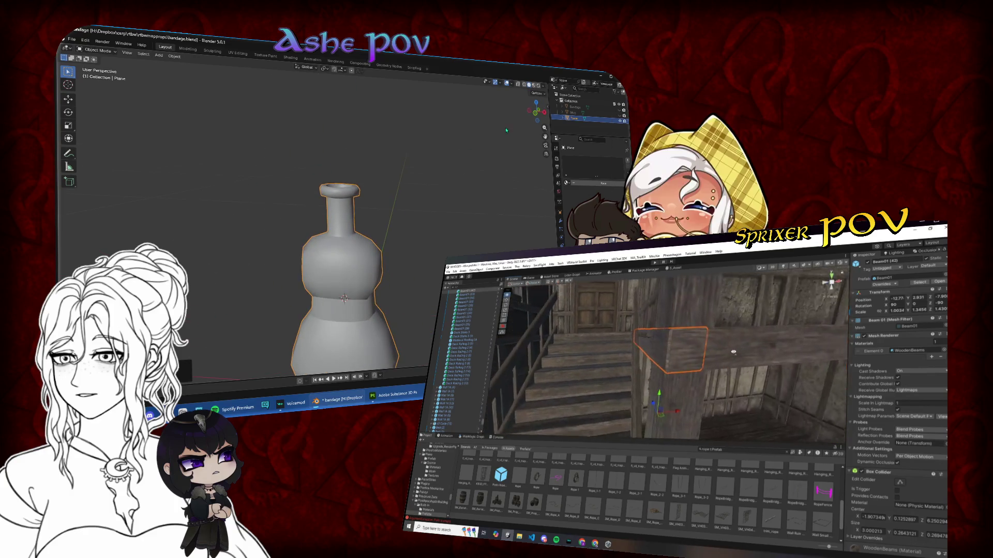
pyautogui.click(536, 110)
# - Fine-tune the marked loops with vertical S Z scaling and G Z moves
pyautogui.press('Tab')
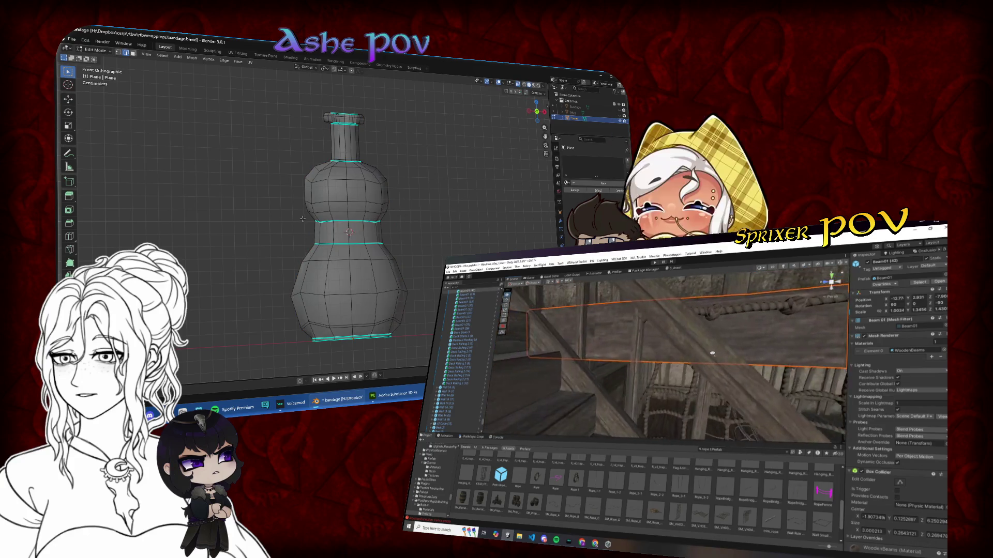
pyautogui.press('s')
pyautogui.press('z')
pyautogui.click(406, 223)
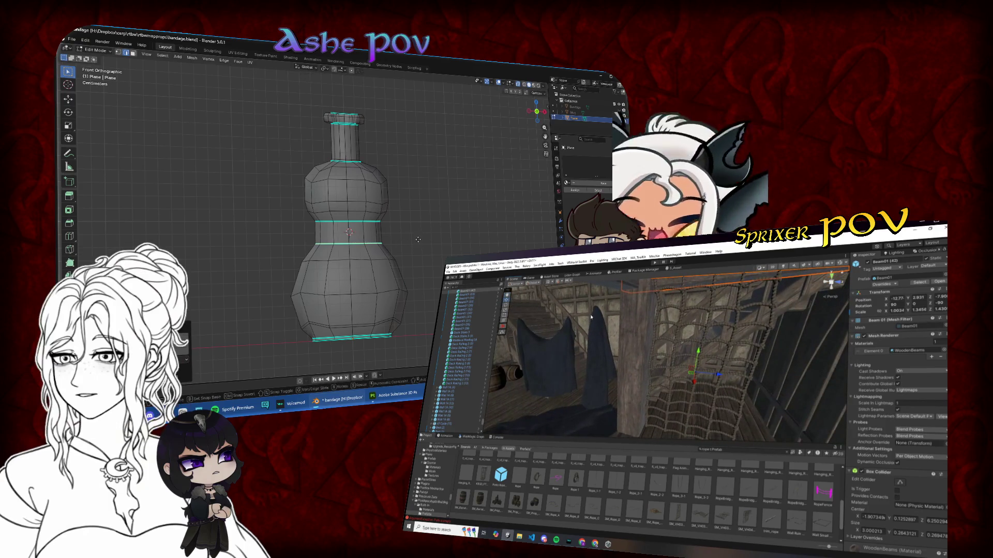
pyautogui.press('g')
pyautogui.press('z')
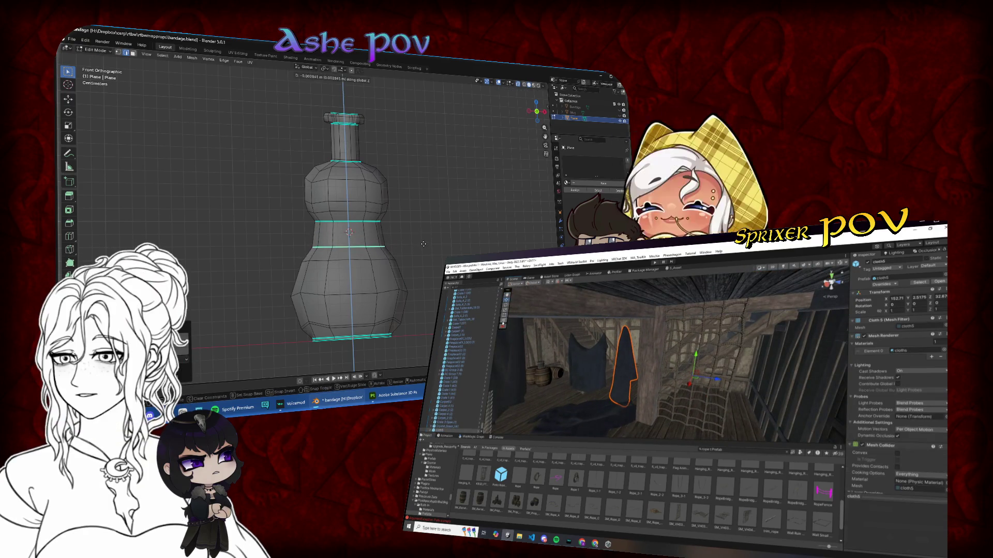
pyautogui.press('g')
pyautogui.press('z')
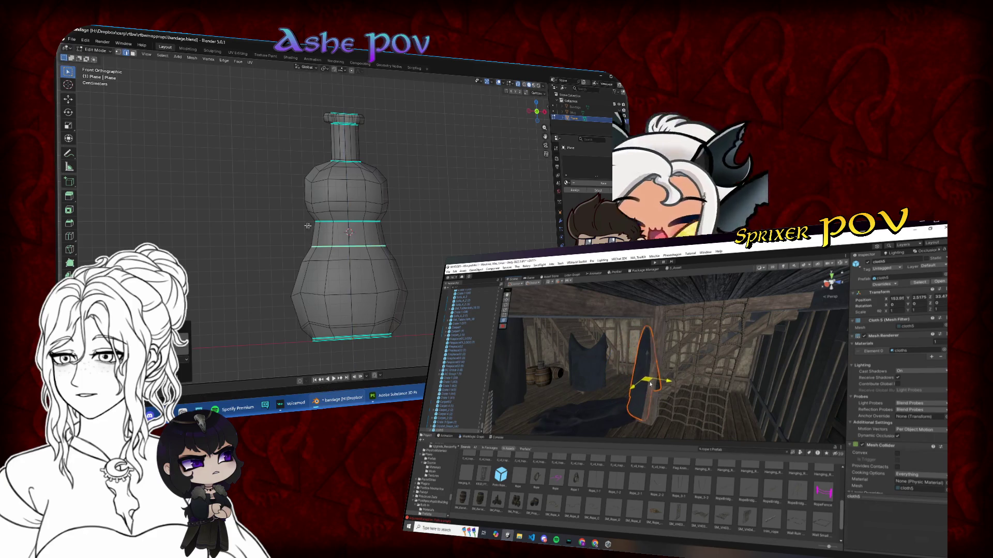
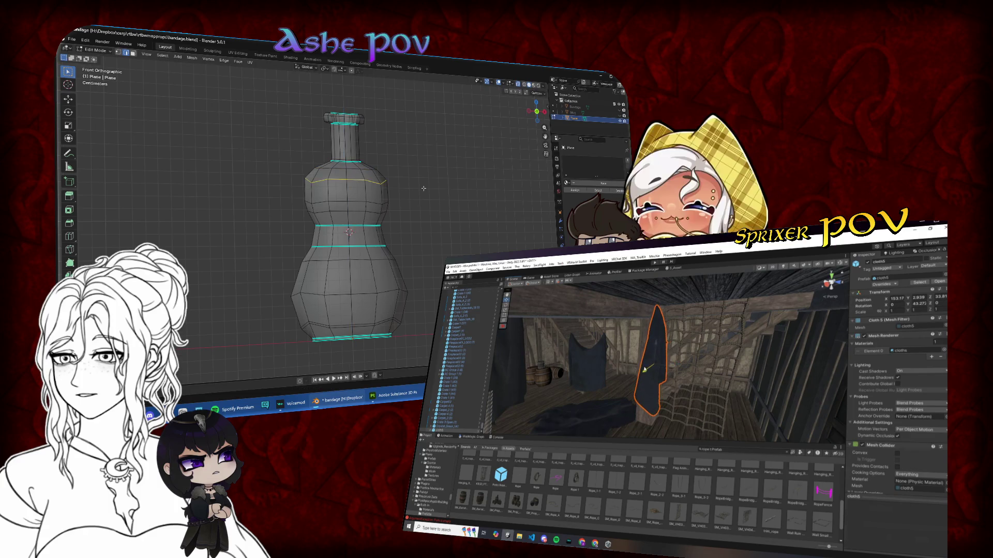
# - Scale the bottle's selected edge loop vertically along the Z axis
pyautogui.press('s')
pyautogui.press('z')
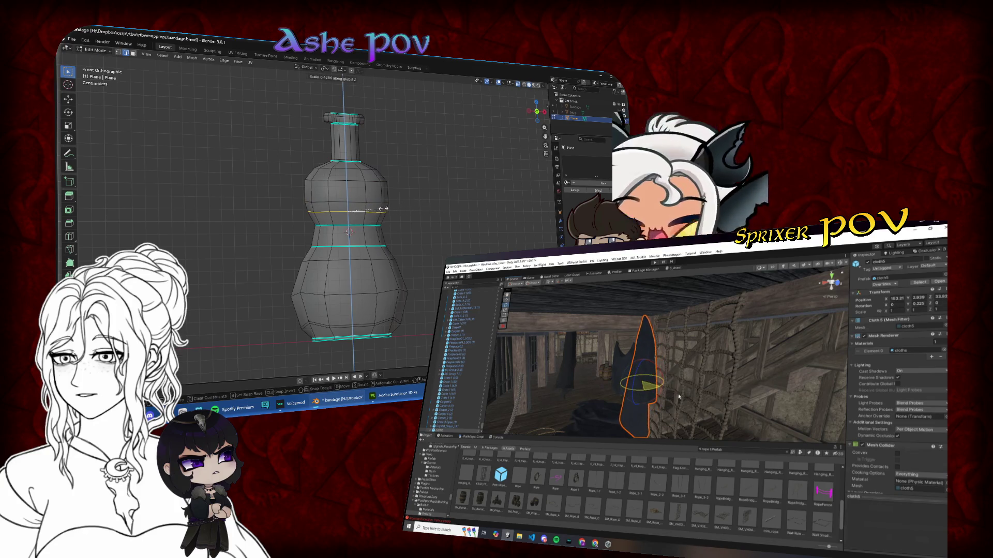
pyautogui.click(432, 259)
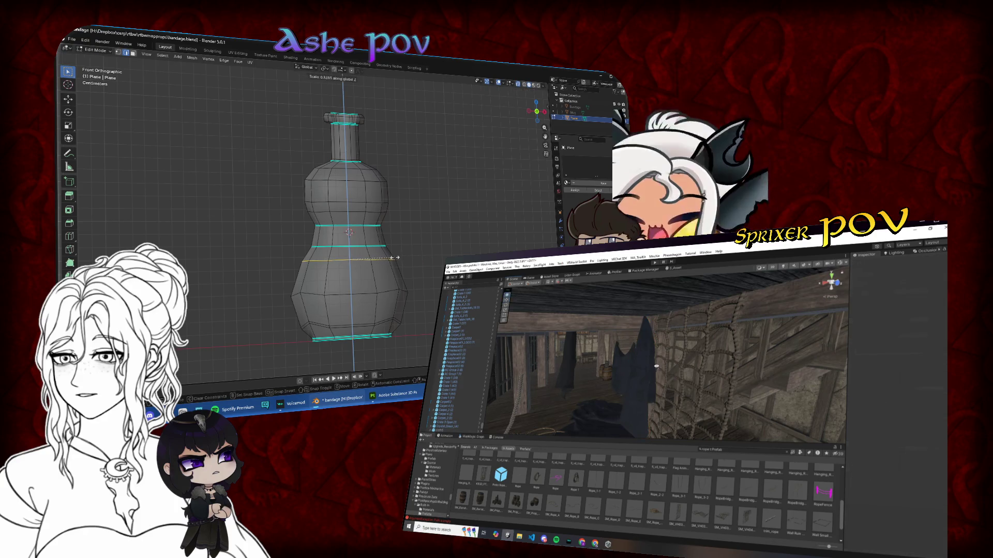
pyautogui.press('z')
pyautogui.press('Escape')
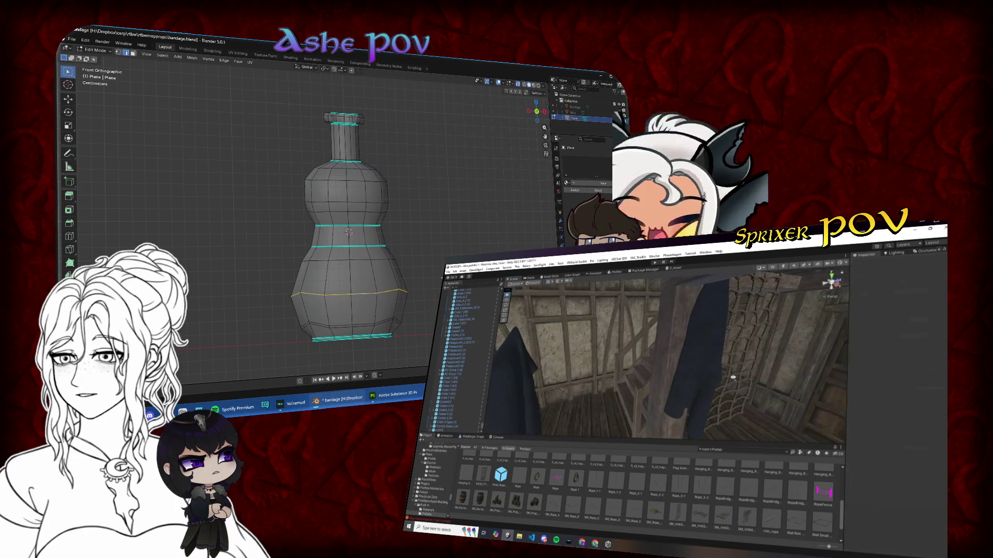
pyautogui.press('s')
pyautogui.press('z')
pyautogui.click(377, 279)
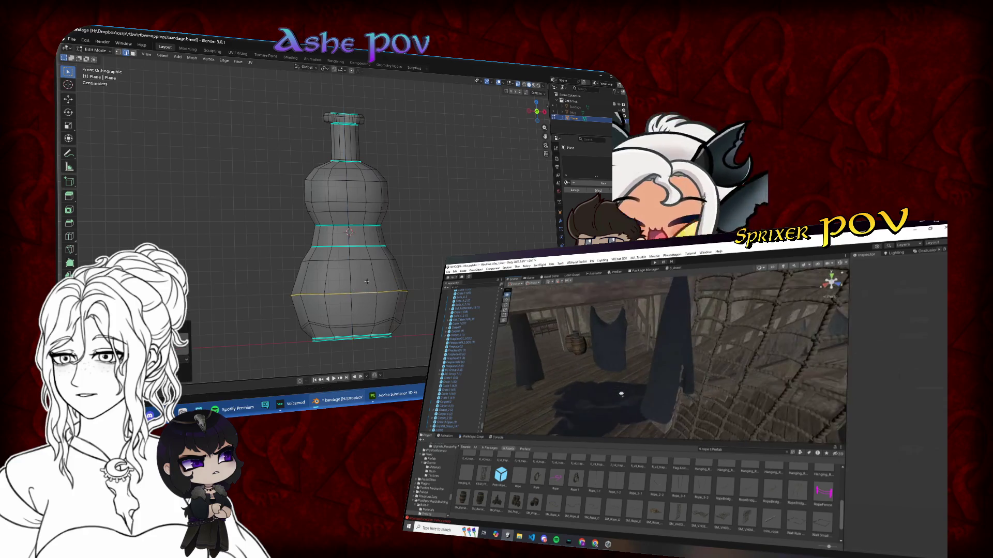
# - Select the edge loop near the bottle's base, scale it wider, and return to Object Mode
pyautogui.keyDown('alt'); pyautogui.click(366, 323); pyautogui.keyUp('alt')
pyautogui.click(618, 374)
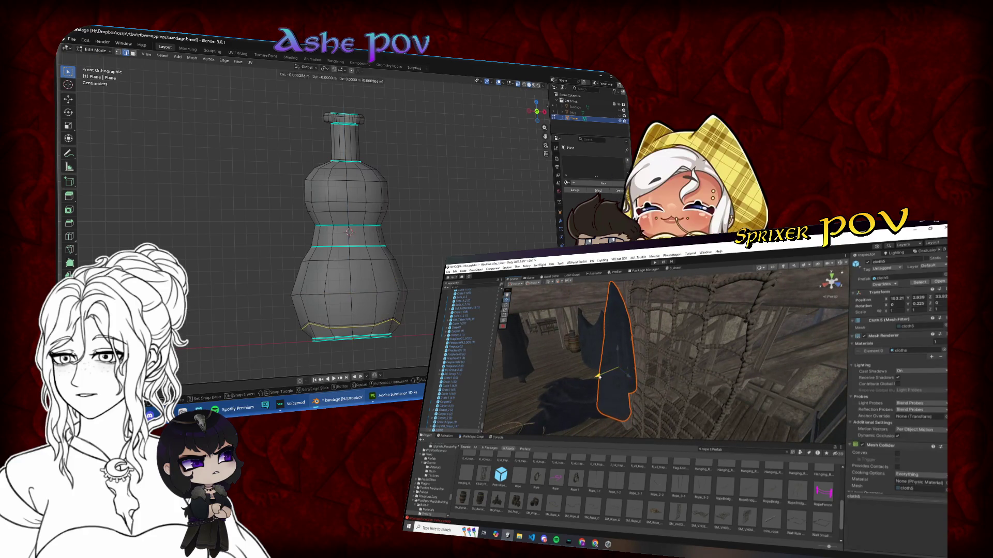
pyautogui.click(366, 316)
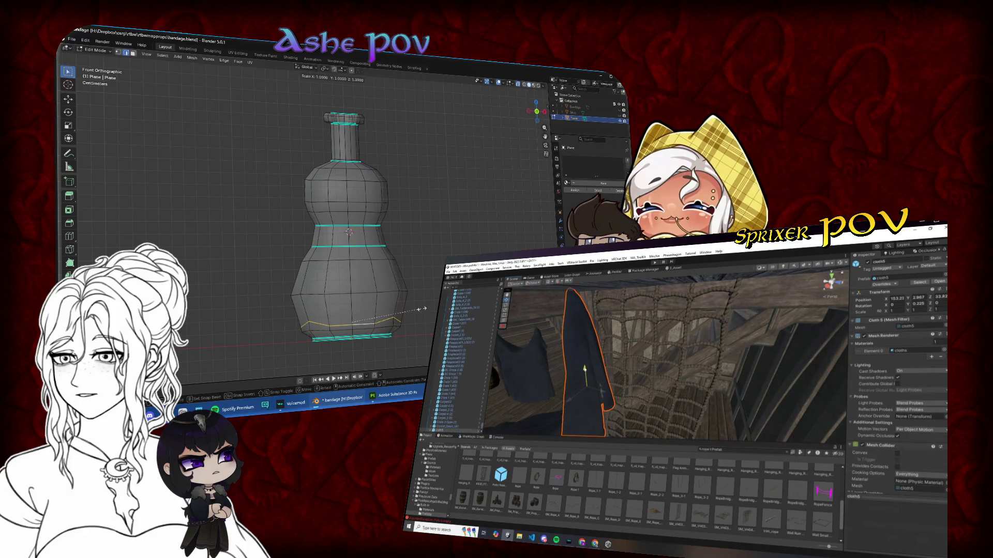
pyautogui.press('s')
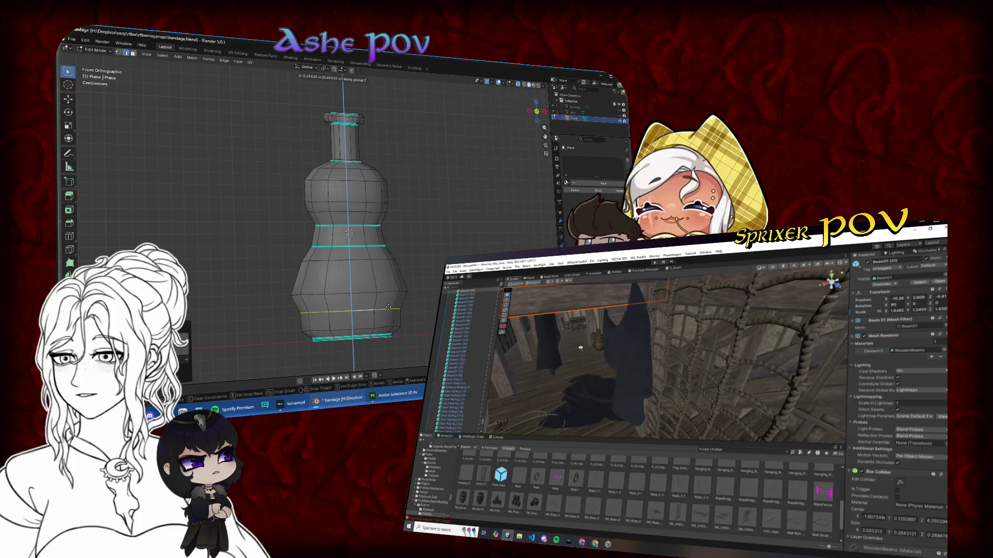
pyautogui.click(645, 376)
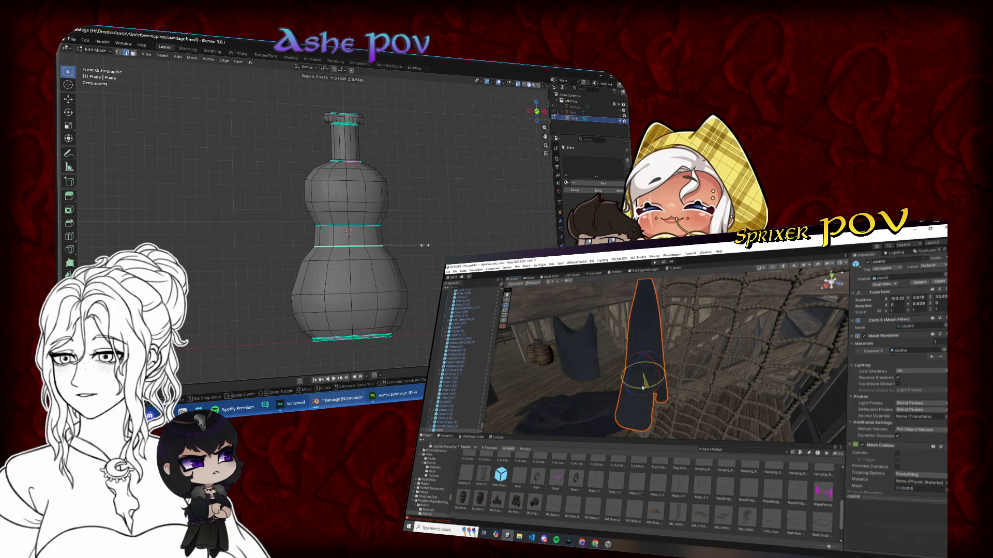
pyautogui.click(629, 366)
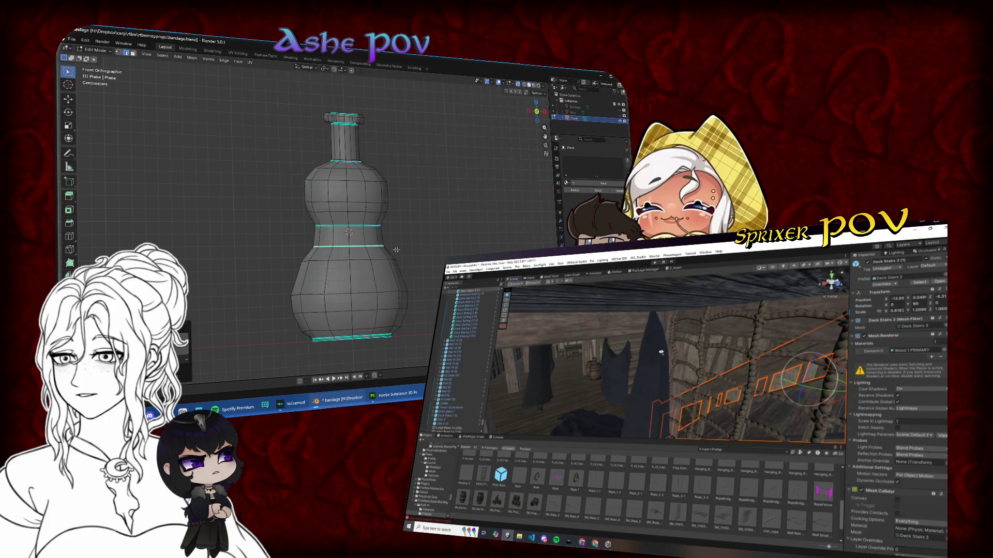
pyautogui.click(423, 247)
pyautogui.press('Tab')
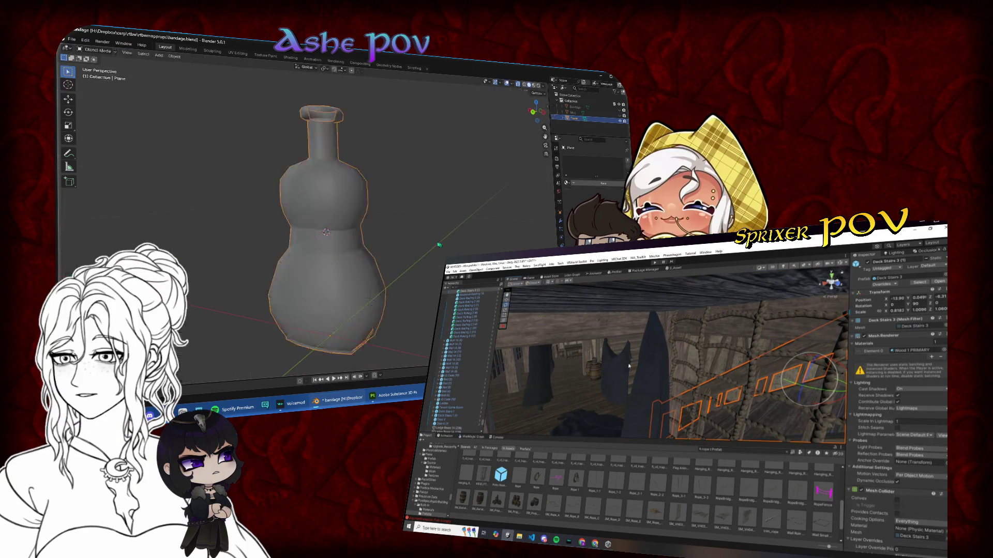
# - Shade the bottle smooth and switch the viewport lighting to MatCap
pyautogui.click(524, 89)
pyautogui.moveTo(364, 186); pyautogui.dragTo(501, 101)
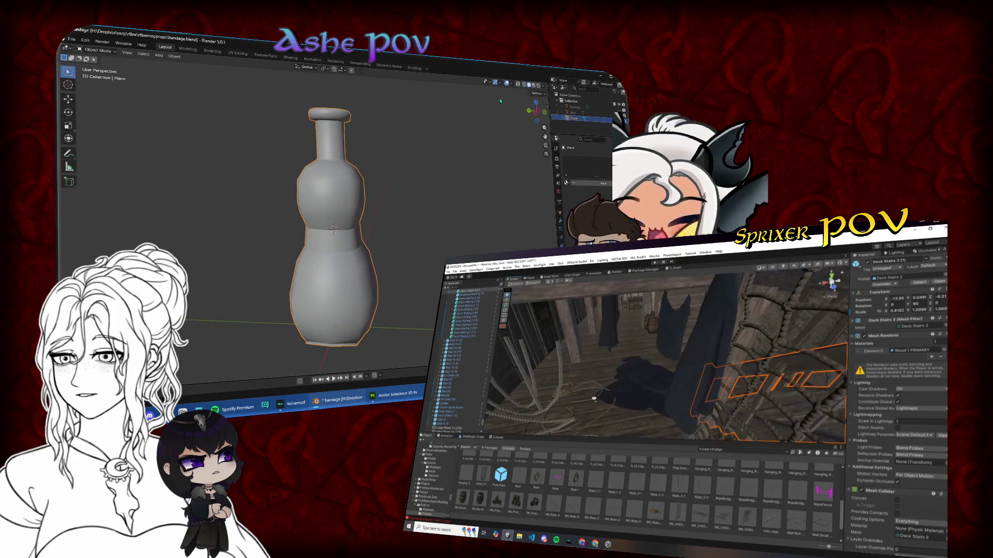
pyautogui.click(542, 85)
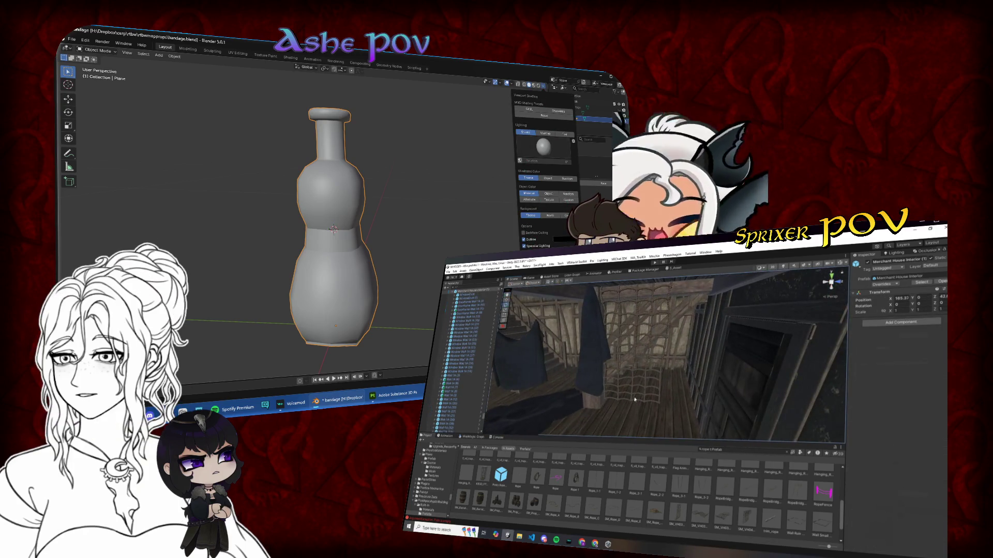
pyautogui.click(545, 135)
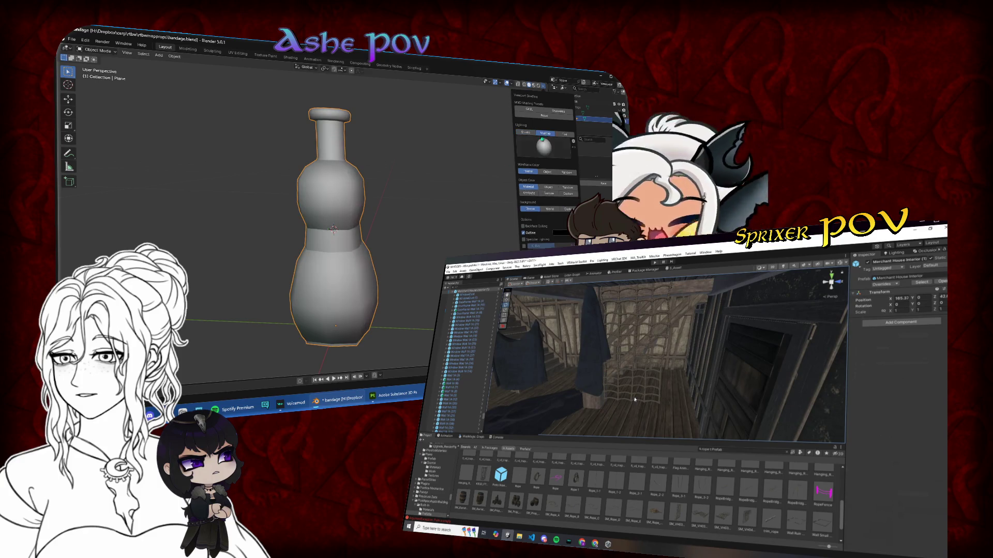
pyautogui.moveTo(385, 173)
pyautogui.mouseDown()
pyautogui.moveTo(398, 177)
pyautogui.moveTo(349, 169)
pyautogui.mouseUp()
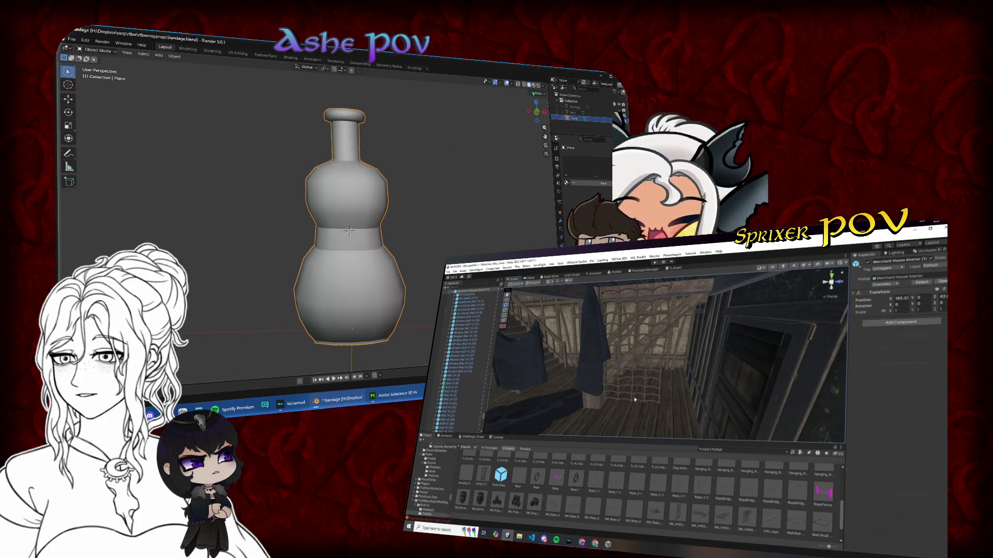
# - Check the viewport overlay settings, then undo back to editing the Mug mesh
pyautogui.click(512, 85)
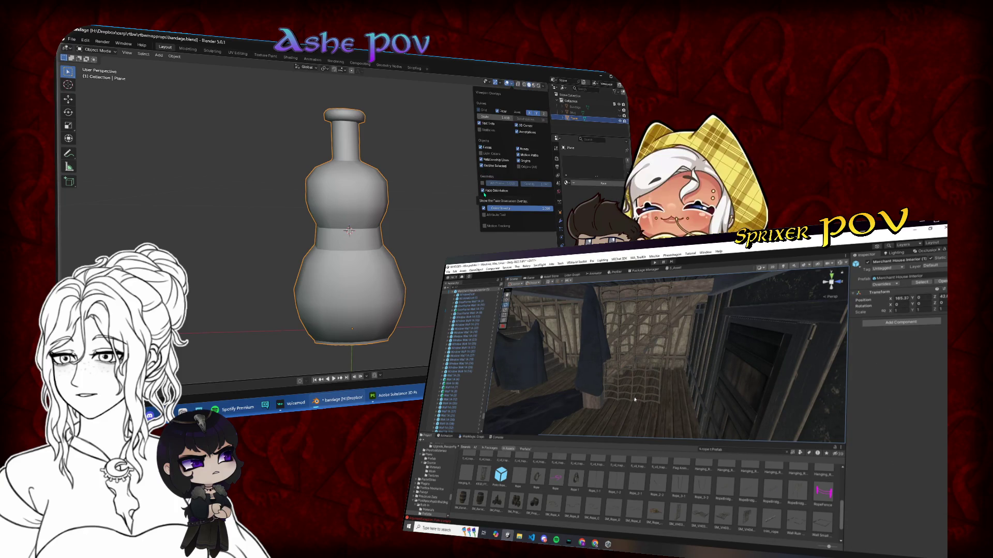
pyautogui.moveTo(393, 212)
pyautogui.mouseDown()
pyautogui.moveTo(387, 166)
pyautogui.moveTo(385, 207)
pyautogui.mouseUp()
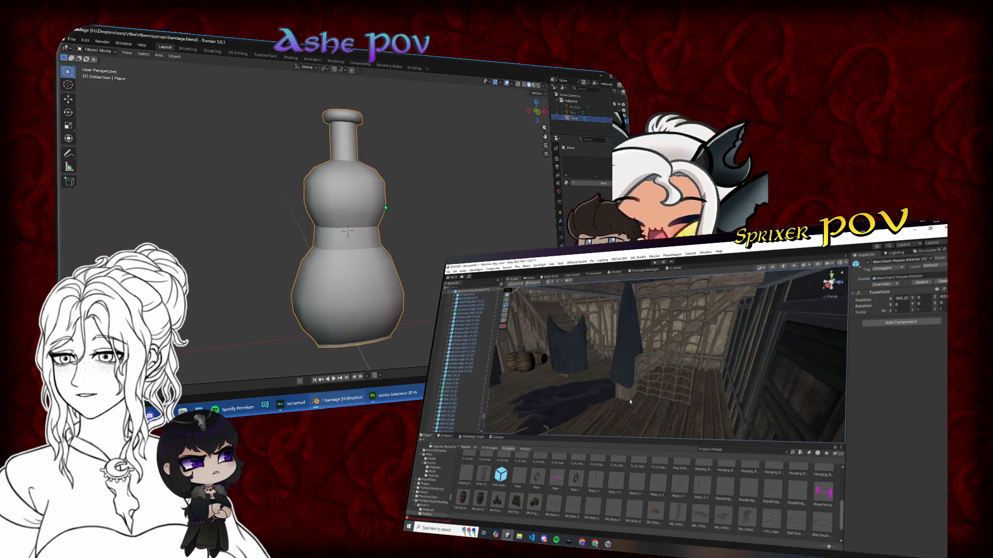
pyautogui.hotkey('ctrl', 'z')
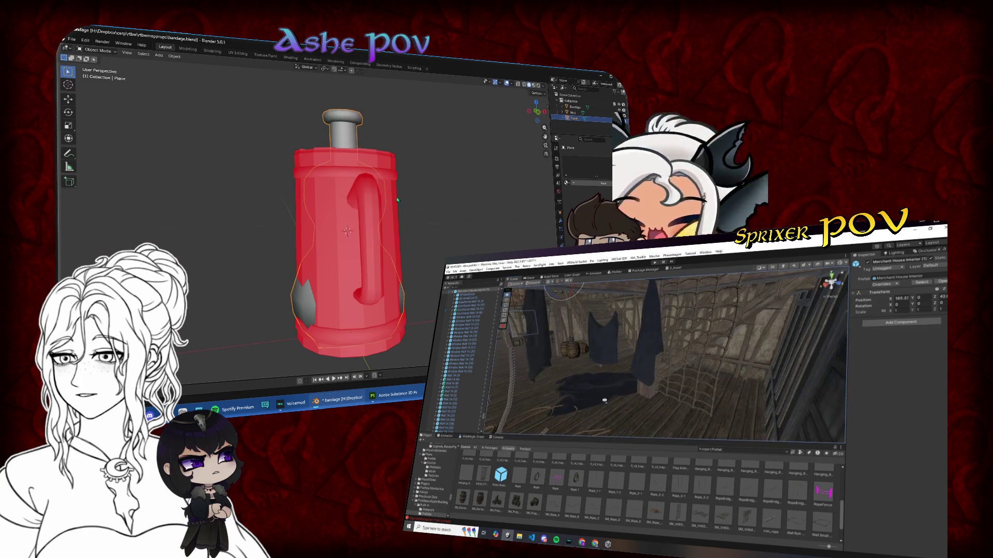
# - Select all of the Mug mesh, flip its normals, and return to Object Mode
pyautogui.press('a')
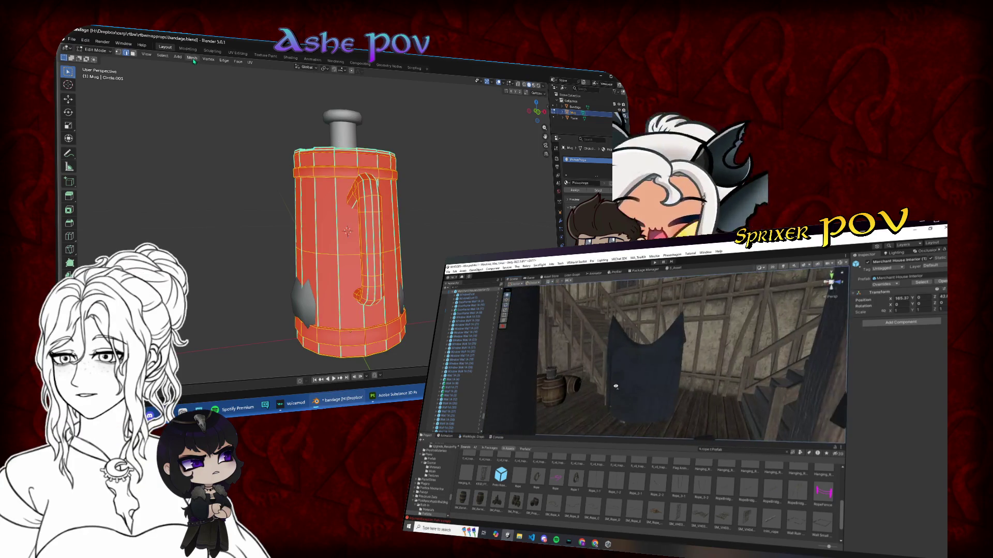
pyautogui.click(192, 57)
pyautogui.moveTo(212, 177)
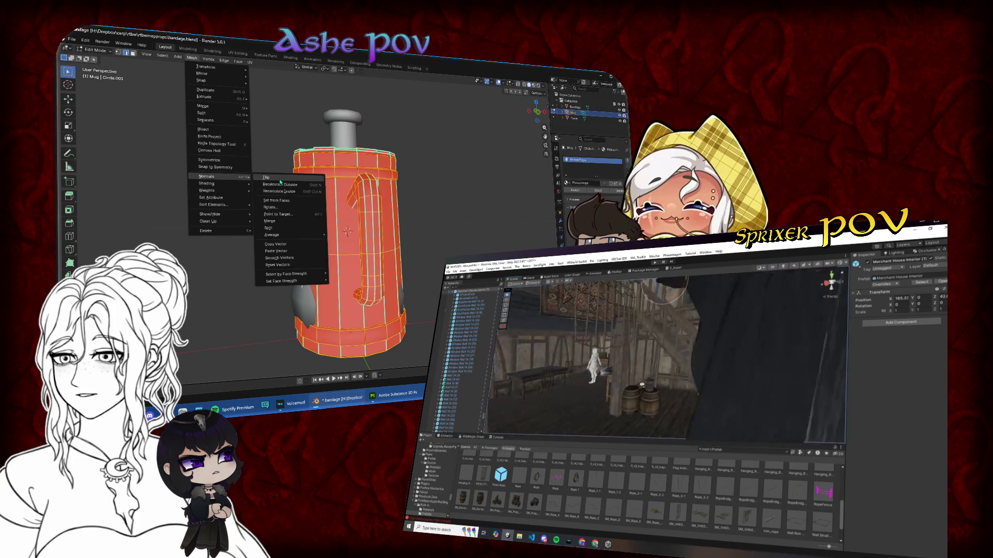
pyautogui.click(281, 180)
pyautogui.press('Tab')
pyautogui.moveTo(395, 183); pyautogui.dragTo(382, 230)
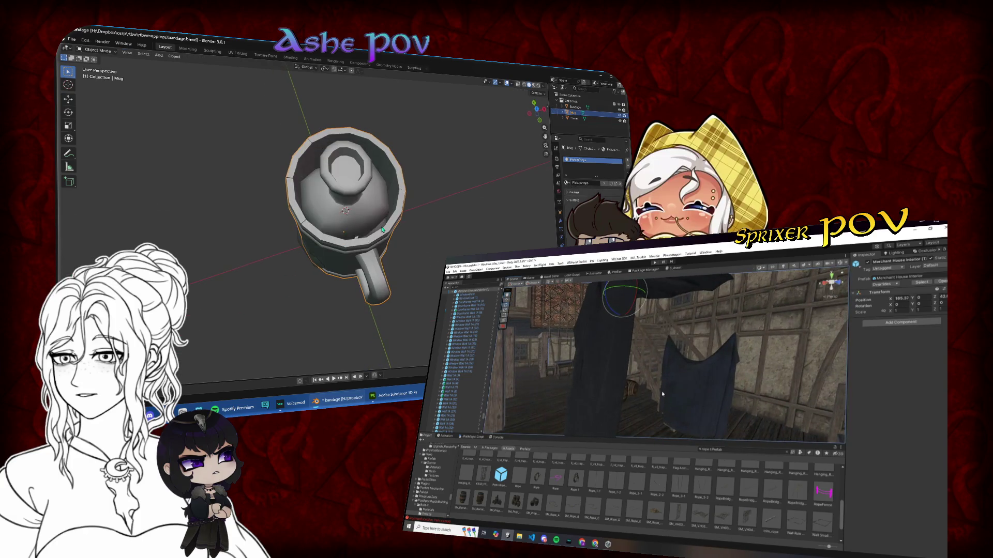
# - Select the Bandage object, hide the mug, then unhide to reveal the bottle
pyautogui.click(691, 397)
pyautogui.click(573, 107)
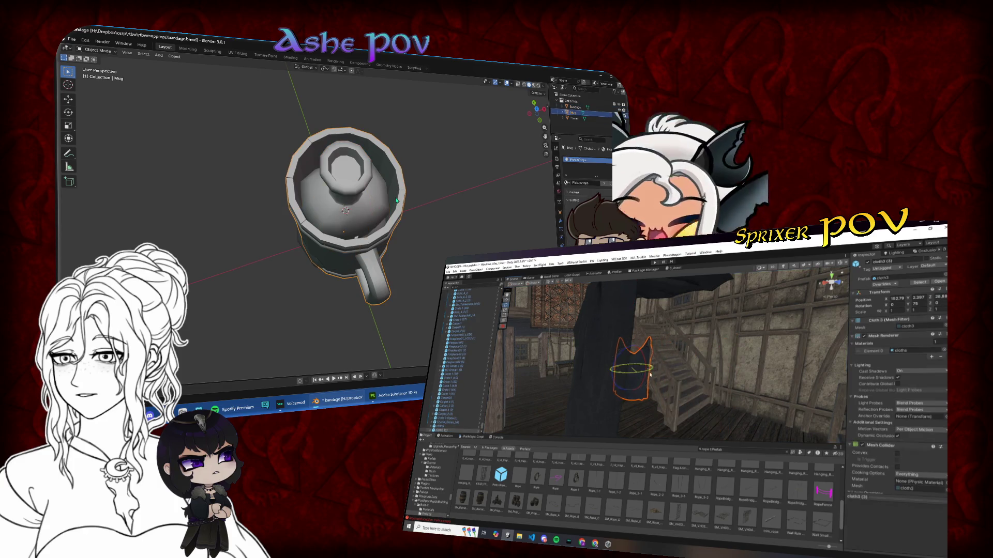
pyautogui.press('h')
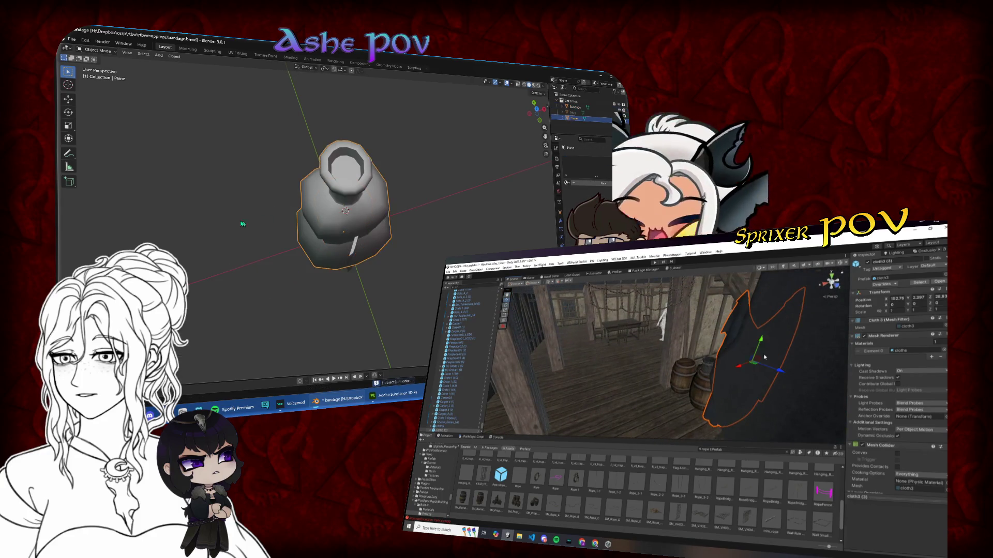
pyautogui.hotkey('alt', 'h')
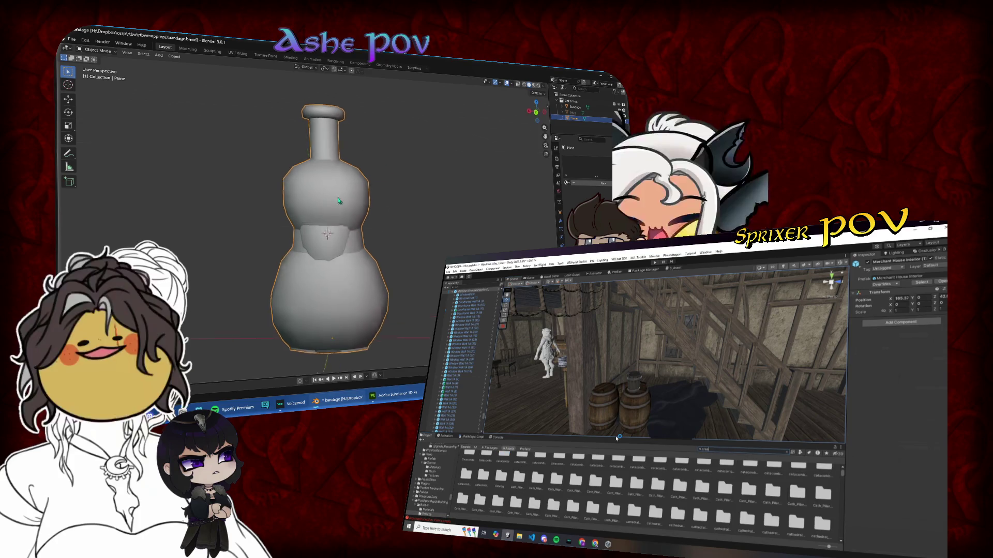
pyautogui.click(348, 241)
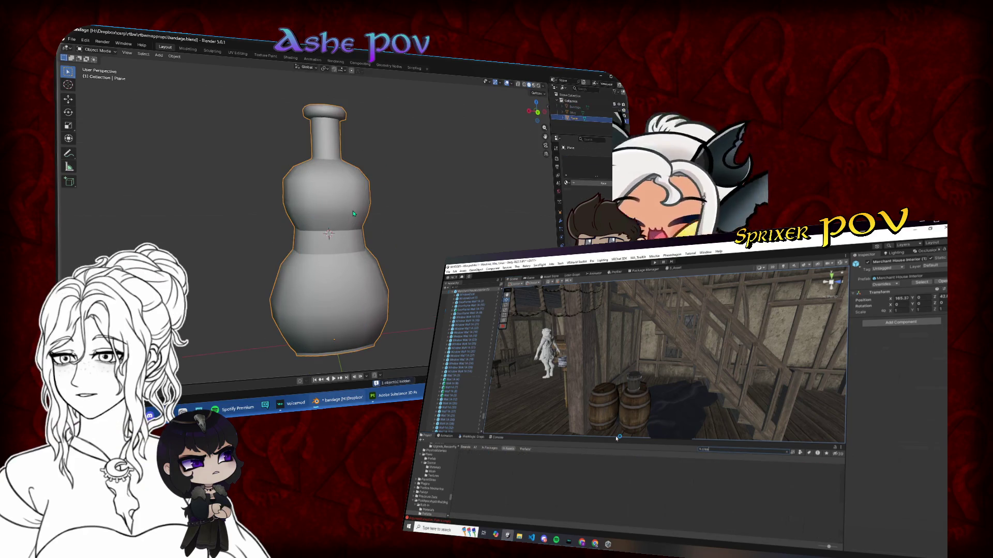
pyautogui.press('ctrl+KP_1')
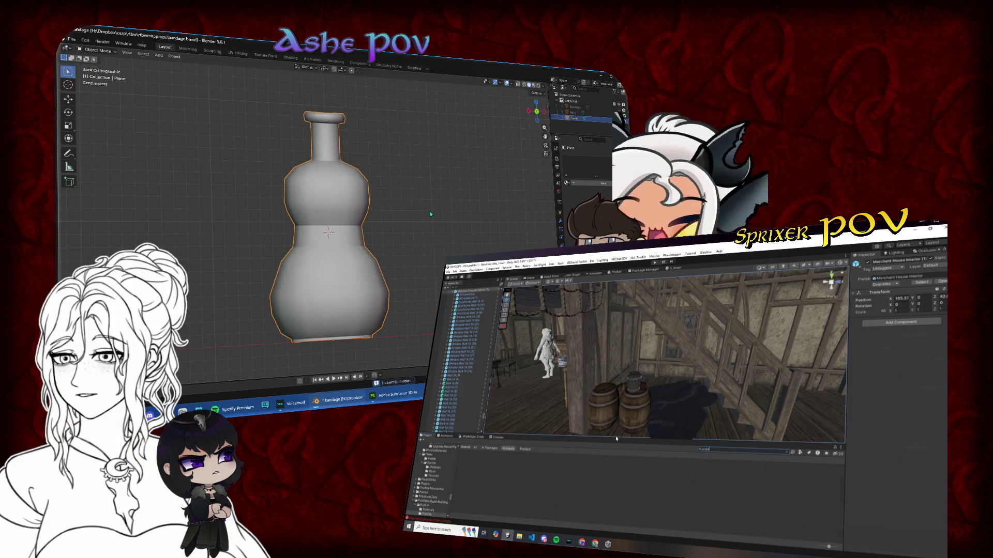
pyautogui.moveTo(362, 243); pyautogui.dragTo(344, 255)
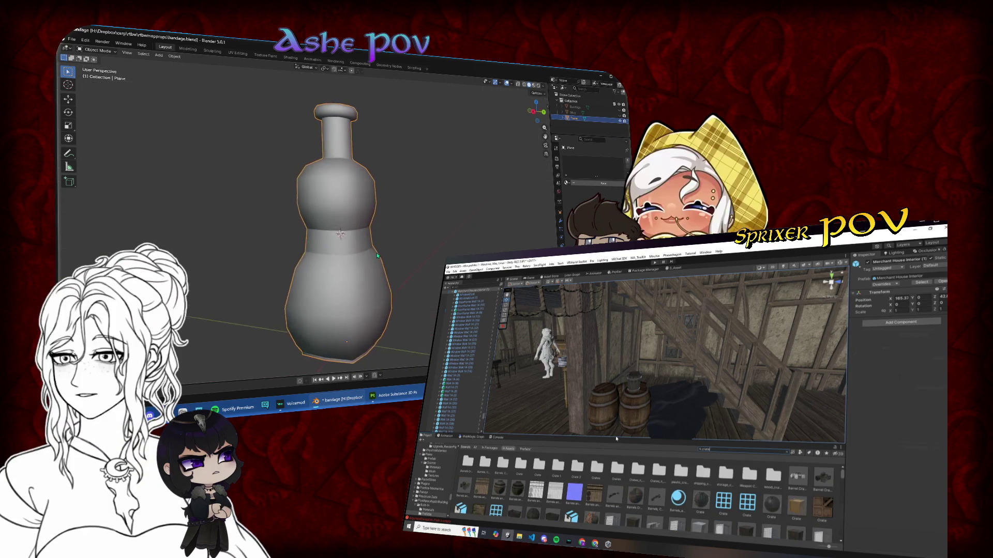
pyautogui.click(800, 454)
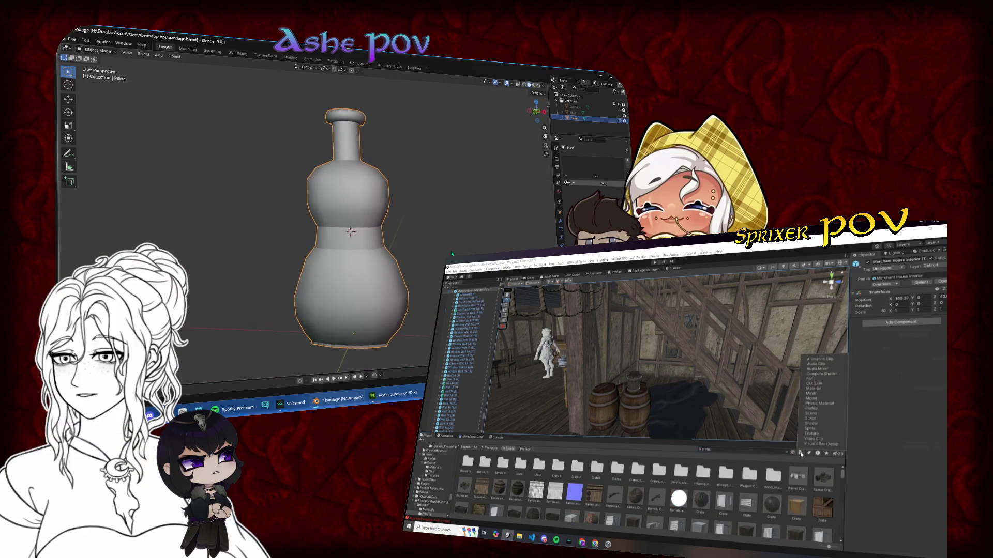
pyautogui.click(811, 409)
pyautogui.press('Tab')
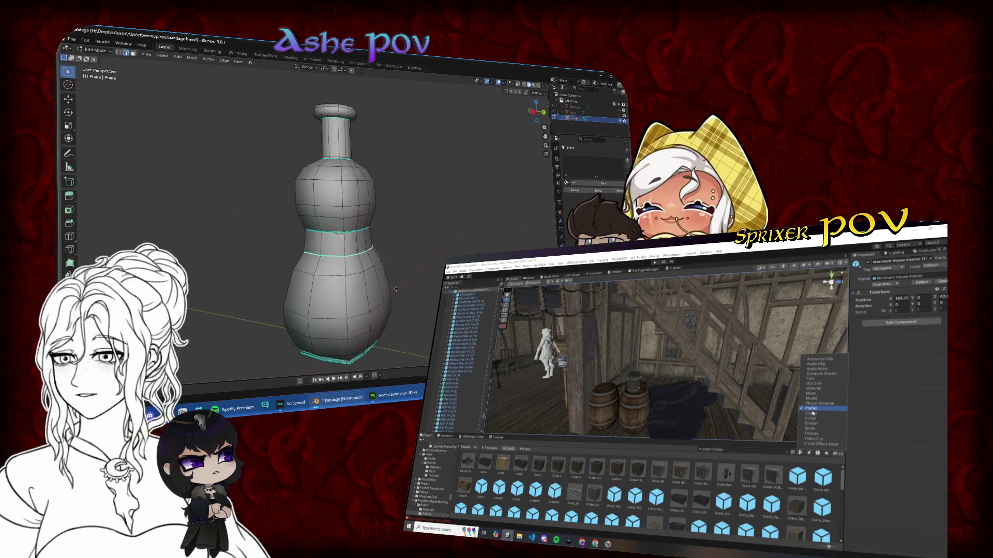
pyautogui.moveTo(395, 288); pyautogui.dragTo(345, 307)
pyautogui.moveTo(329, 345); pyautogui.dragTo(322, 320)
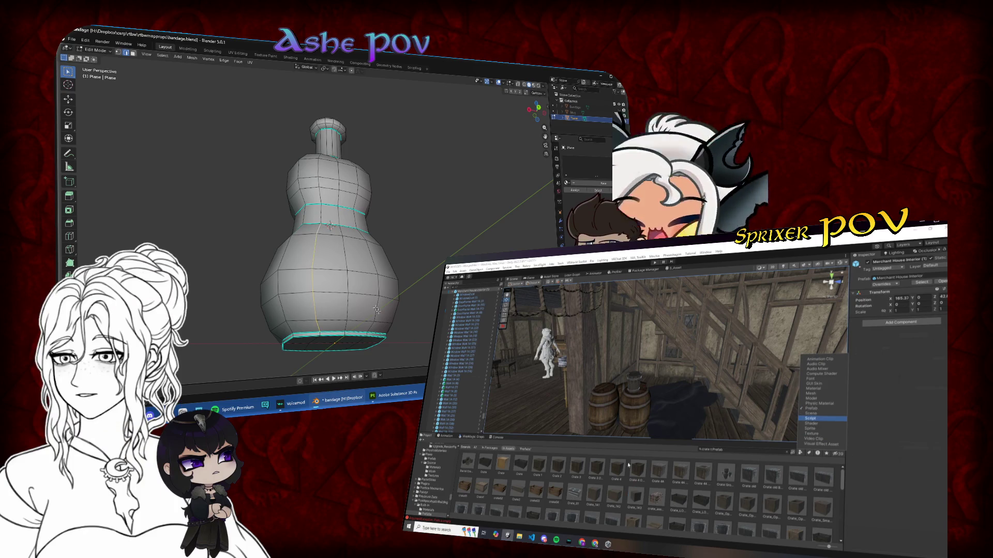
pyautogui.moveTo(368, 330)
pyautogui.mouseDown()
pyautogui.moveTo(411, 287)
pyautogui.moveTo(333, 345)
pyautogui.mouseUp()
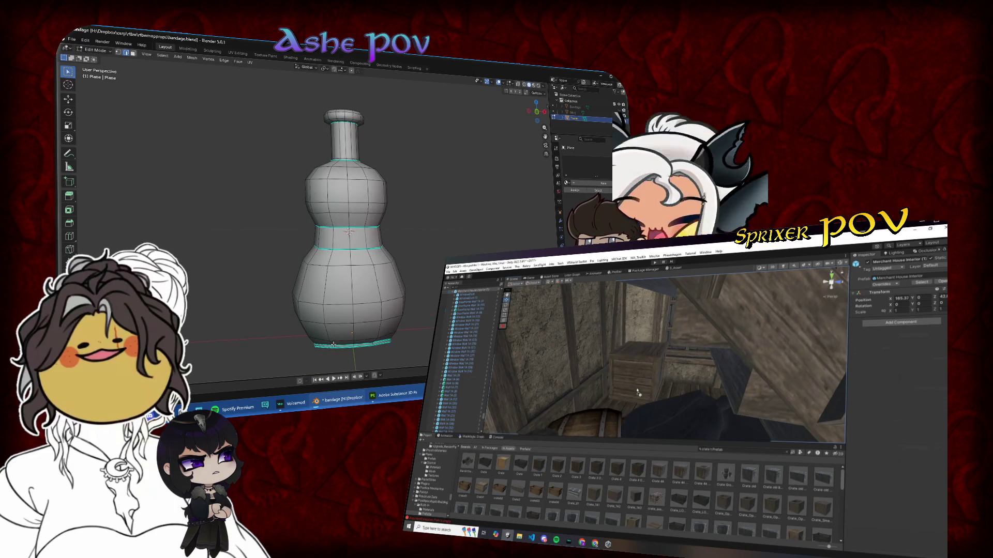
pyautogui.click(642, 416)
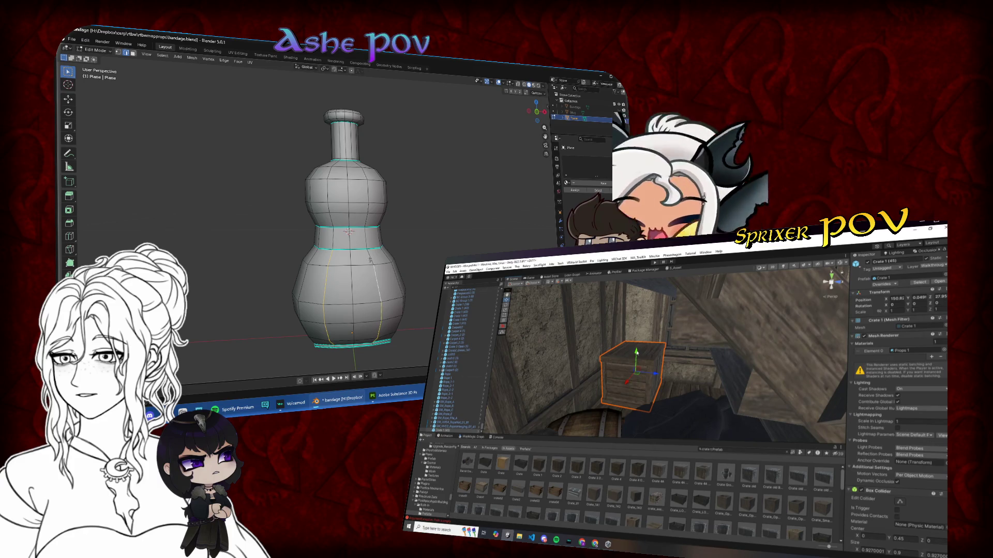
pyautogui.moveTo(636, 357); pyautogui.dragTo(639, 326)
pyautogui.moveTo(379, 290); pyautogui.dragTo(375, 265)
pyautogui.moveTo(638, 326); pyautogui.dragTo(639, 320)
pyautogui.moveTo(375, 264); pyautogui.dragTo(397, 267)
pyautogui.moveTo(640, 320); pyautogui.dragTo(639, 319)
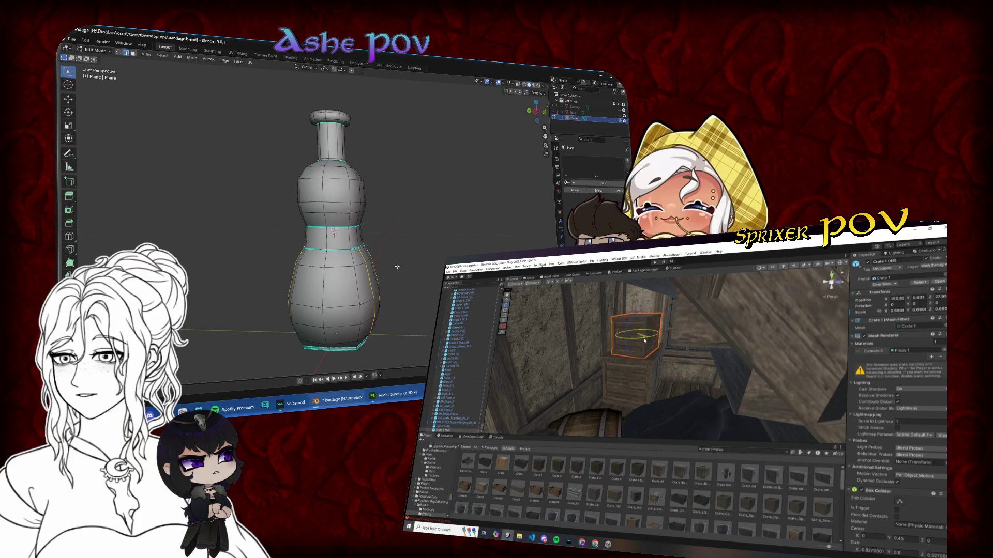
pyautogui.click(644, 341)
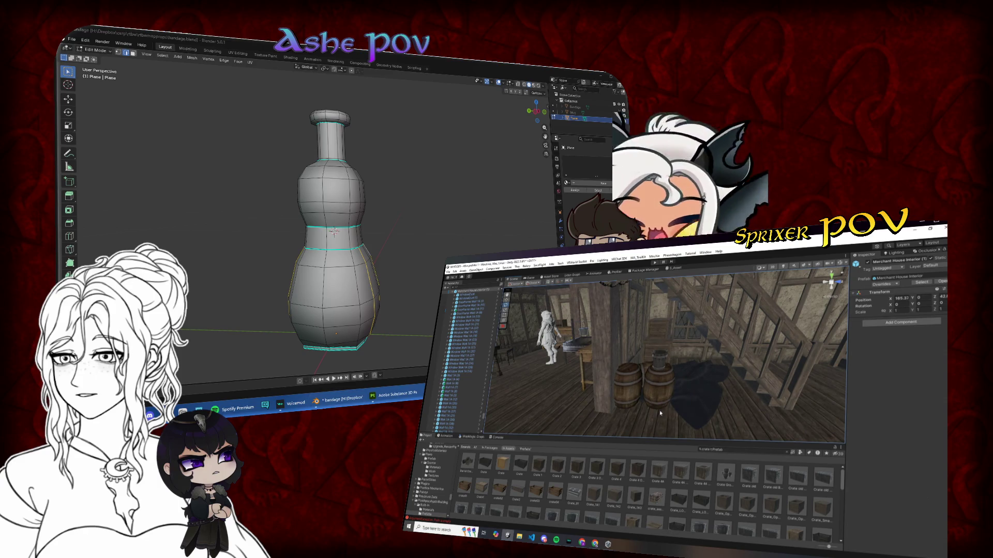
pyautogui.moveTo(660, 413)
pyautogui.mouseDown()
pyautogui.moveTo(678, 401)
pyautogui.moveTo(665, 399)
pyautogui.moveTo(684, 398)
pyautogui.moveTo(652, 394)
pyautogui.mouseUp()
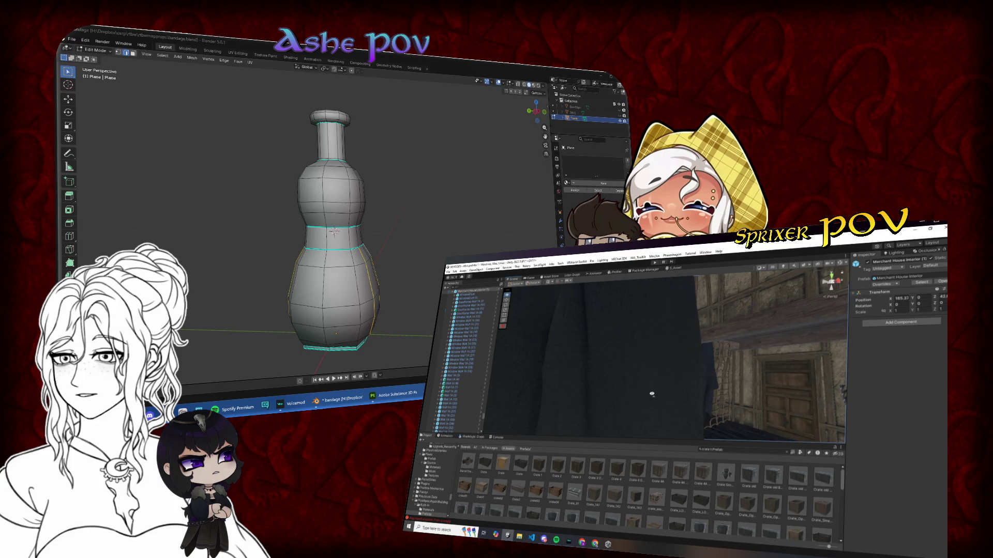
pyautogui.moveTo(651, 394)
pyautogui.mouseDown()
pyautogui.moveTo(633, 406)
pyautogui.moveTo(696, 410)
pyautogui.moveTo(655, 414)
pyautogui.moveTo(606, 359)
pyautogui.moveTo(631, 413)
pyautogui.moveTo(622, 391)
pyautogui.moveTo(571, 357)
pyautogui.mouseUp()
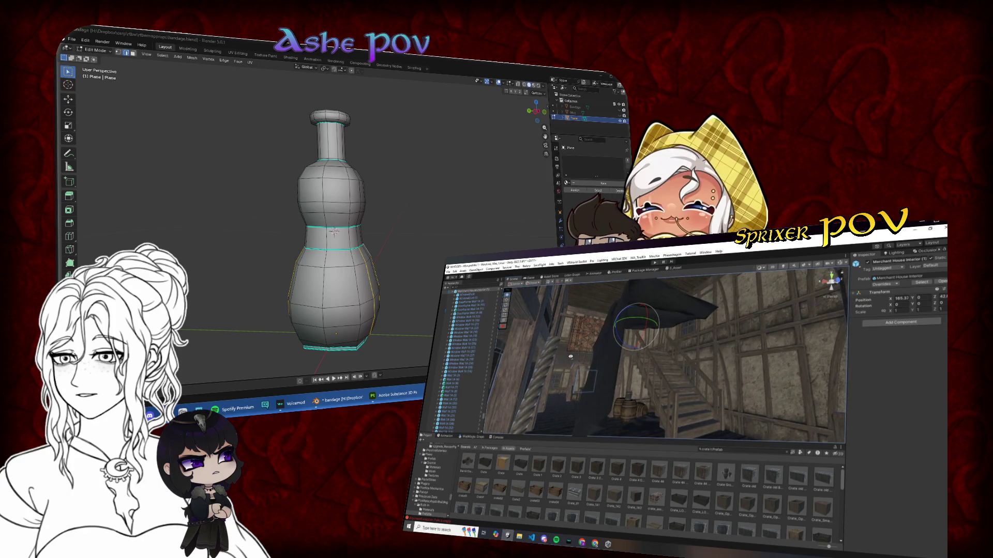
pyautogui.click(601, 375)
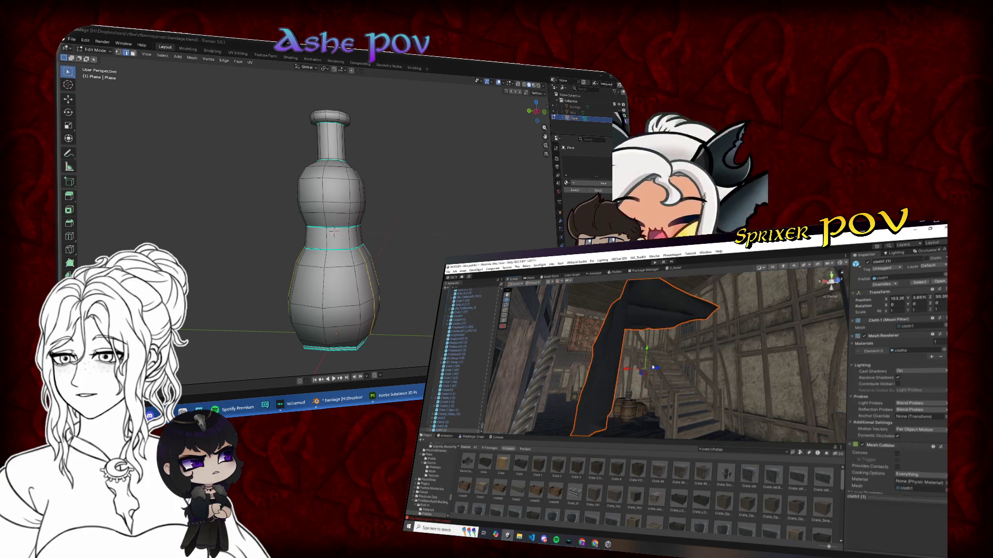
pyautogui.moveTo(587, 371)
pyautogui.mouseDown()
pyautogui.moveTo(558, 427)
pyautogui.moveTo(590, 439)
pyautogui.moveTo(576, 453)
pyautogui.moveTo(620, 437)
pyautogui.mouseUp()
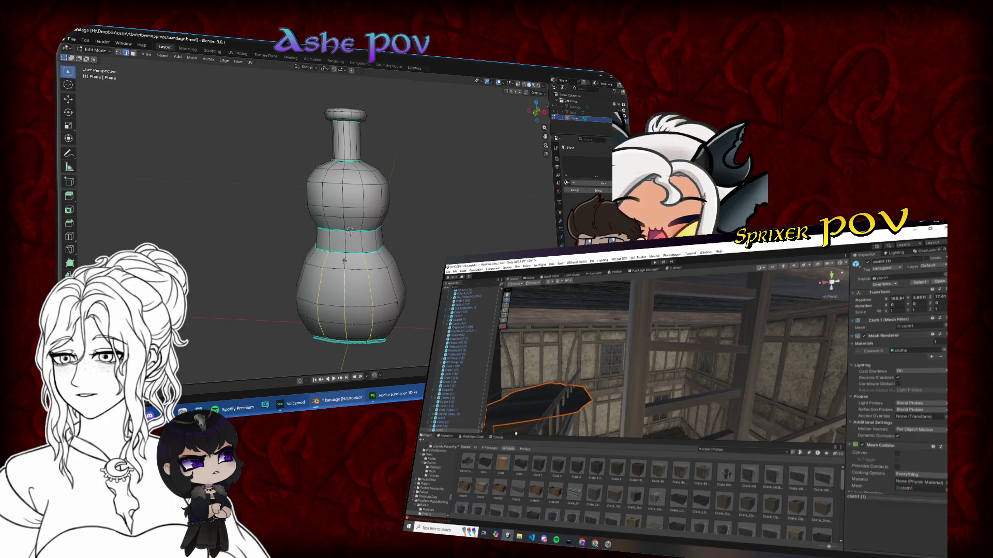
pyautogui.moveTo(620, 398)
pyautogui.mouseDown()
pyautogui.moveTo(596, 382)
pyautogui.moveTo(642, 406)
pyautogui.moveTo(635, 389)
pyautogui.mouseUp()
pyautogui.click(635, 389)
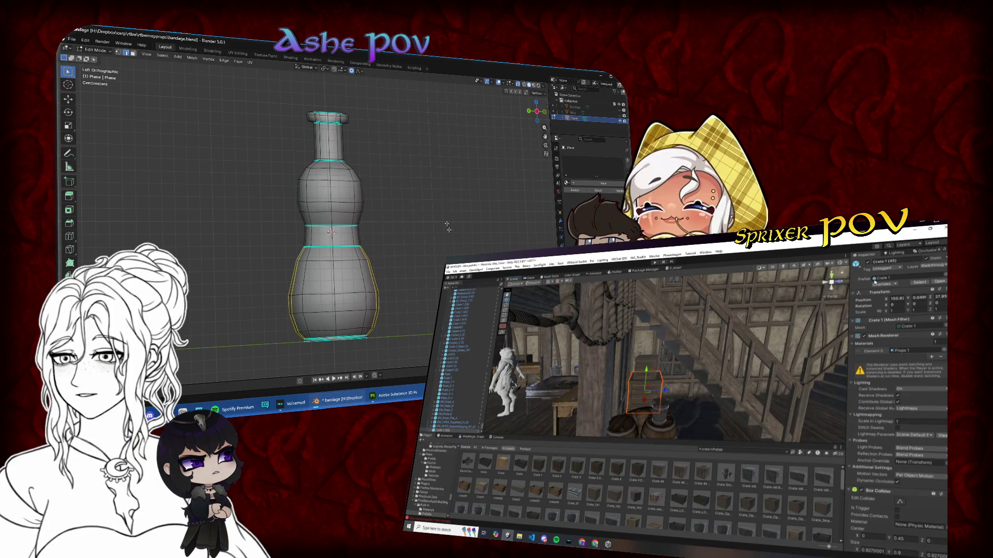
# - Scale the bottle's lower bulge wider along the Y axis
pyautogui.press('y')
pyautogui.click(874, 280)
pyautogui.moveTo(670, 395)
pyautogui.mouseDown()
pyautogui.moveTo(665, 383)
pyautogui.moveTo(670, 392)
pyautogui.mouseUp()
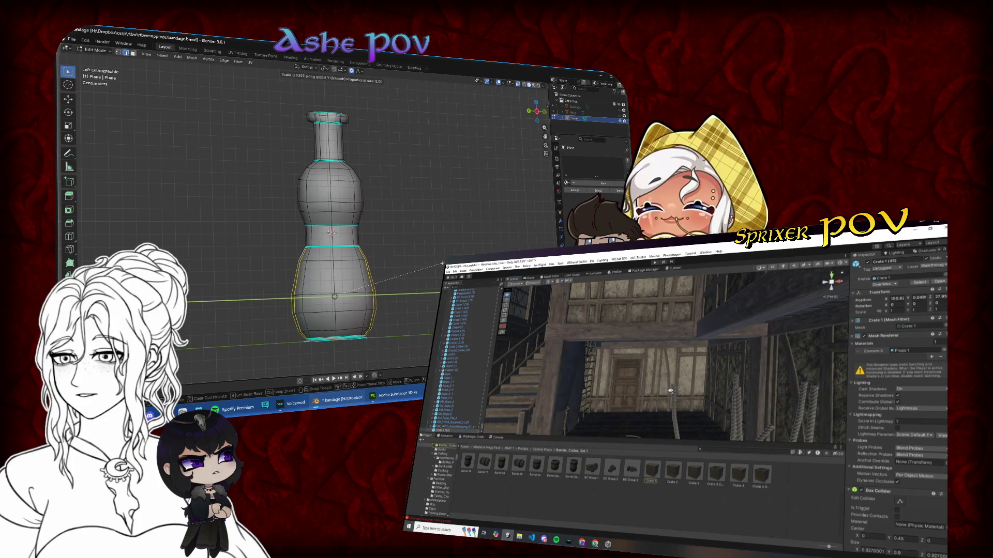
pyautogui.click(442, 265)
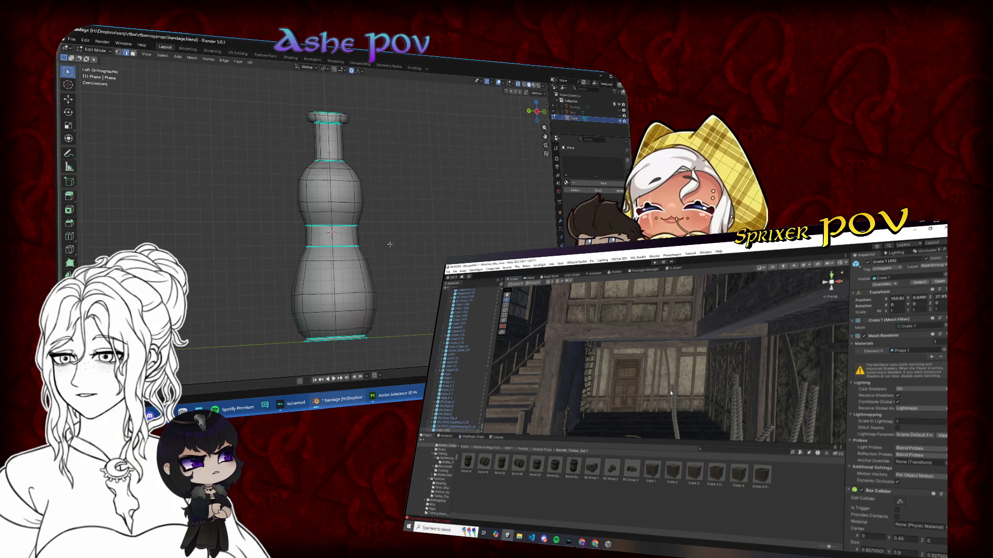
# - Switch to front view and start moving the neck's base loop along Z
pyautogui.press('Tab')
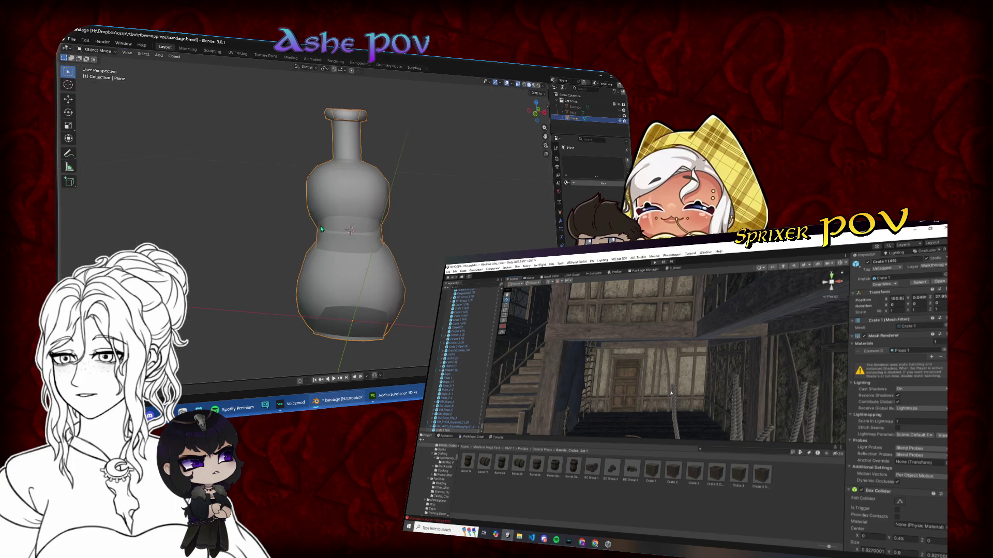
pyautogui.press('KP_1')
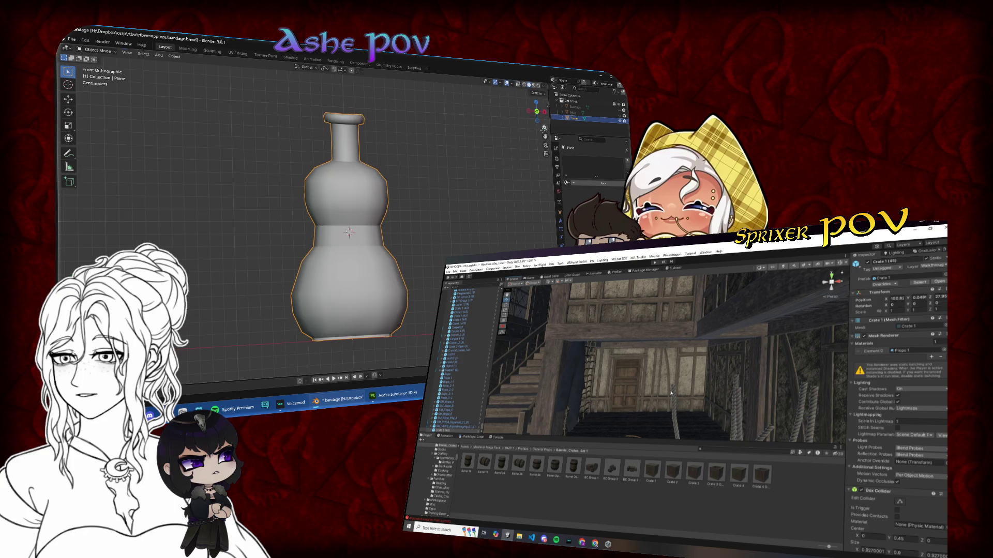
pyautogui.scroll(3, 346, 264)
pyautogui.scroll(3, 346, 264)
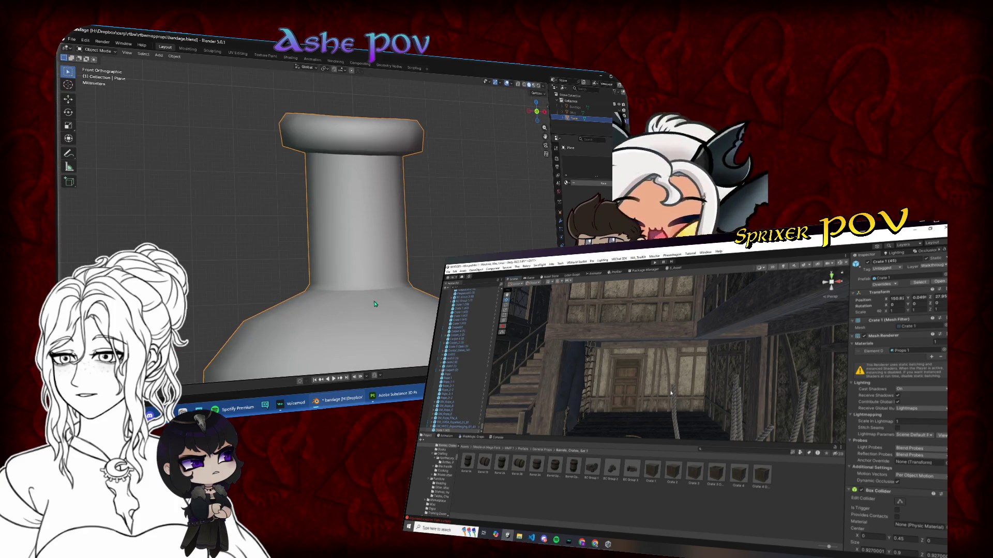
pyautogui.press('Tab')
pyautogui.press('g')
pyautogui.press('z')
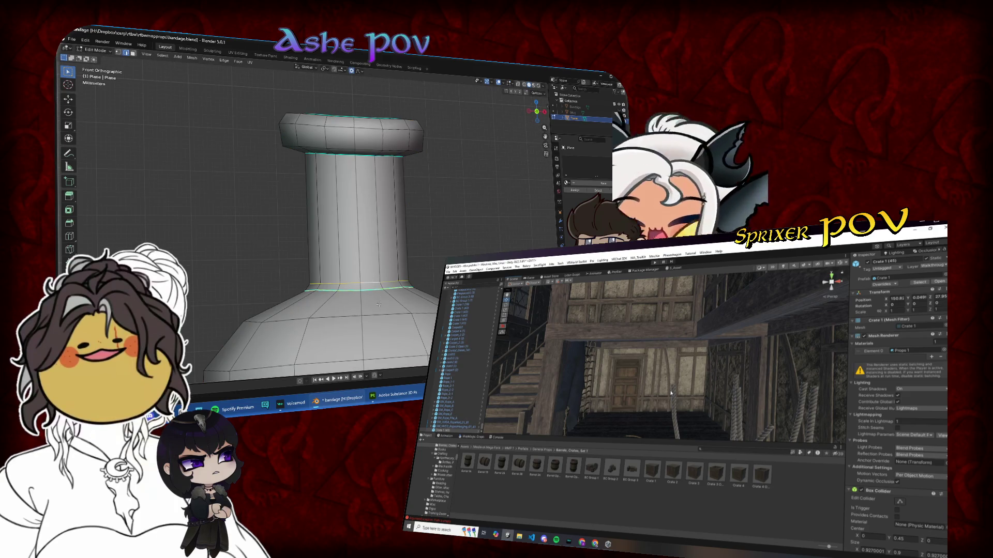
pyautogui.scroll(-7, 378, 298)
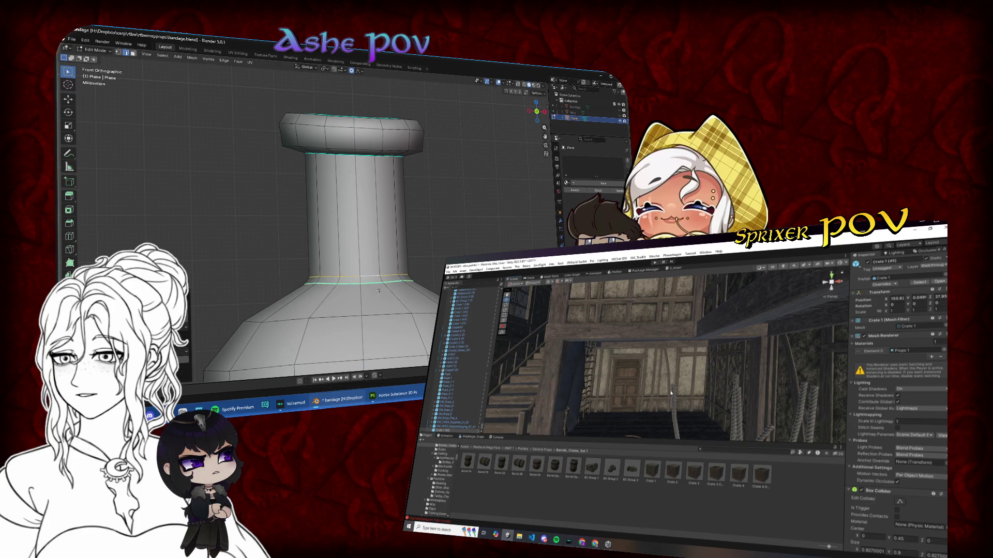
pyautogui.scroll(4, 384, 284)
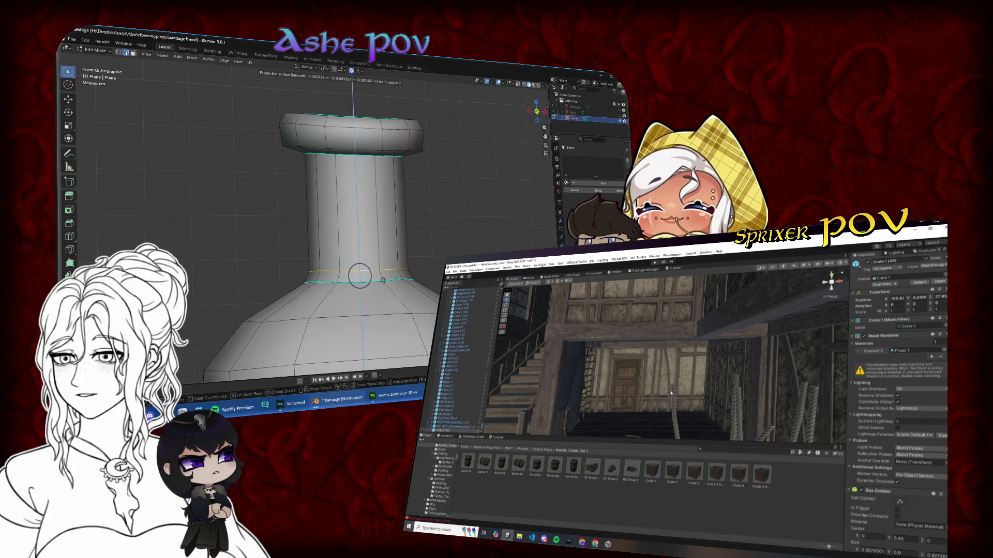
# - Confirm the neck-base loop's slightly raised height and re-enter Edit Mode
pyautogui.click(399, 280)
pyautogui.hotkey('ctrl', 'e')
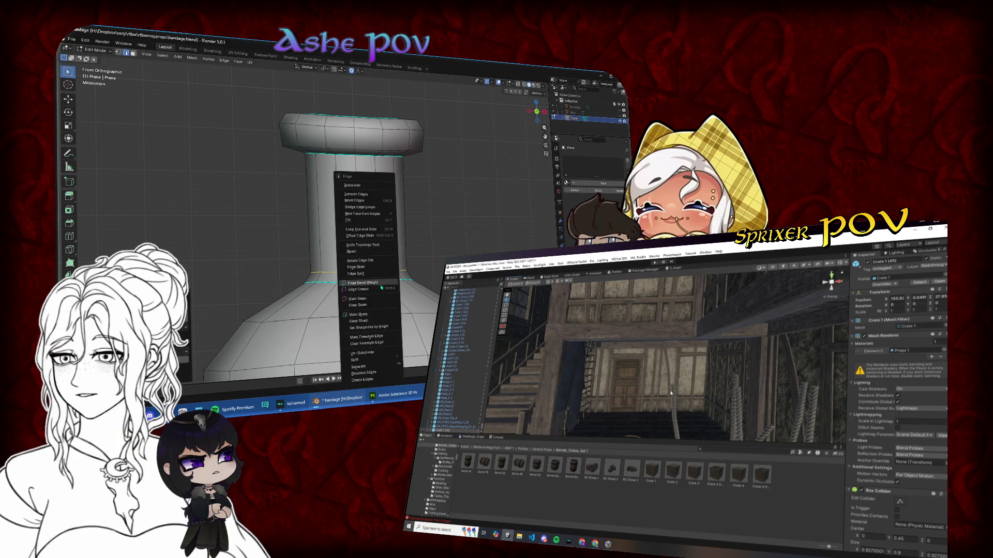
pyautogui.press('Tab')
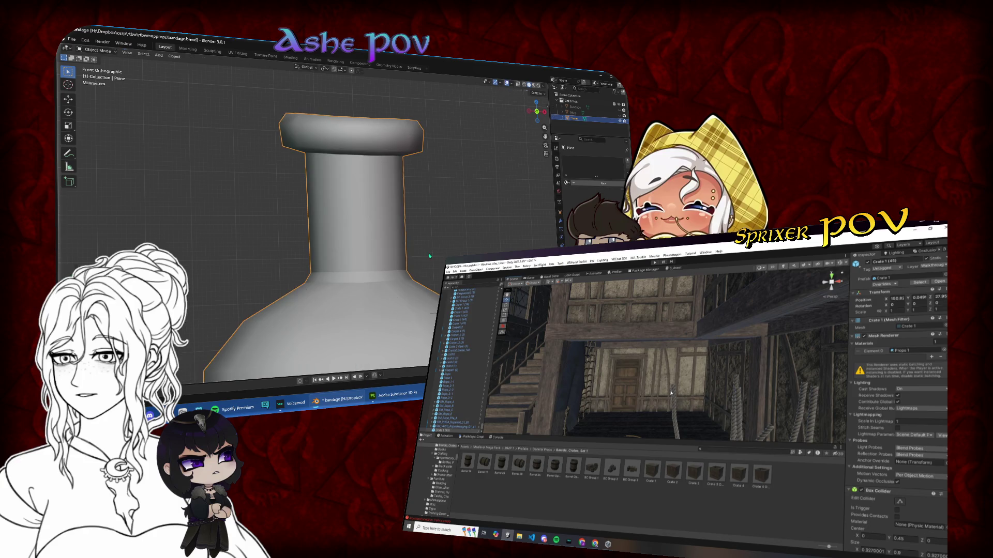
pyautogui.scroll(-6, 438, 249)
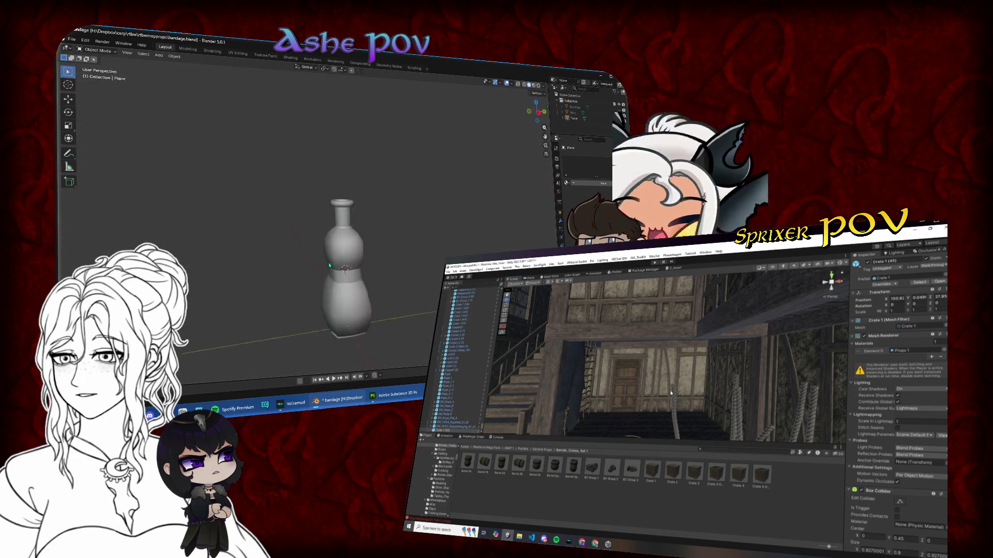
pyautogui.press('Tab')
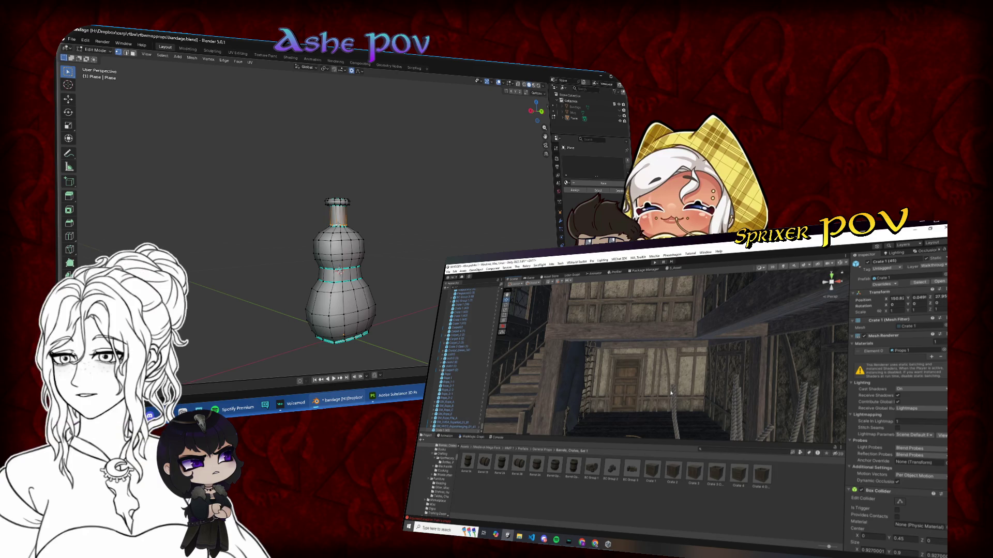
pyautogui.press('Delete')
# - Mark the vertical side edges as a seam, then view the bottle from behind in Object Mode
pyautogui.click(126, 53)
pyautogui.moveTo(374, 238)
pyautogui.mouseDown()
pyautogui.moveTo(333, 239)
pyautogui.moveTo(359, 238)
pyautogui.mouseUp()
pyautogui.rightClick(355, 241)
pyautogui.click(353, 241)
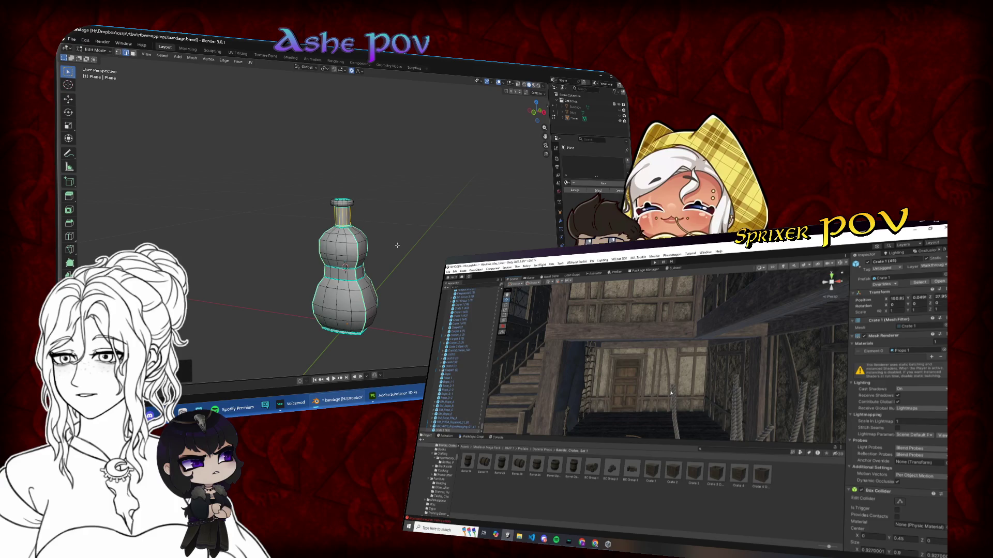
pyautogui.press('Tab')
pyautogui.moveTo(416, 254); pyautogui.dragTo(288, 249)
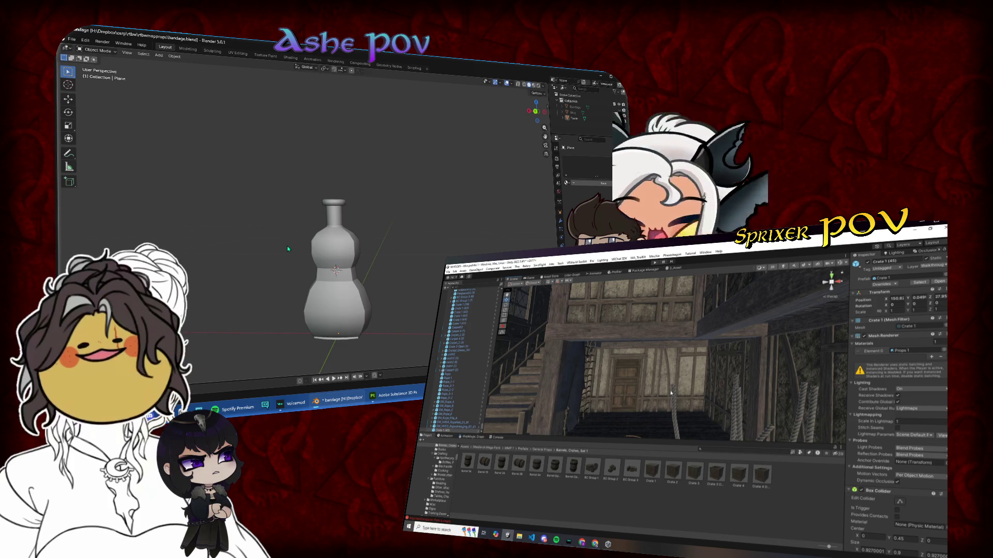
pyautogui.moveTo(535, 111); pyautogui.dragTo(542, 113)
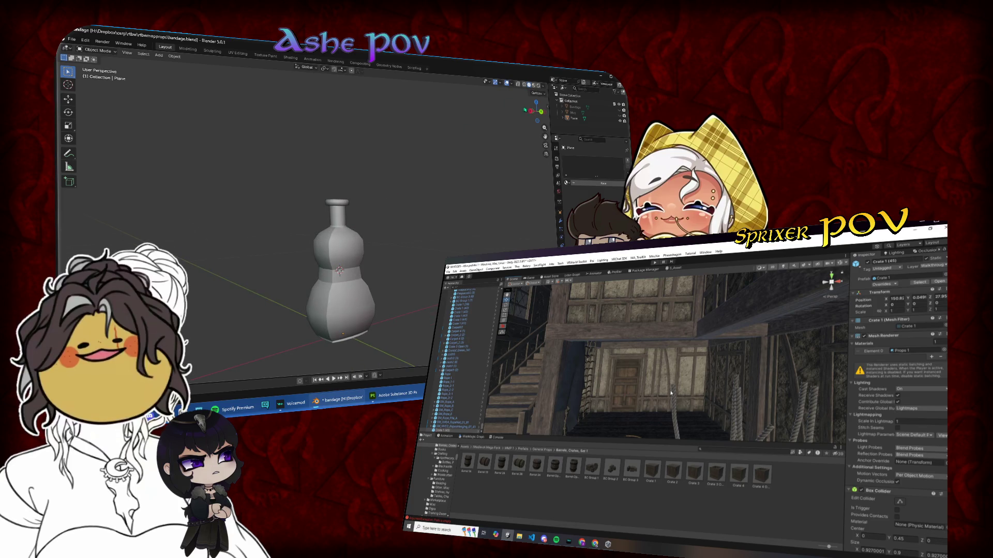
pyautogui.click(542, 113)
pyautogui.rightClick(368, 225)
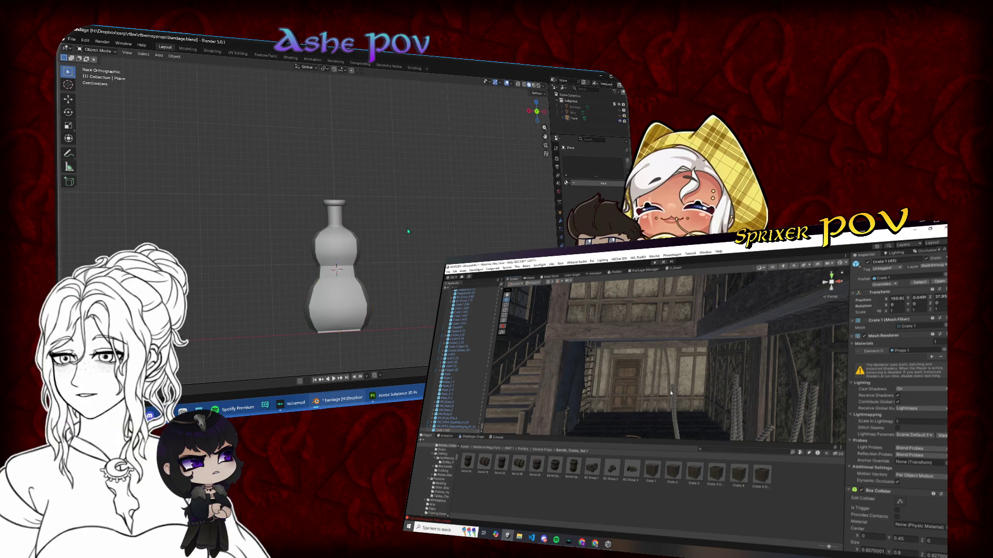
# - In the vase's Edit Mode, move the selected loop vertically along Z from the back view
pyautogui.click(331, 207)
pyautogui.press('Tab')
pyautogui.scroll(4, 383, 150)
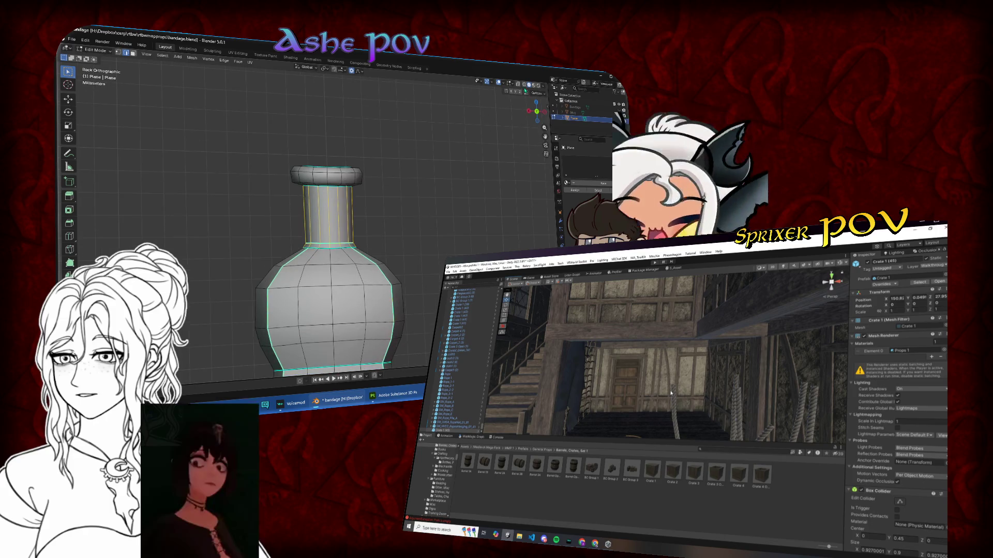
pyautogui.moveTo(261, 129)
pyautogui.mouseDown()
pyautogui.moveTo(333, 201)
pyautogui.moveTo(404, 178)
pyautogui.moveTo(357, 130)
pyautogui.moveTo(327, 164)
pyautogui.mouseUp()
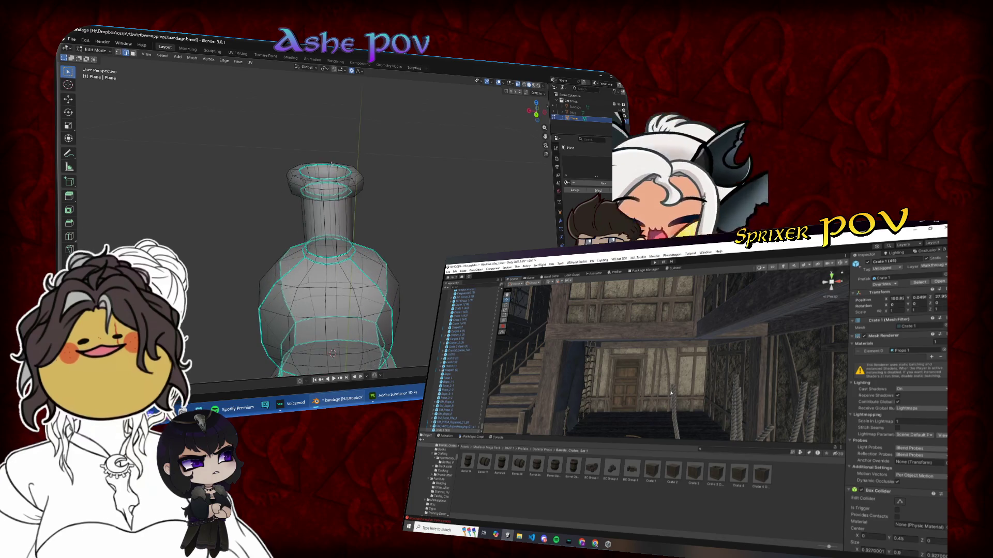
pyautogui.press('ctrl+KP_1')
pyautogui.press('g')
pyautogui.press('z')
pyautogui.click(387, 156)
# - Select the neck and lip, resize them along X, then stretch them vertically
pyautogui.moveTo(245, 142); pyautogui.dragTo(432, 246)
pyautogui.press('s')
pyautogui.press('x')
pyautogui.click(411, 202)
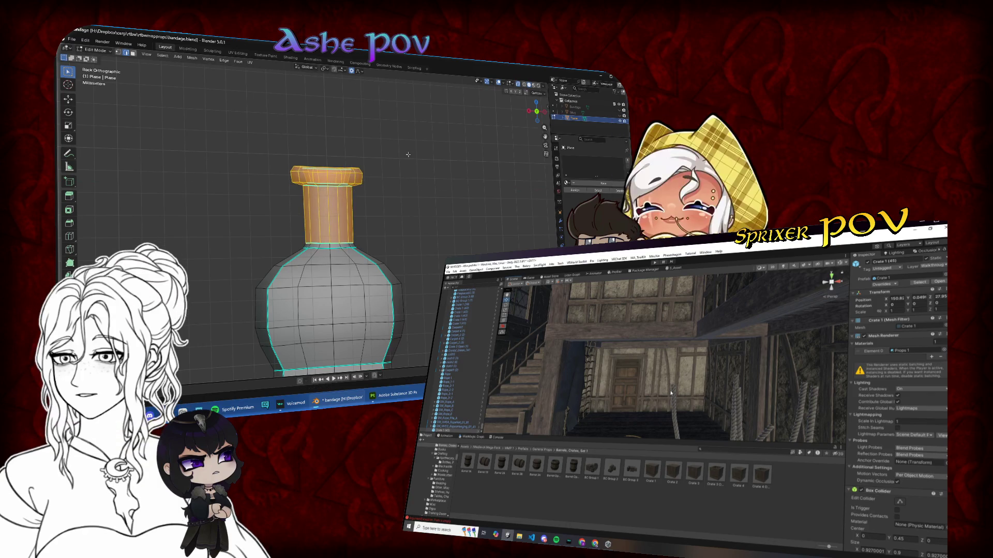
pyautogui.press('s')
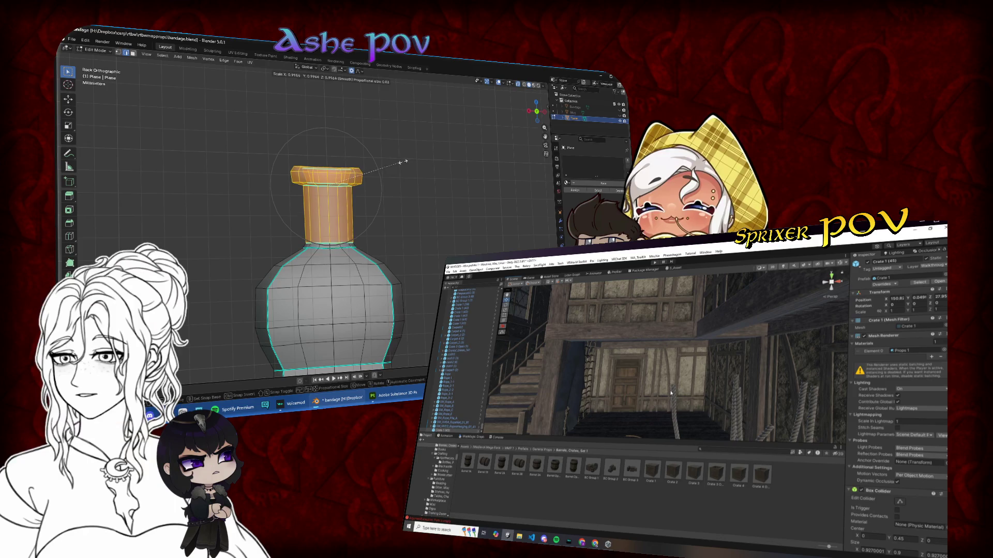
pyautogui.press('g')
pyautogui.press('z')
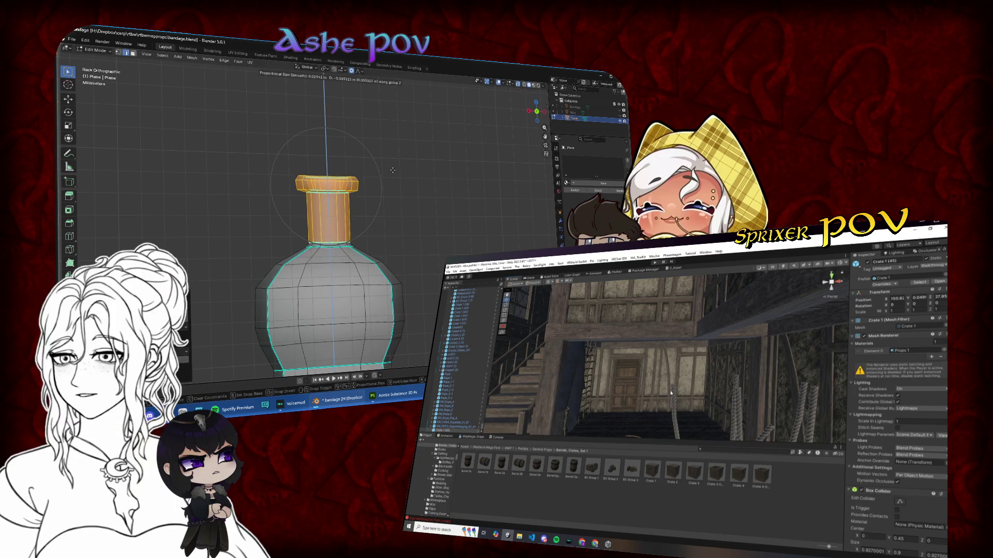
pyautogui.press('s')
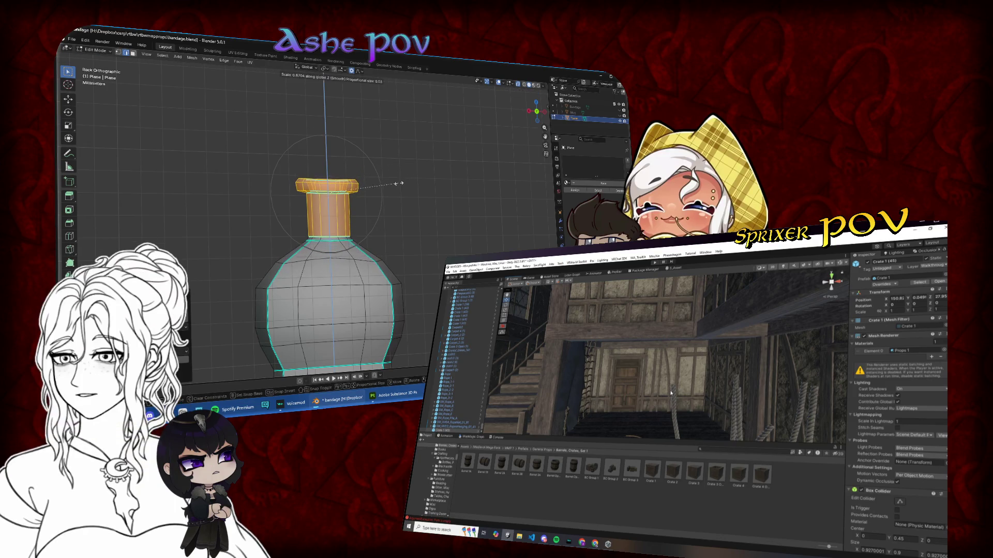
pyautogui.click(404, 179)
# - Cancel resizing the top rim, keeping its original size, then re-enter Edit Mode
pyautogui.moveTo(301, 184); pyautogui.dragTo(302, 184)
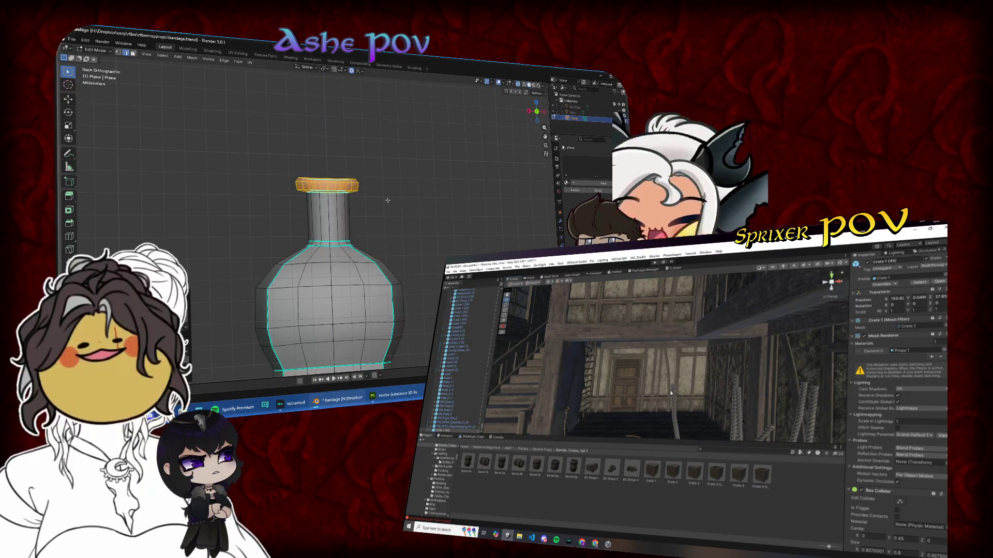
pyautogui.press('s')
pyautogui.scroll(5, 398, 164)
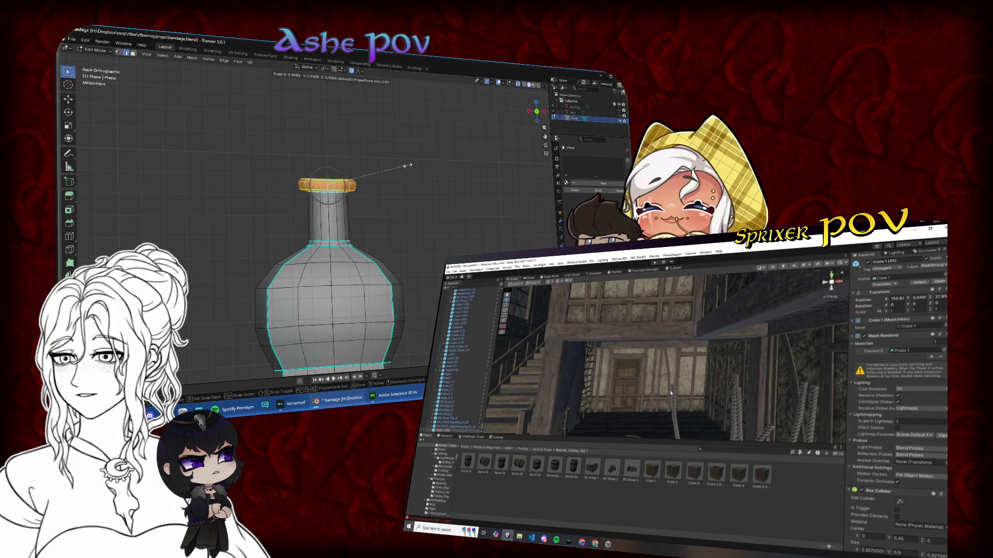
pyautogui.rightClick(407, 167)
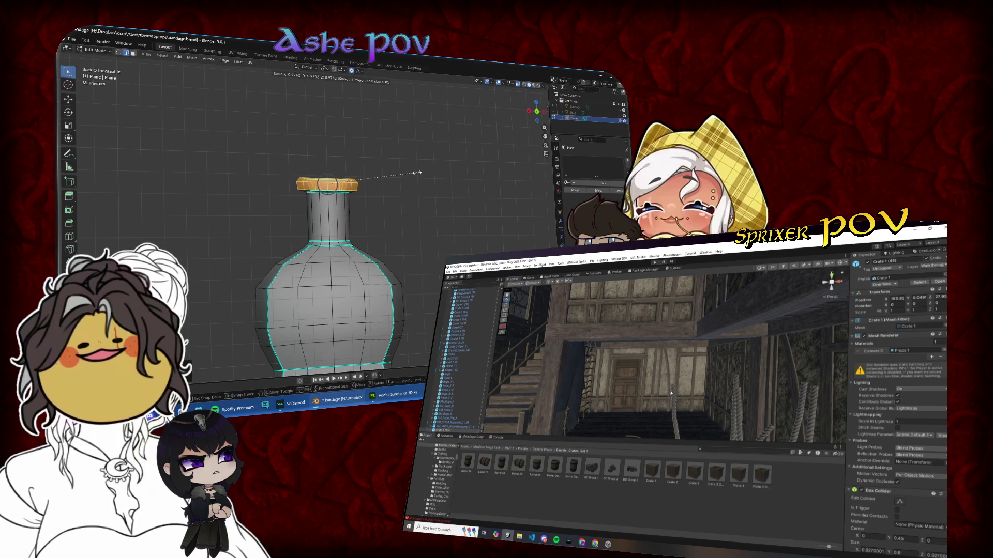
pyautogui.press('Tab')
pyautogui.moveTo(331, 186)
pyautogui.mouseDown()
pyautogui.moveTo(406, 168)
pyautogui.moveTo(330, 231)
pyautogui.mouseUp()
pyautogui.scroll(5, 330, 231)
pyautogui.press('Tab')
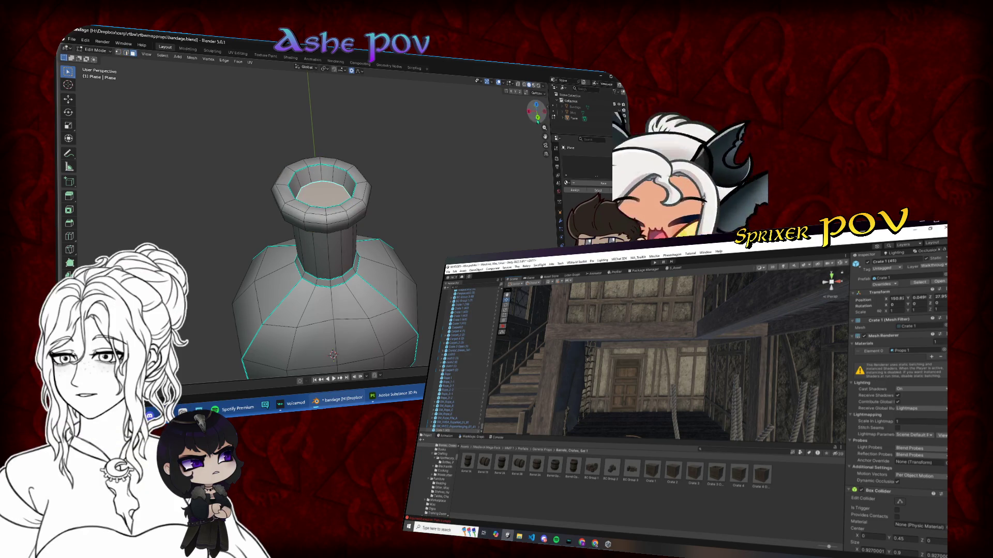
# - From the side view, raise the bottle's top section along Z
pyautogui.press('ctrl+KP_1')
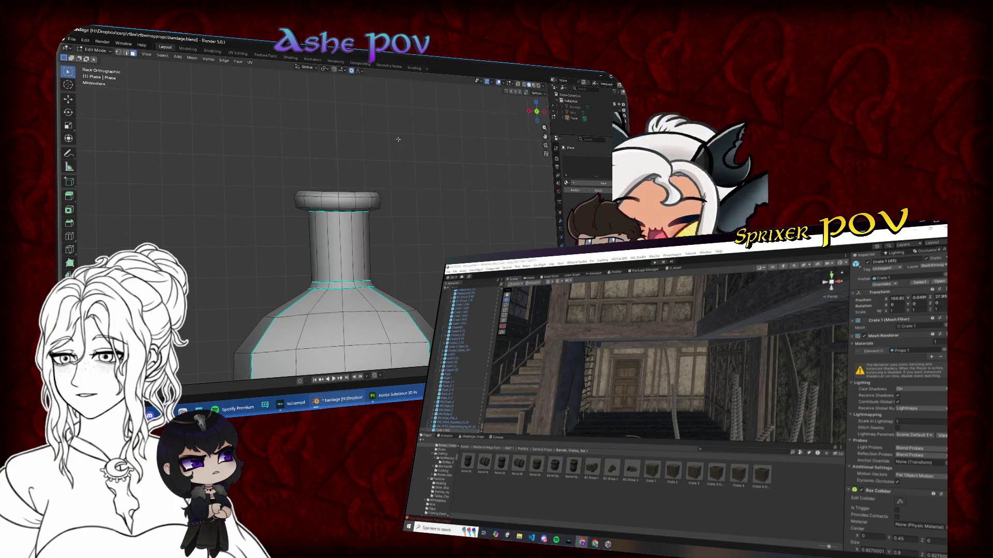
pyautogui.press('g')
pyautogui.press('z')
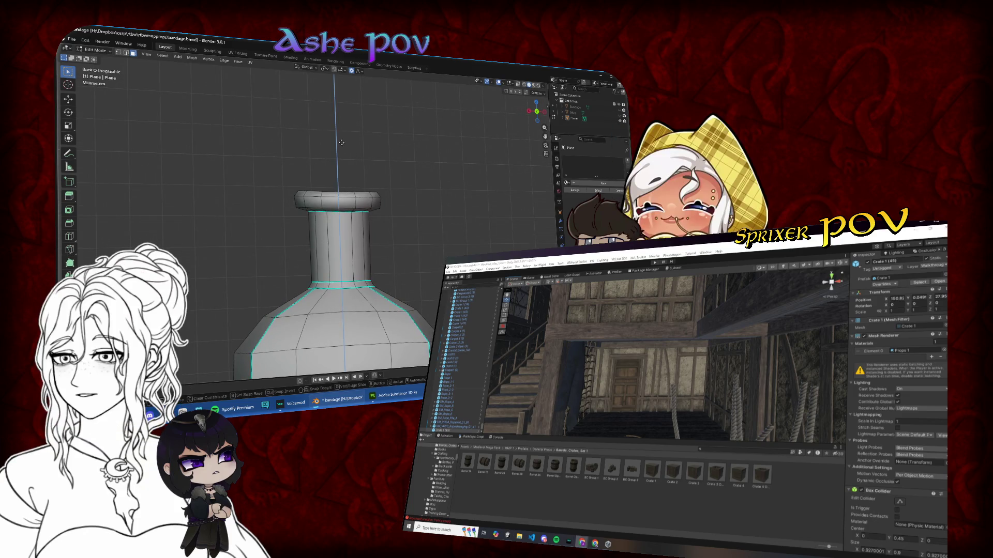
pyautogui.click(344, 132)
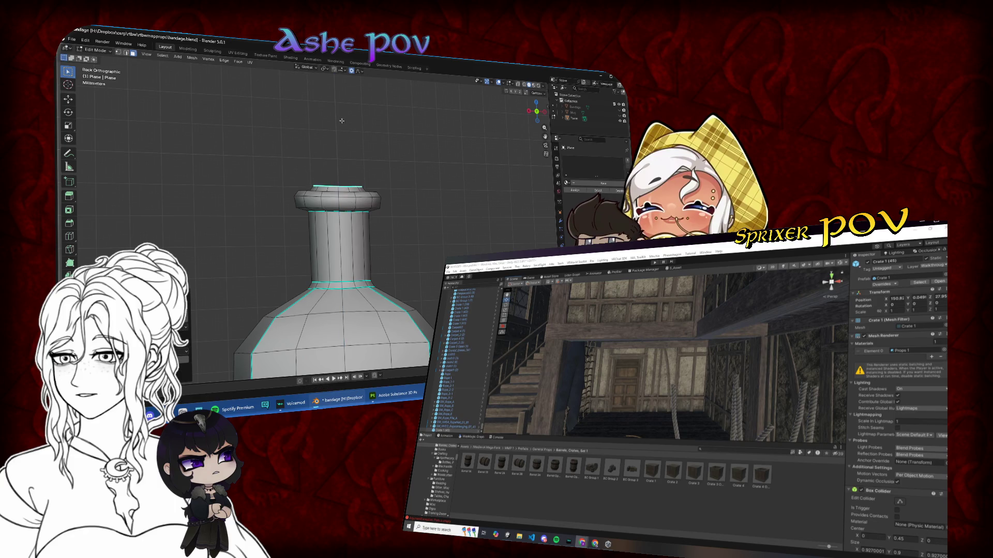
# - Move the top face along its normal and resize it to form the lip
pyautogui.press('KP_8')
pyautogui.press('KP_8')
pyautogui.press('g')
pyautogui.press('z')
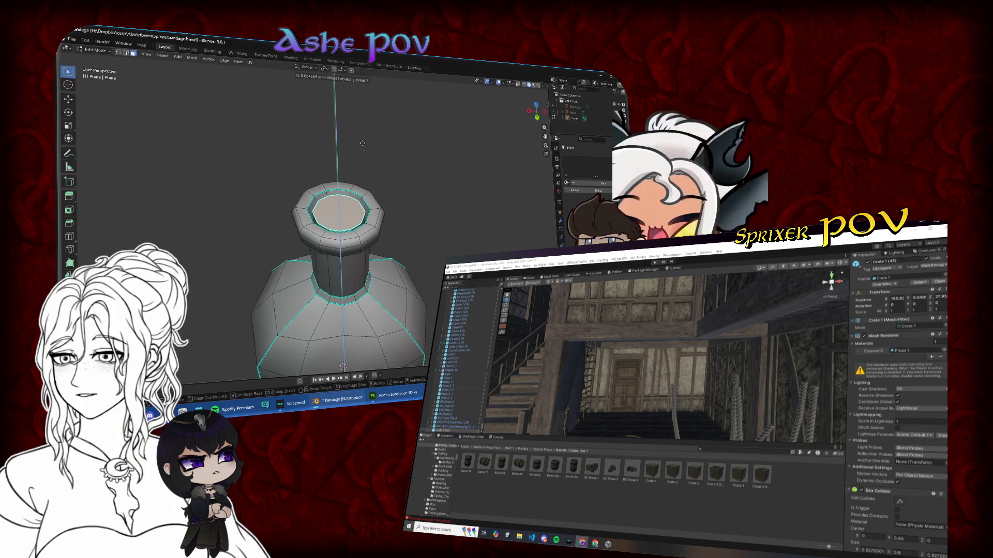
pyautogui.press('z')
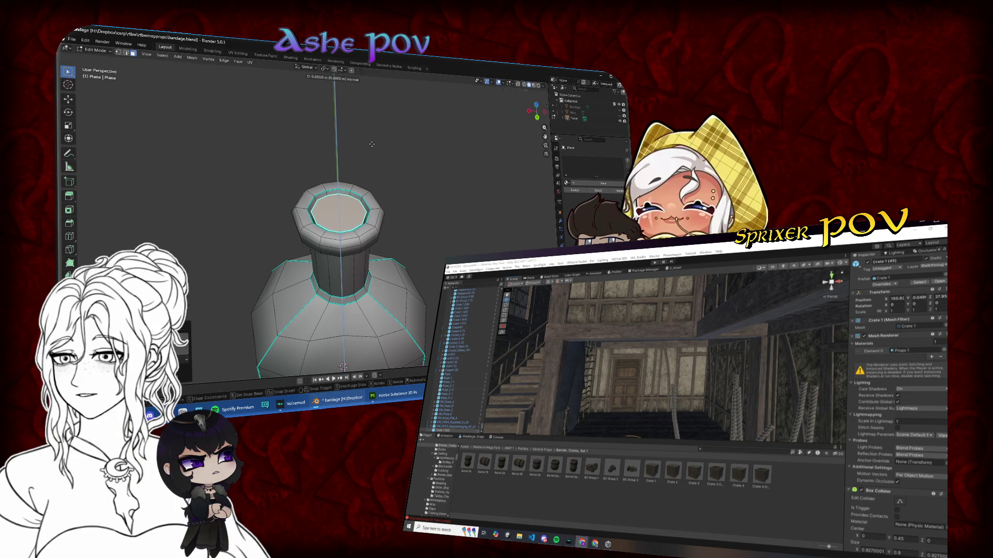
pyautogui.click(375, 160)
pyautogui.press('s')
pyautogui.click(408, 161)
pyautogui.press('ctrl+KP_1')
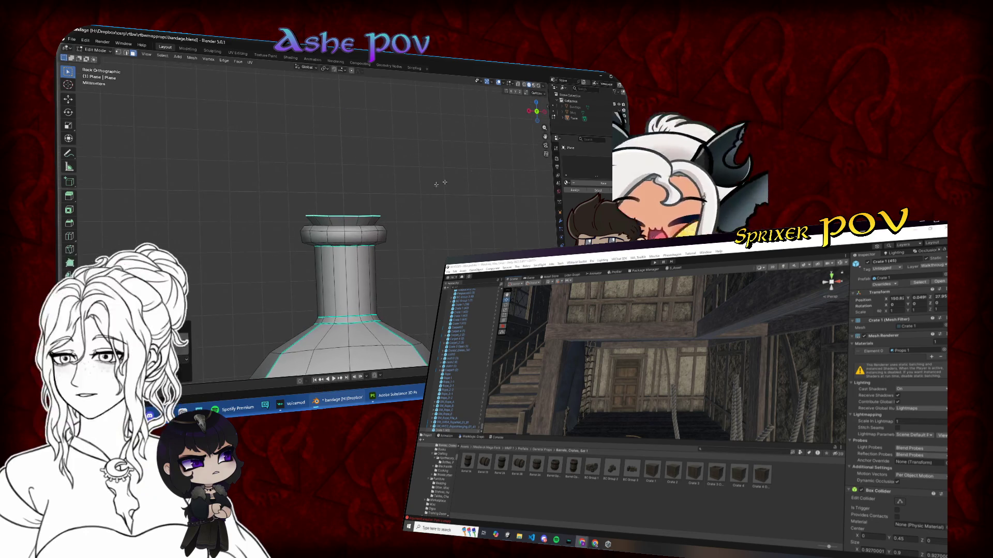
pyautogui.scroll(4, 435, 183)
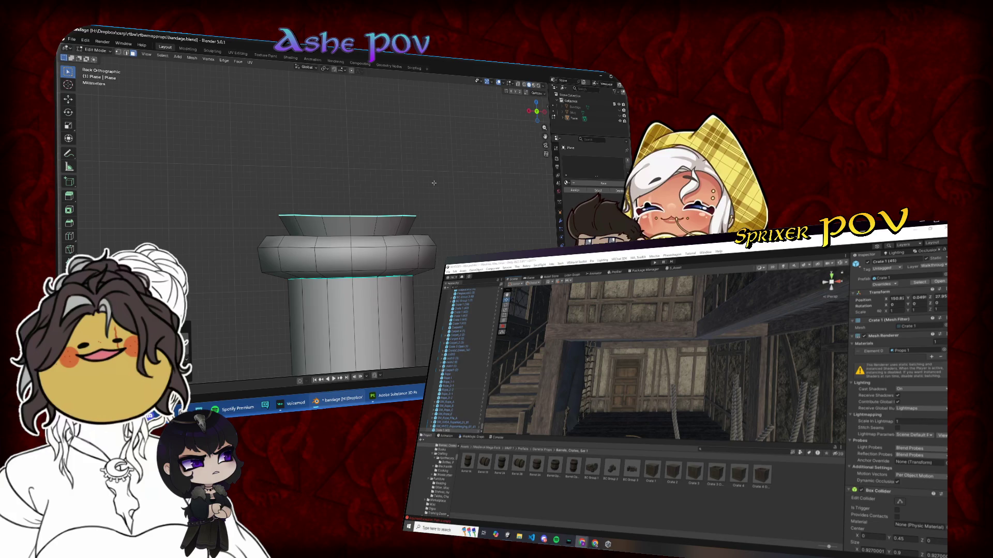
# - Try resizing the top cap from the side view, cancelling both attempts
pyautogui.scroll(-1, 433, 183)
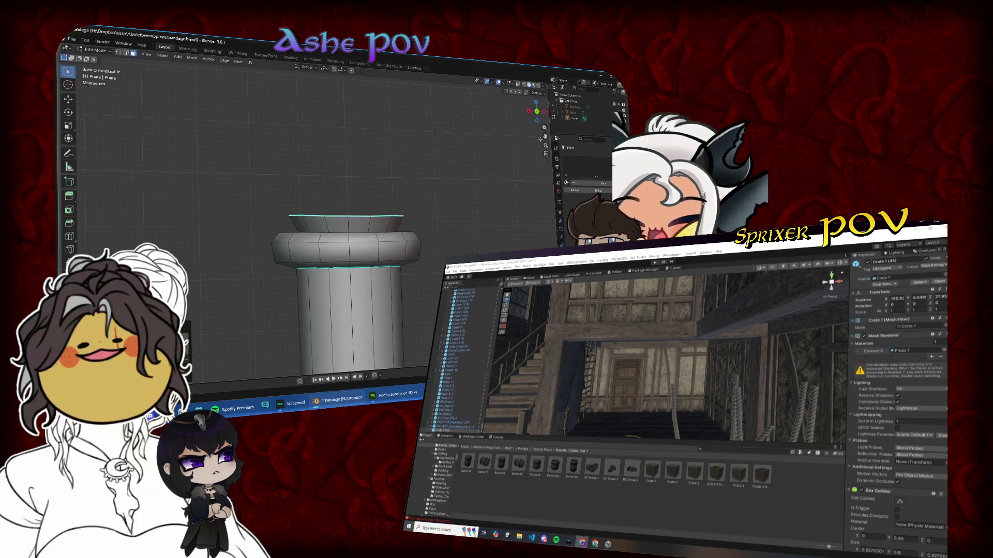
pyautogui.press('f')
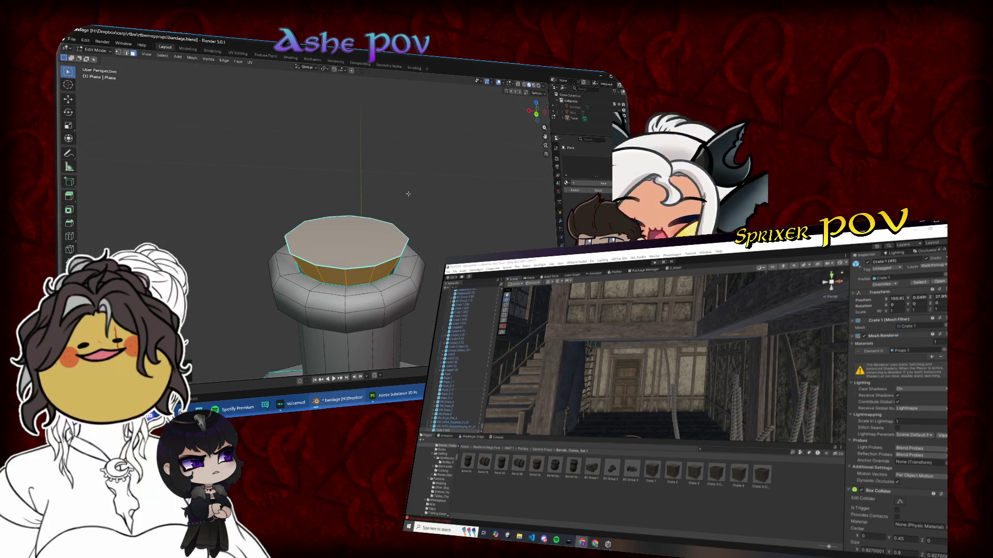
pyautogui.press('s')
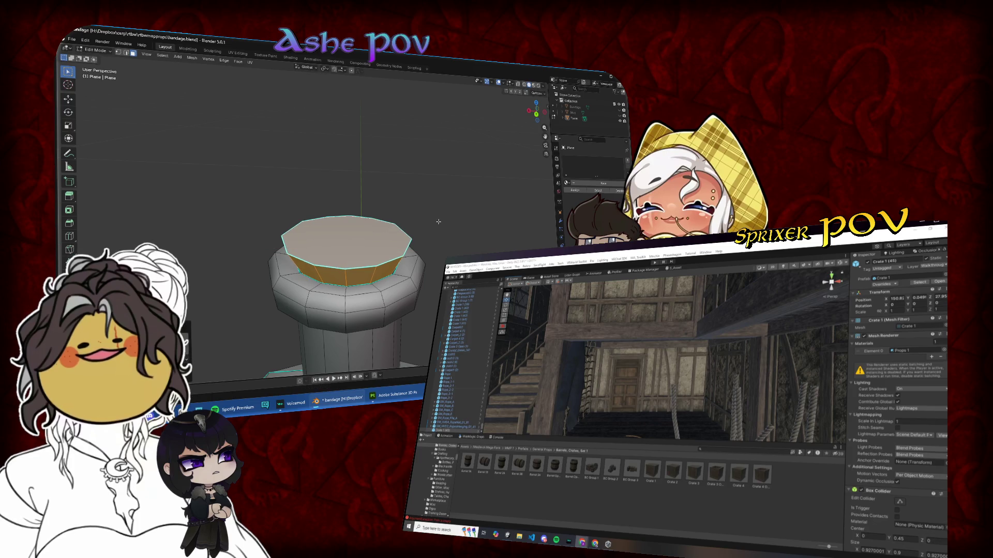
pyautogui.rightClick(365, 243)
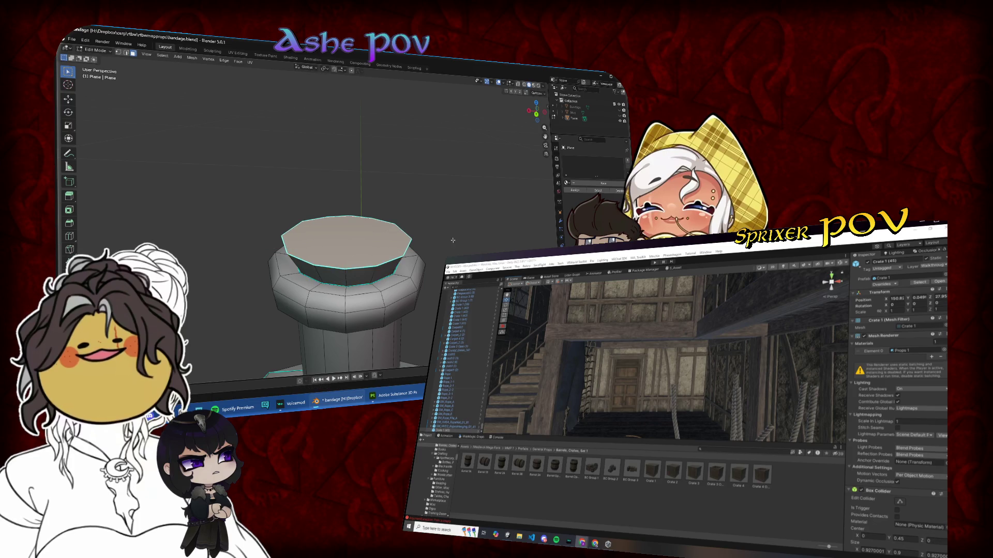
pyautogui.click(536, 114)
pyautogui.press('s')
pyautogui.press('z')
pyautogui.rightClick(383, 195)
# - Extrude the top cap into a new ring, shrink it, then widen it slightly
pyautogui.press('e')
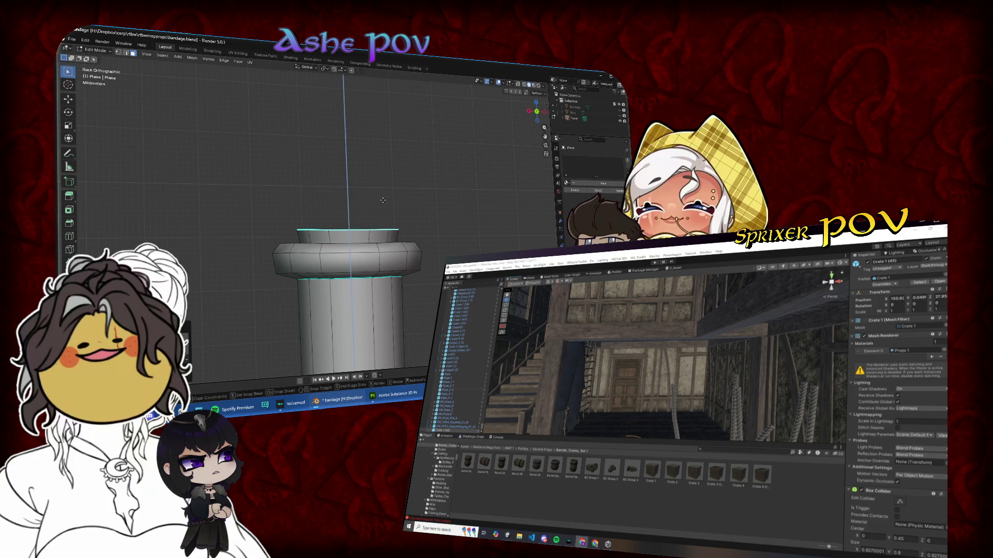
pyautogui.click(380, 182)
pyautogui.press('s')
pyautogui.click(382, 179)
pyautogui.press('3')
pyautogui.press('s')
pyautogui.click(387, 181)
pyautogui.click(436, 191)
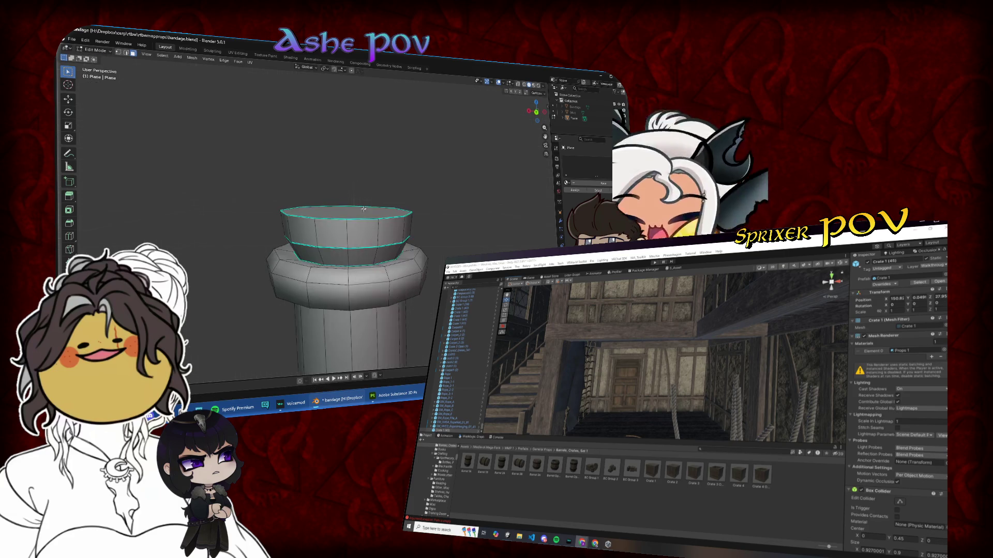
# - Raise the top edge loop along Z, taper it smaller, and exit to Object Mode
pyautogui.press('g')
pyautogui.press('z')
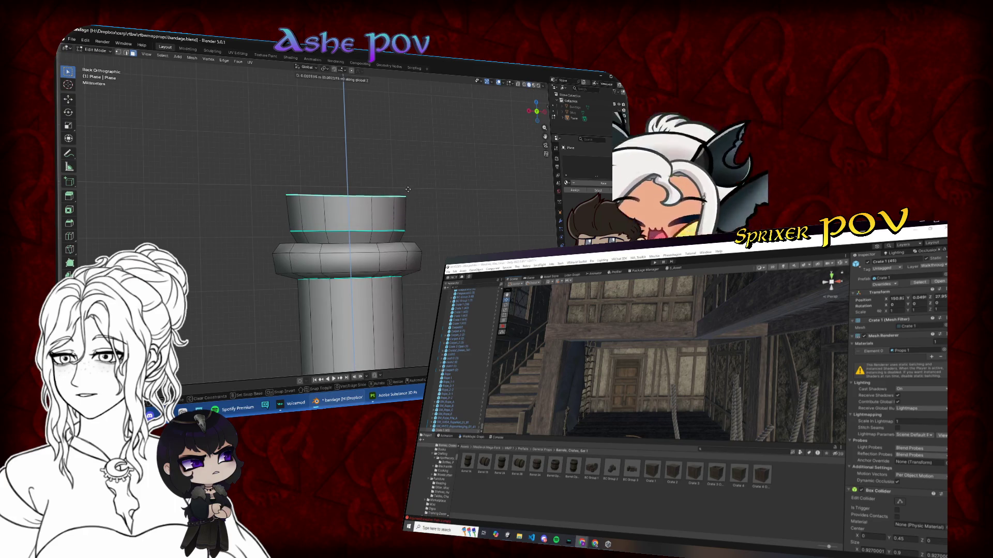
pyautogui.click(406, 185)
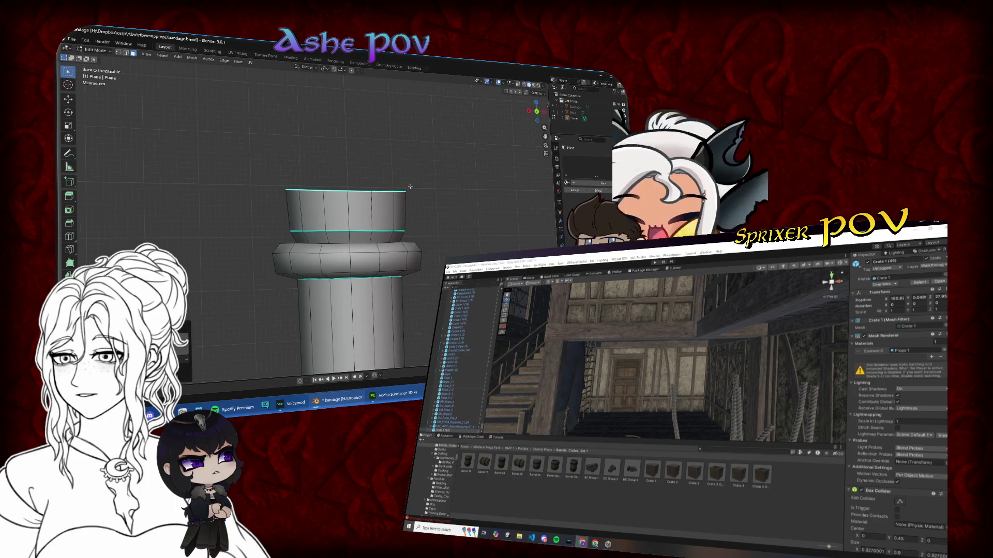
pyautogui.press('s')
pyautogui.click(405, 178)
pyautogui.press('Tab')
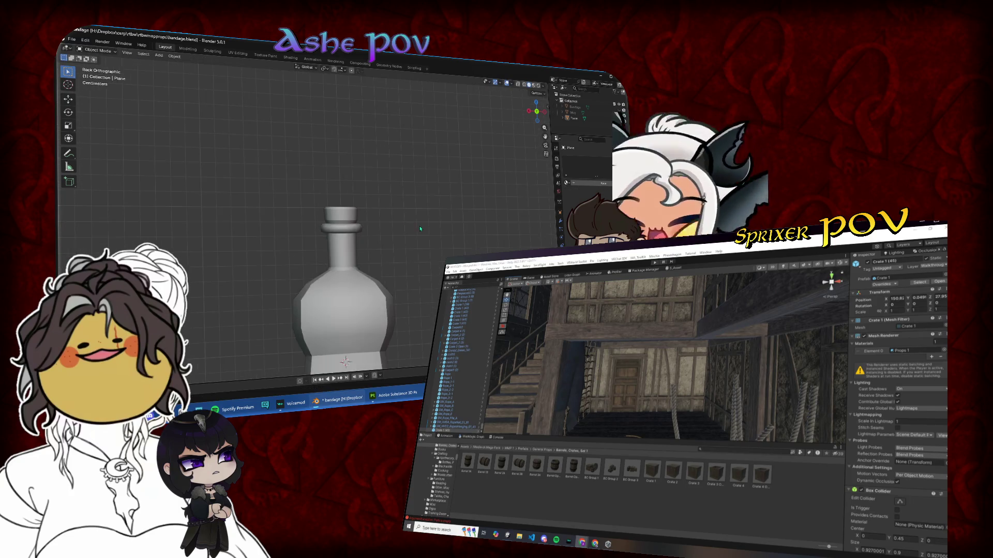
# - Inspect the finished bottle from the back view and save bandage.blend
pyautogui.moveTo(311, 243)
pyautogui.mouseDown()
pyautogui.moveTo(259, 226)
pyautogui.moveTo(413, 228)
pyautogui.mouseUp()
pyautogui.click(538, 115)
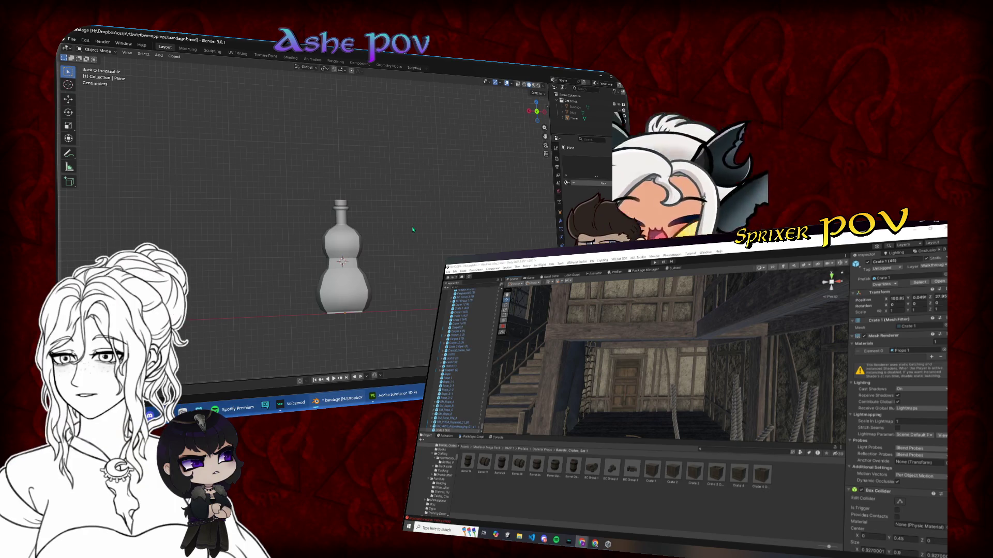
pyautogui.click(71, 39)
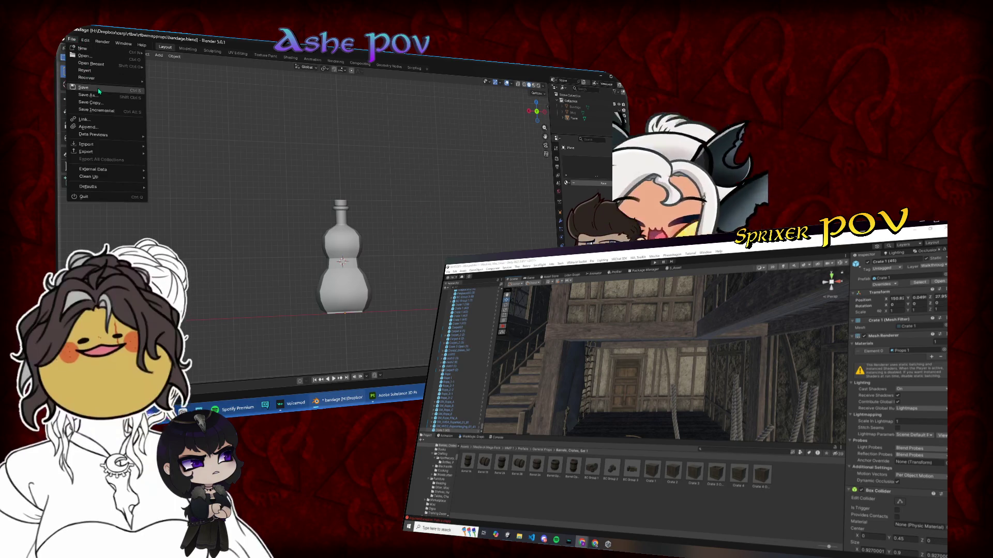
pyautogui.click(100, 91)
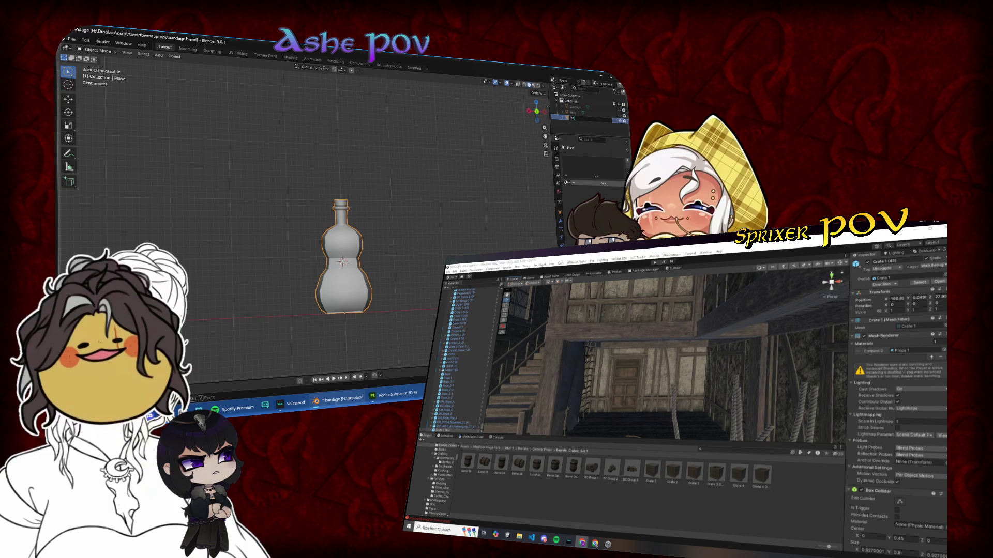
# - Rename the object to Bottle1 and frame the bottle in a straight side view
pyautogui.press('Return')
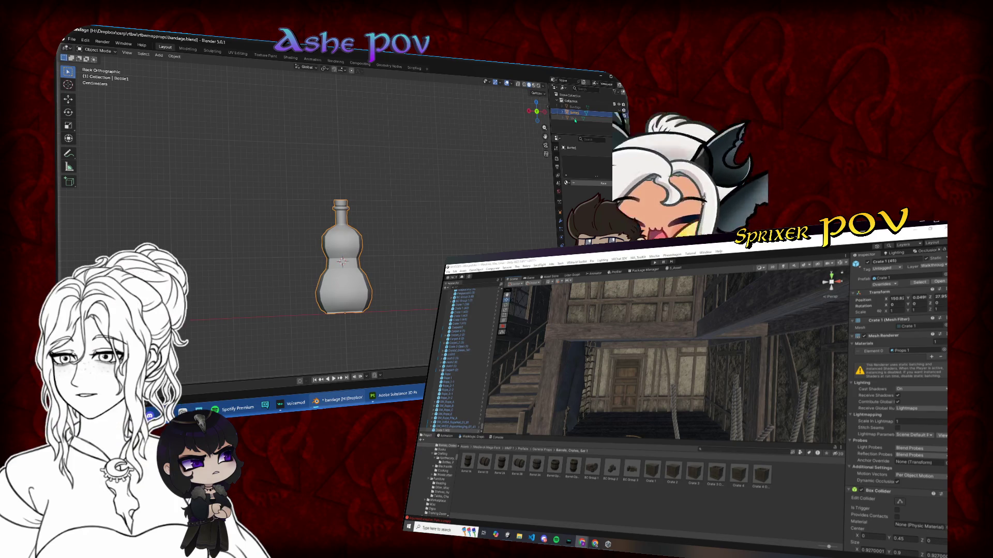
pyautogui.press('KP_Decimal')
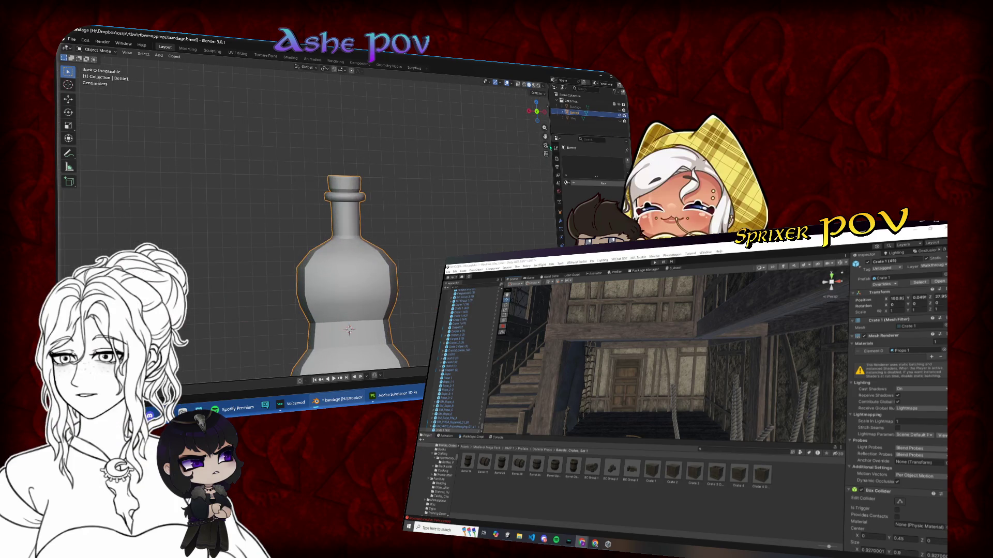
pyautogui.scroll(2, 544, 137)
pyautogui.moveTo(377, 216)
pyautogui.mouseDown()
pyautogui.moveTo(460, 241)
pyautogui.moveTo(435, 193)
pyautogui.mouseUp()
pyautogui.click(537, 117)
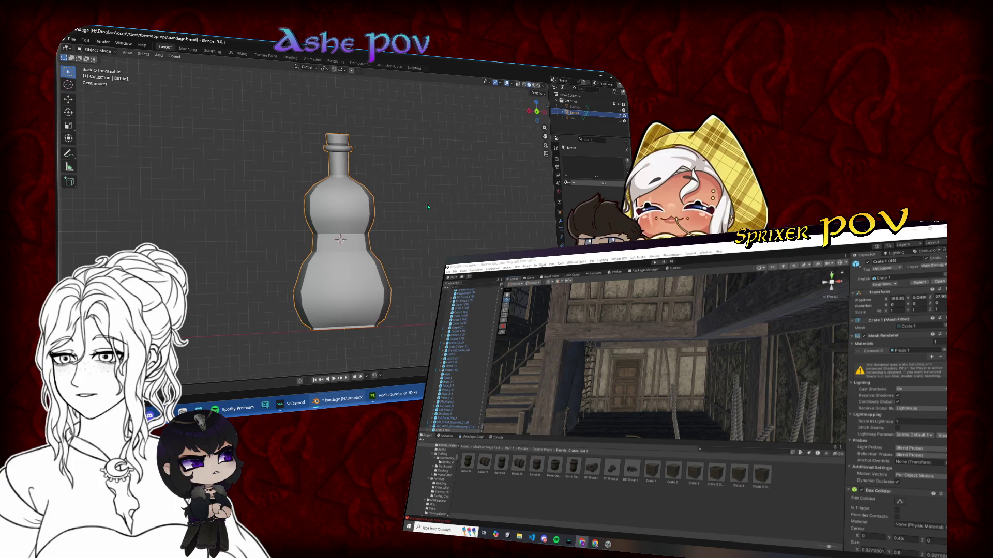
pyautogui.moveTo(427, 208)
pyautogui.mouseDown()
pyautogui.moveTo(384, 230)
pyautogui.moveTo(405, 227)
pyautogui.moveTo(335, 246)
pyautogui.moveTo(362, 233)
pyautogui.mouseUp()
pyautogui.click(538, 116)
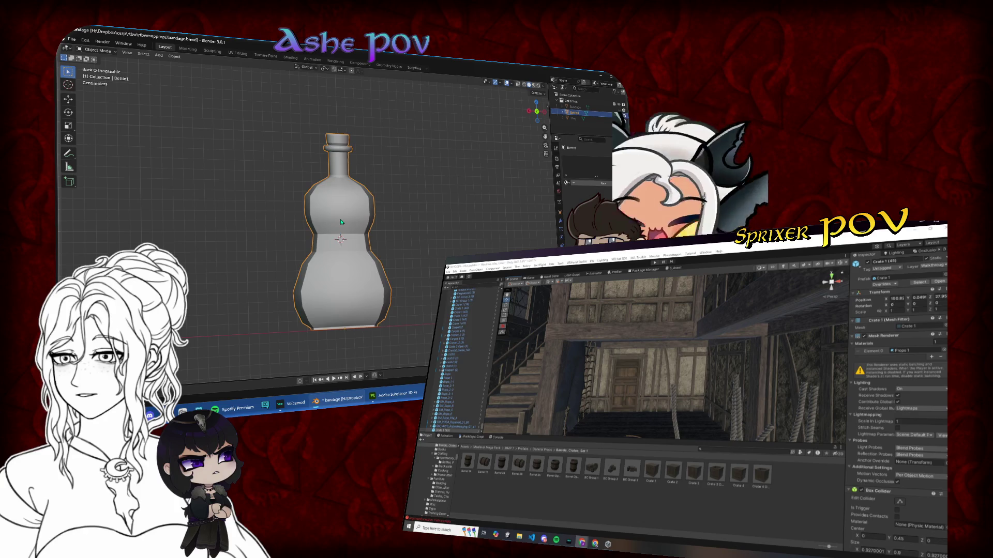
# - Back in Edit Mode, zoom in on the neck and mark a seam on its edge ring
pyautogui.press('Tab')
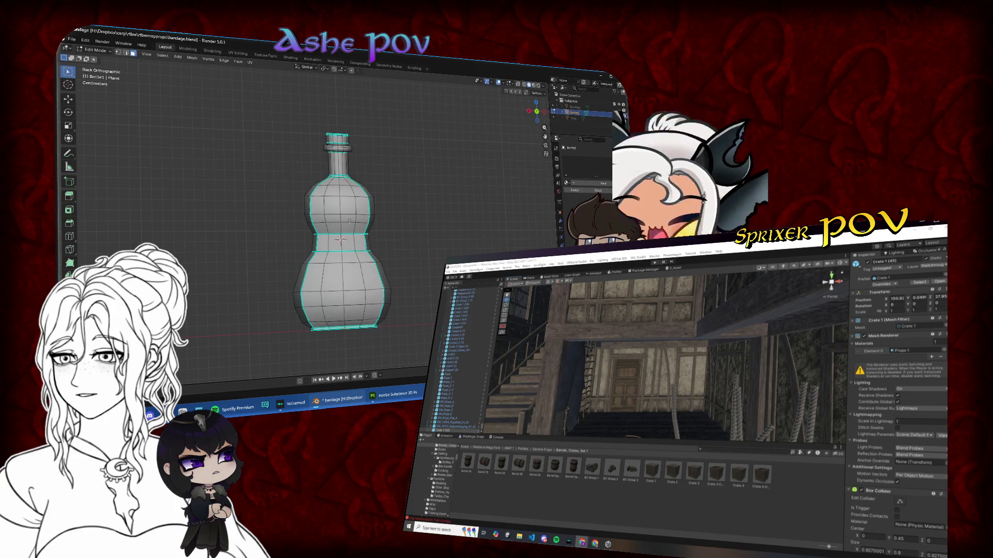
pyautogui.press('Tab')
pyautogui.press('Tab')
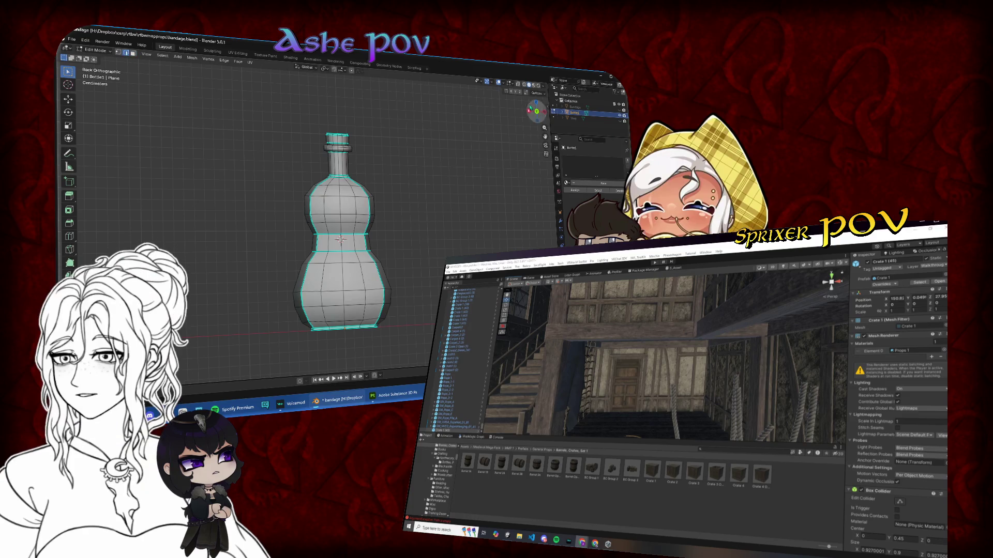
pyautogui.moveTo(536, 110); pyautogui.dragTo(542, 136)
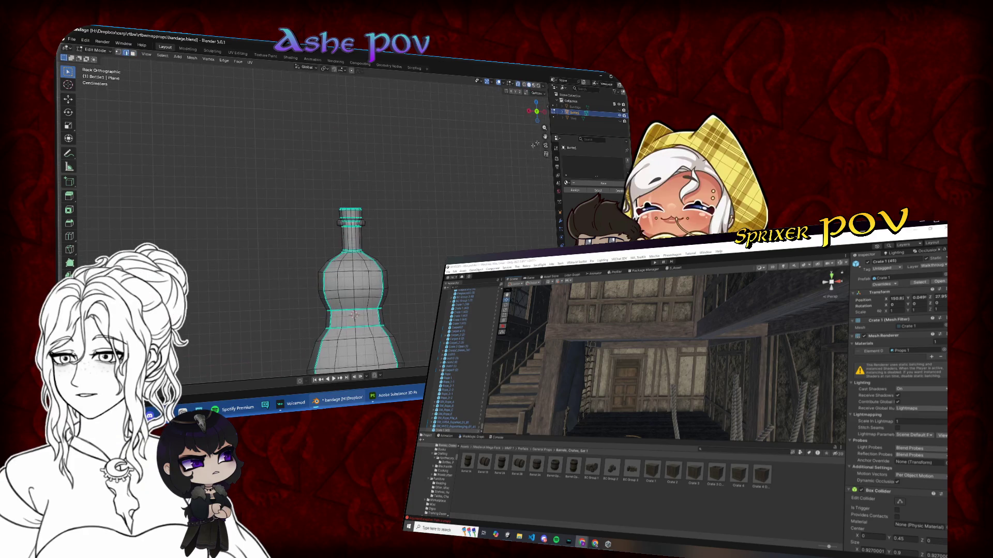
pyautogui.scroll(5, 535, 144)
pyautogui.moveTo(400, 223); pyautogui.dragTo(393, 214)
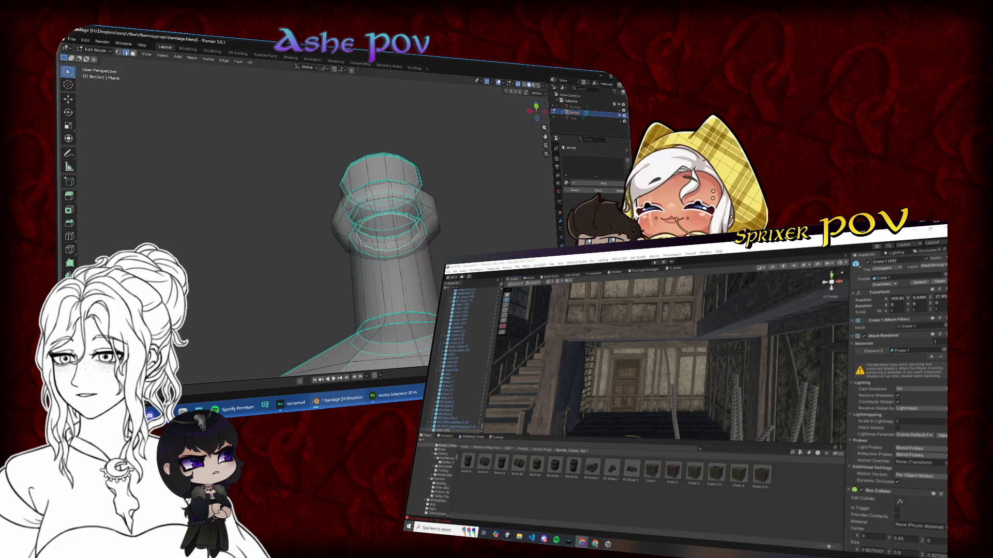
pyautogui.hotkey('ctrl', 'e')
pyautogui.click(346, 303)
pyautogui.moveTo(347, 303); pyautogui.dragTo(409, 217)
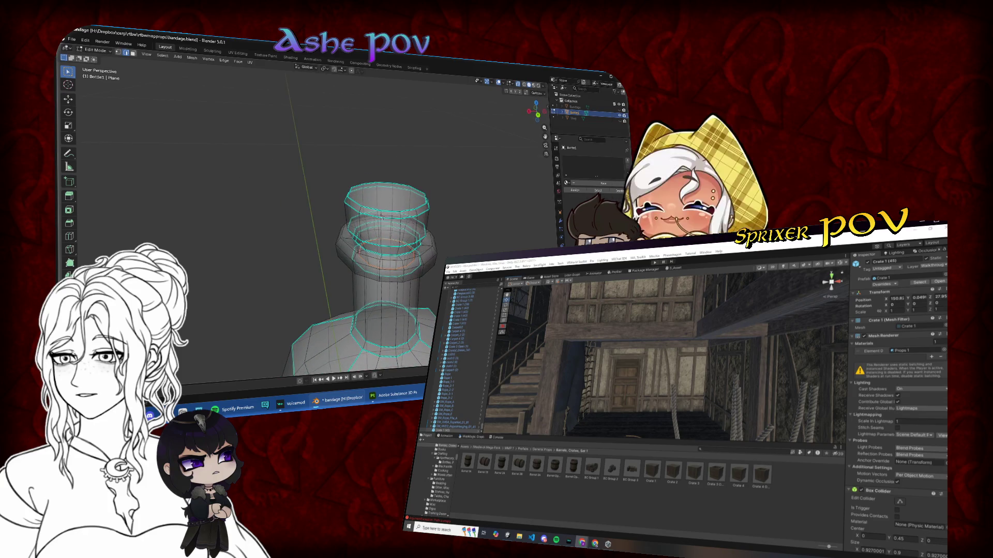
# - Mark the selected neck edge loops as seams and turn X-ray off
pyautogui.hotkey('ctrl', 'e')
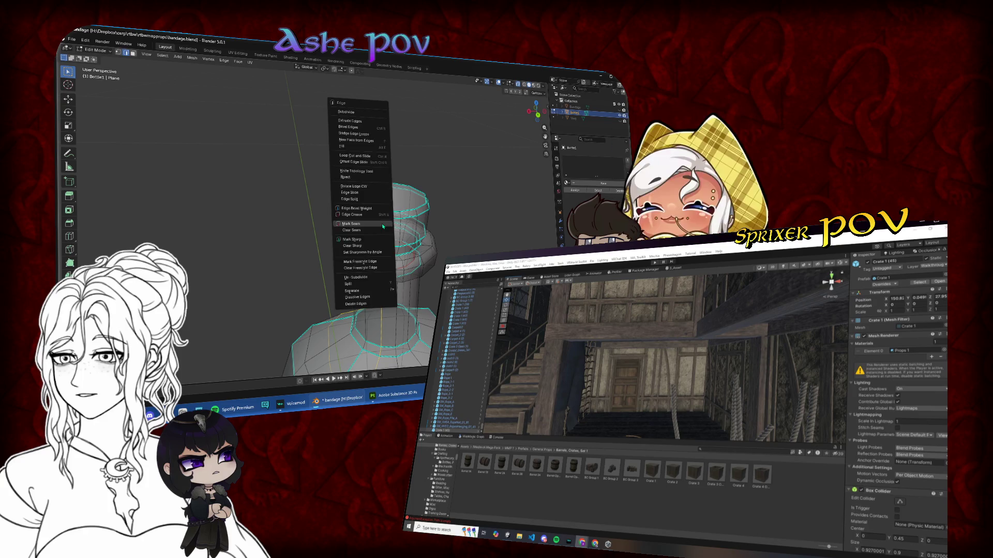
pyautogui.click(383, 226)
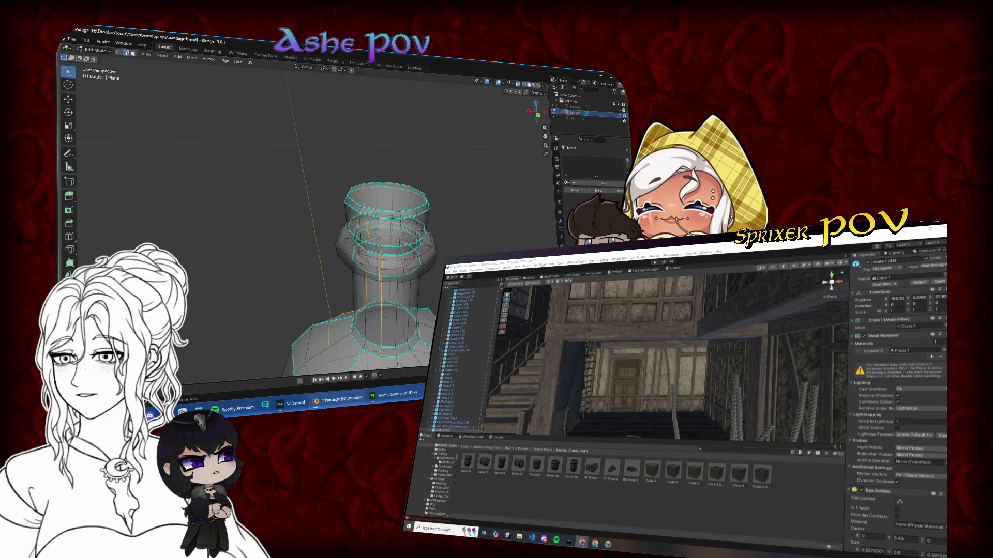
pyautogui.hotkey('alt', 'z')
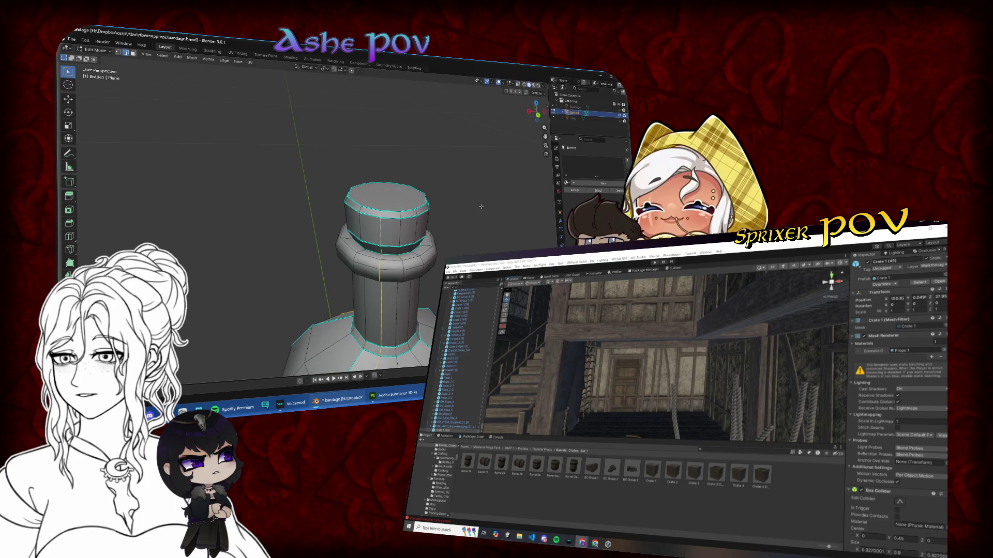
pyautogui.scroll(2, 396, 217)
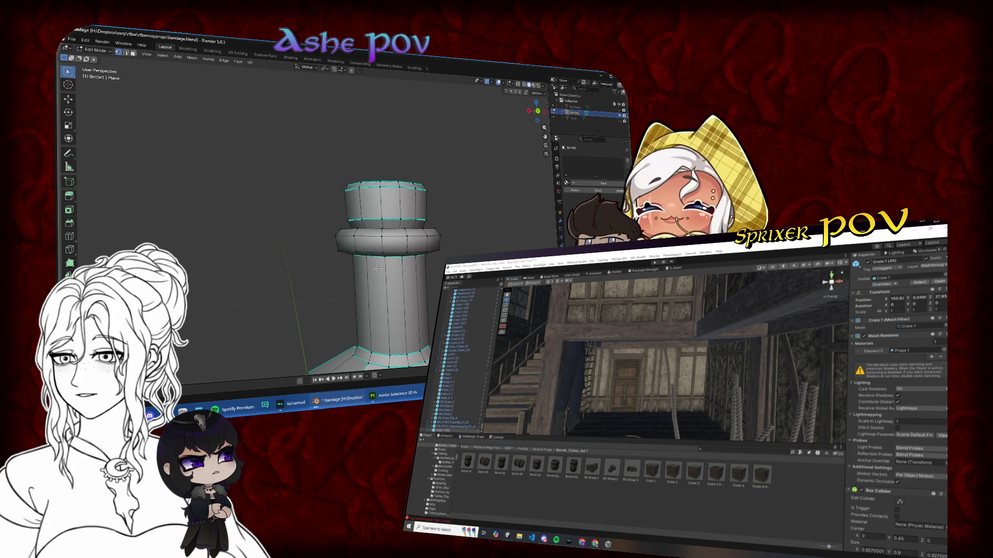
# - Hide bottle sections to inspect the seams, then preview and cancel a loop cut
pyautogui.press('h')
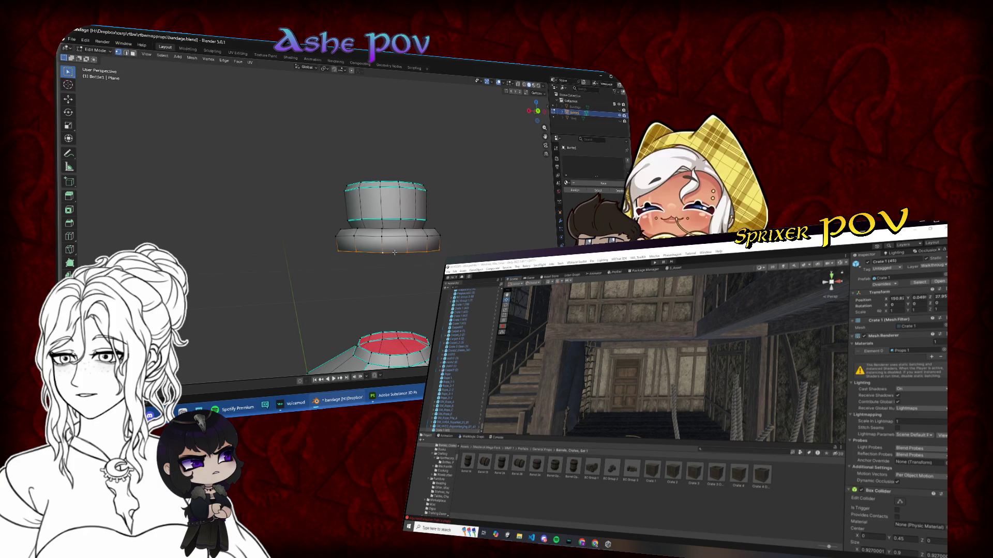
pyautogui.press('ctrl+KP_Add')
pyautogui.press('h')
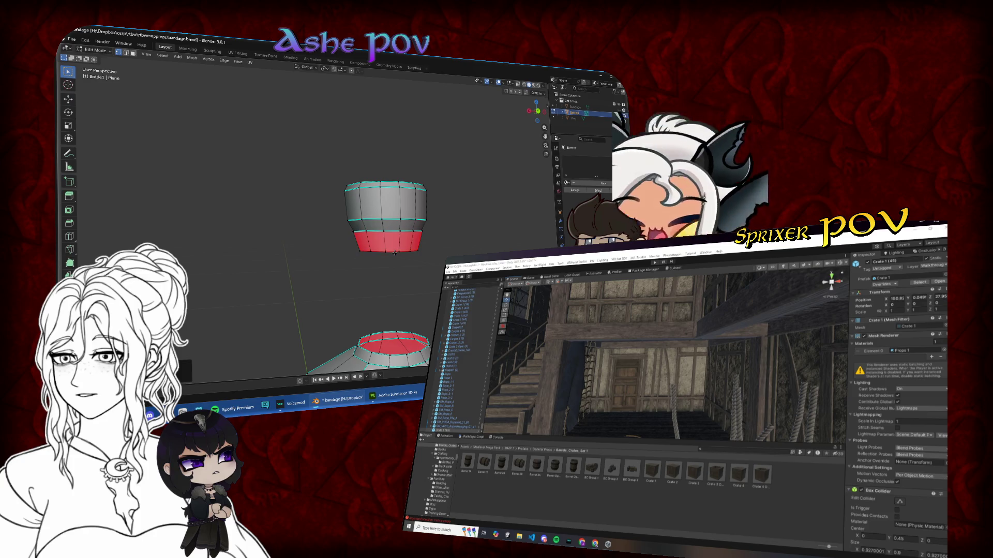
pyautogui.moveTo(395, 253); pyautogui.dragTo(396, 231)
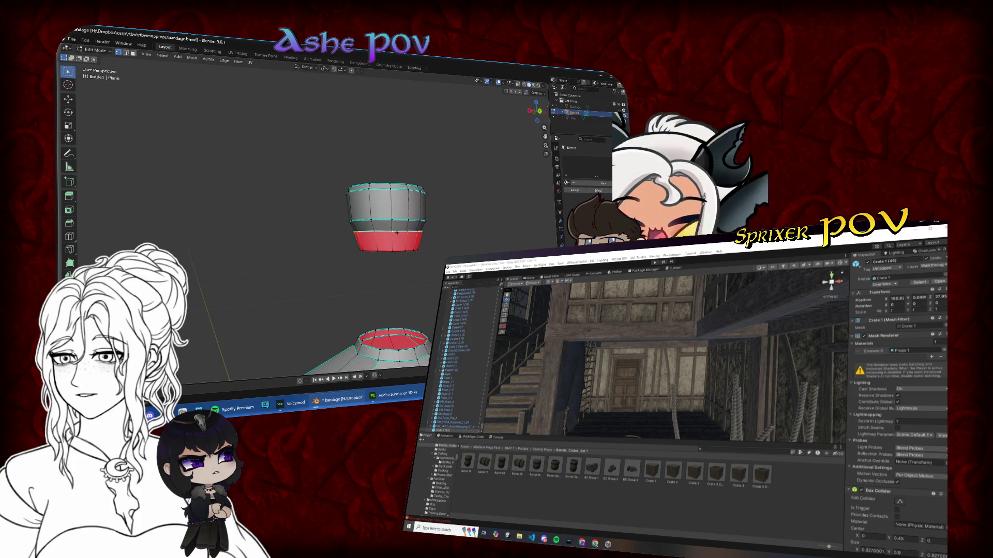
pyautogui.hotkey('ctrl', 'z')
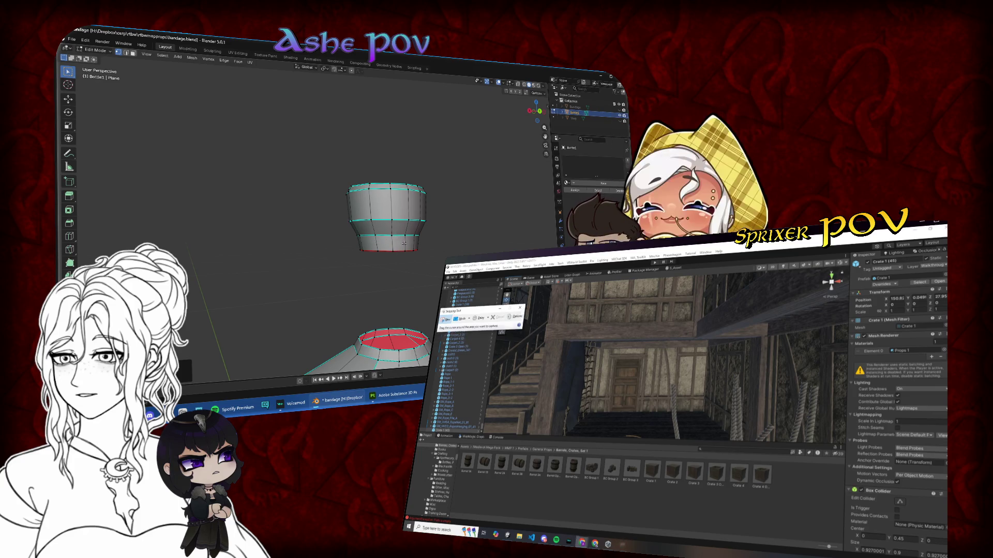
pyautogui.hotkey('ctrl', 'r')
pyautogui.moveTo(409, 205); pyautogui.dragTo(402, 224)
pyautogui.rightClick(402, 223)
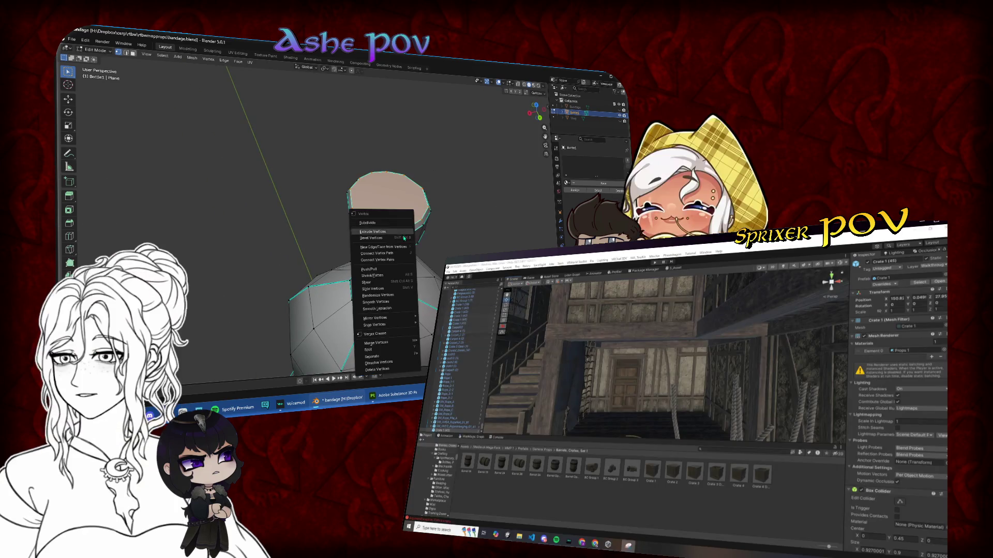
# - In edge select mode, mark the ring at the base of the neck as a seam
pyautogui.click(126, 53)
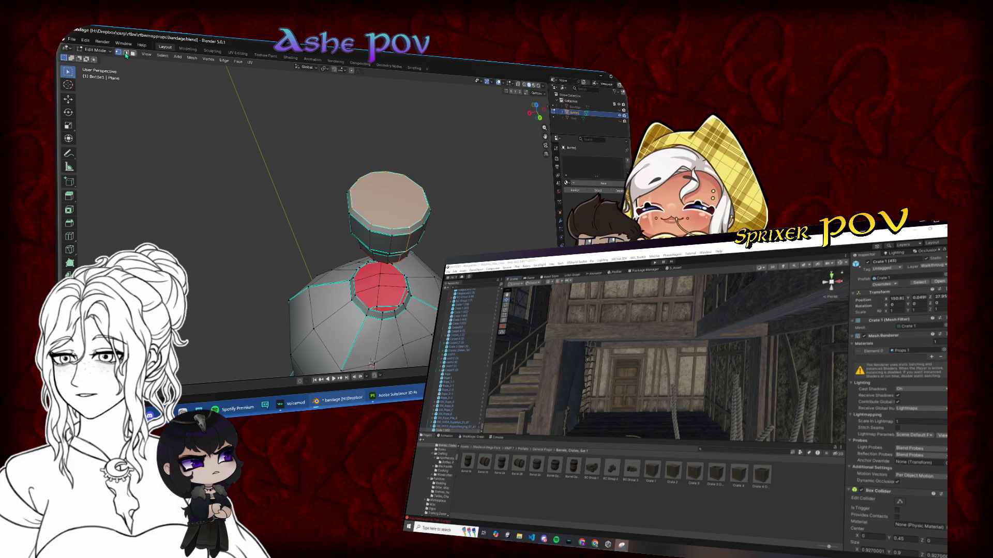
pyautogui.rightClick(447, 221)
pyautogui.click(433, 222)
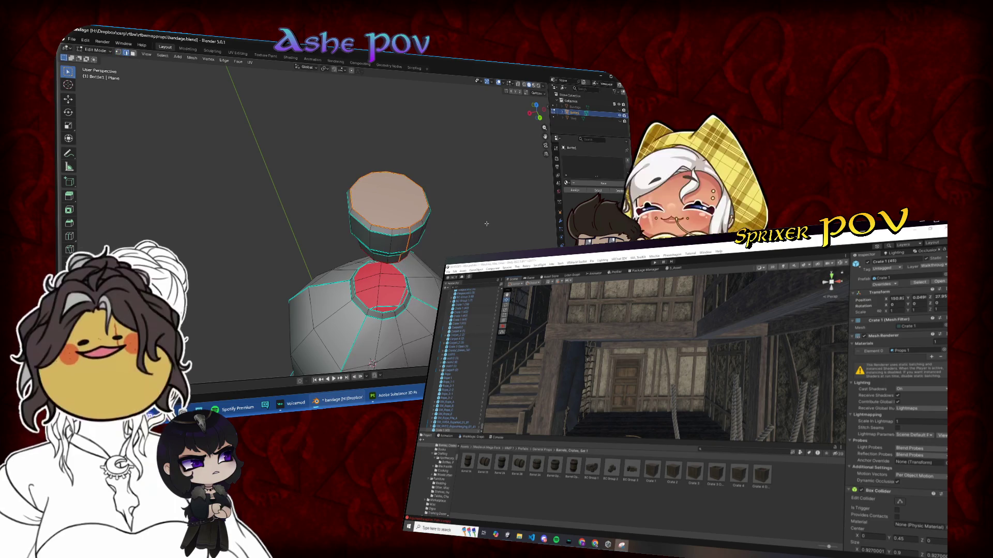
pyautogui.moveTo(397, 179); pyautogui.dragTo(416, 215)
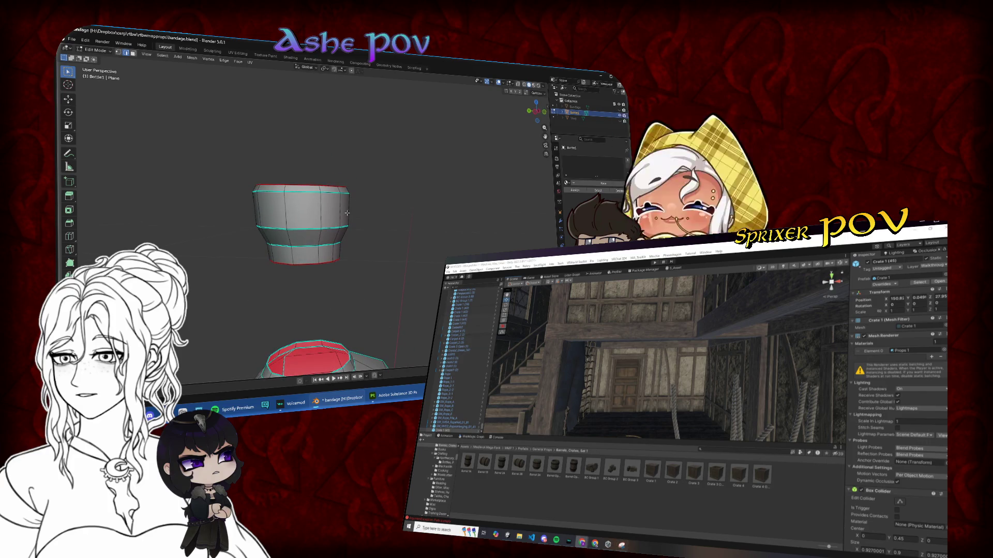
# - From a near-front view, mark the vertical edges running down the neck as seams
pyautogui.press('space')
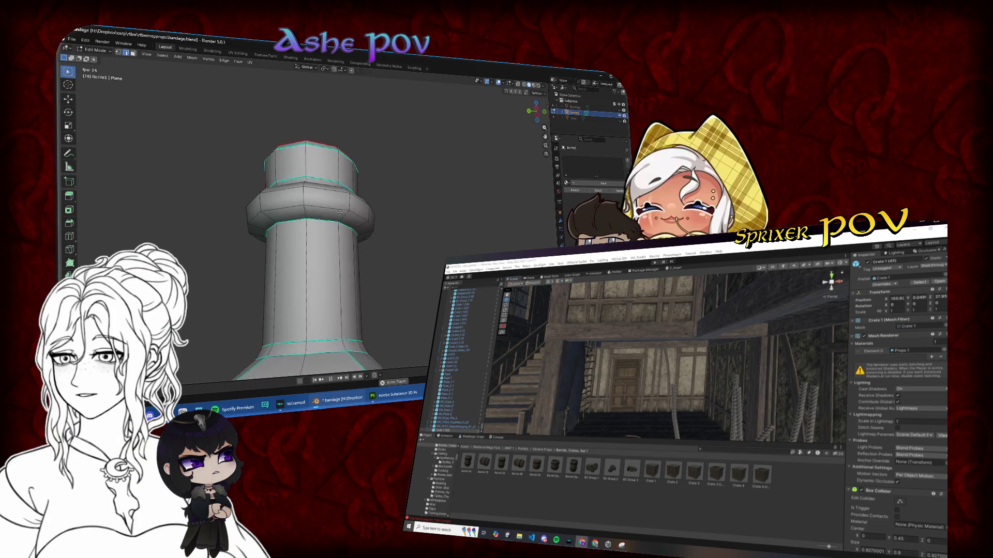
pyautogui.press('KP_1')
pyautogui.scroll(3, 357, 314)
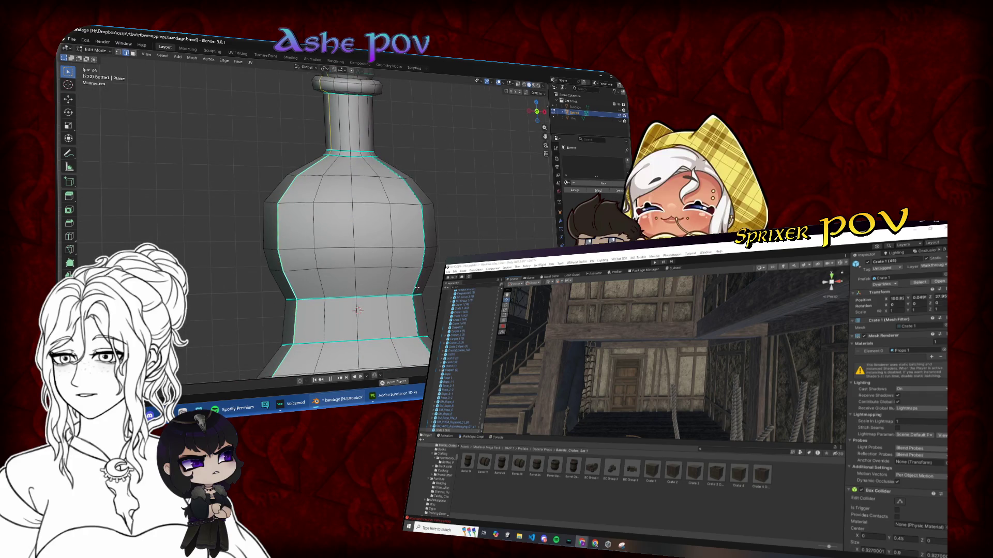
pyautogui.scroll(-4, 320, 294)
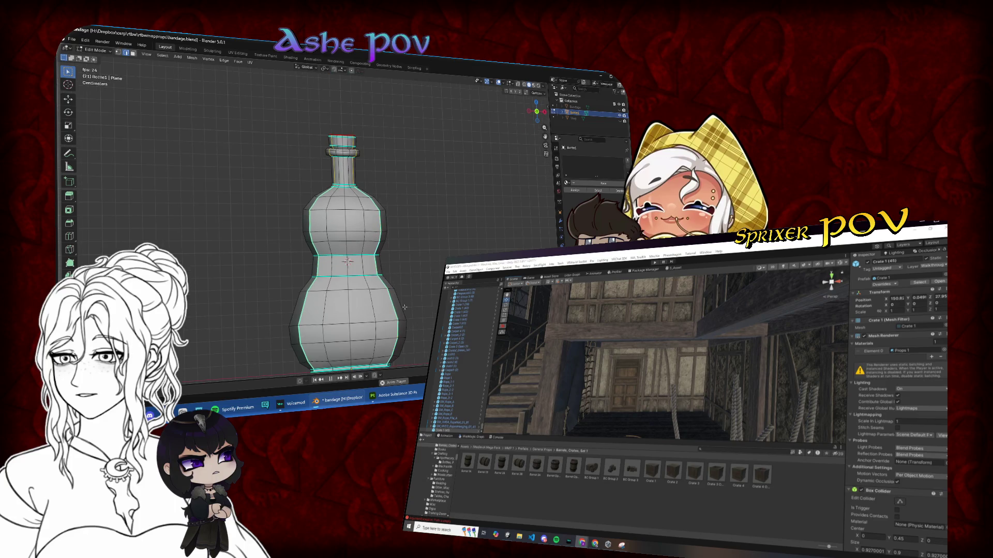
pyautogui.moveTo(404, 307); pyautogui.dragTo(345, 239)
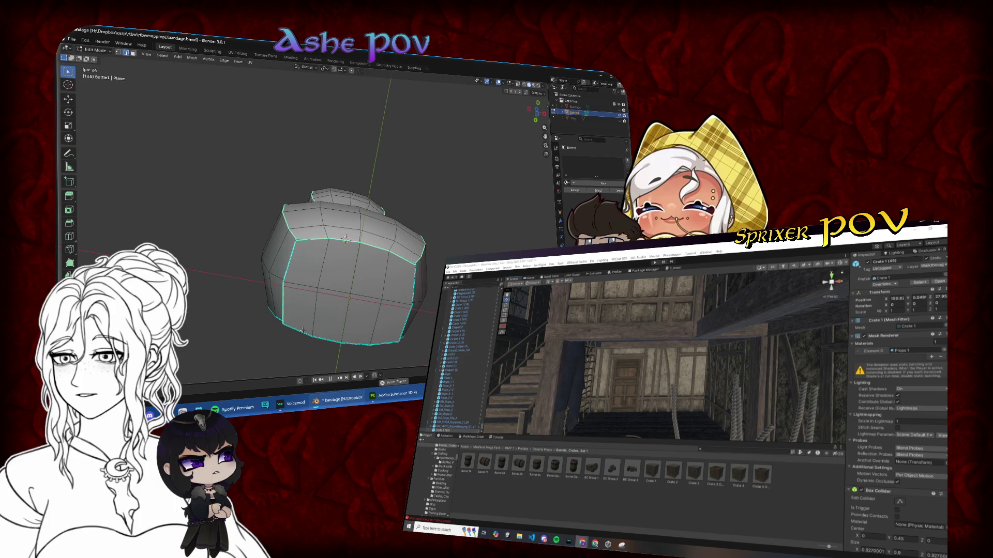
pyautogui.moveTo(404, 320)
pyautogui.mouseDown()
pyautogui.moveTo(393, 336)
pyautogui.moveTo(377, 321)
pyautogui.mouseUp()
pyautogui.hotkey('ctrl', 'e')
pyautogui.click(363, 304)
pyautogui.scroll(4, 341, 258)
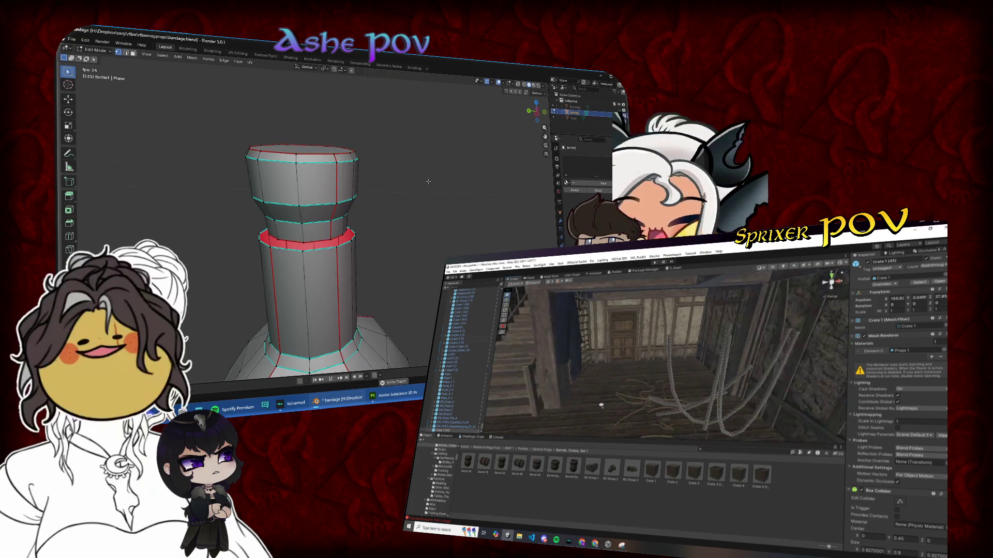
# - Scale the brim loop down to the neck width and raise the top cap along Z
pyautogui.keyDown('alt'); pyautogui.click(333, 208); pyautogui.keyUp('alt')
pyautogui.press('s')
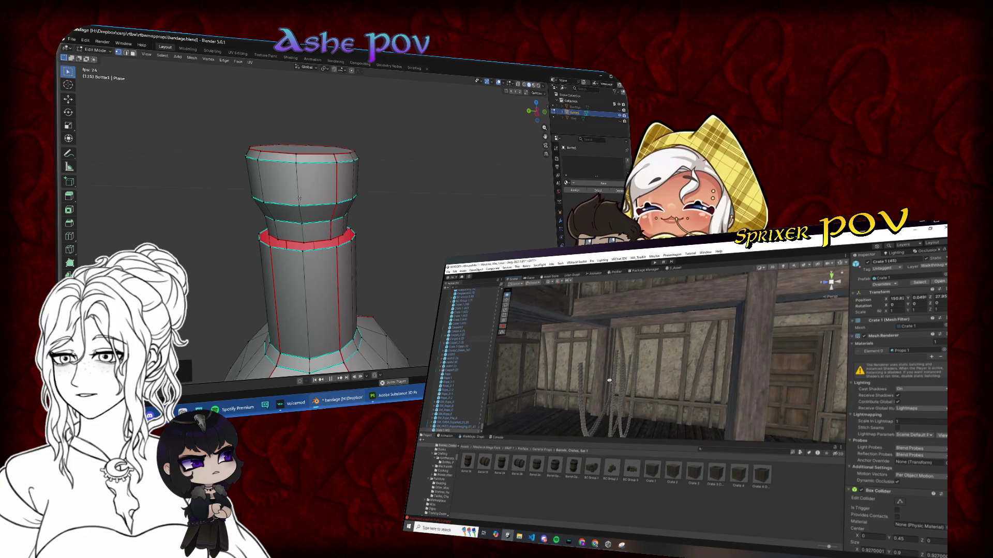
pyautogui.press('l')
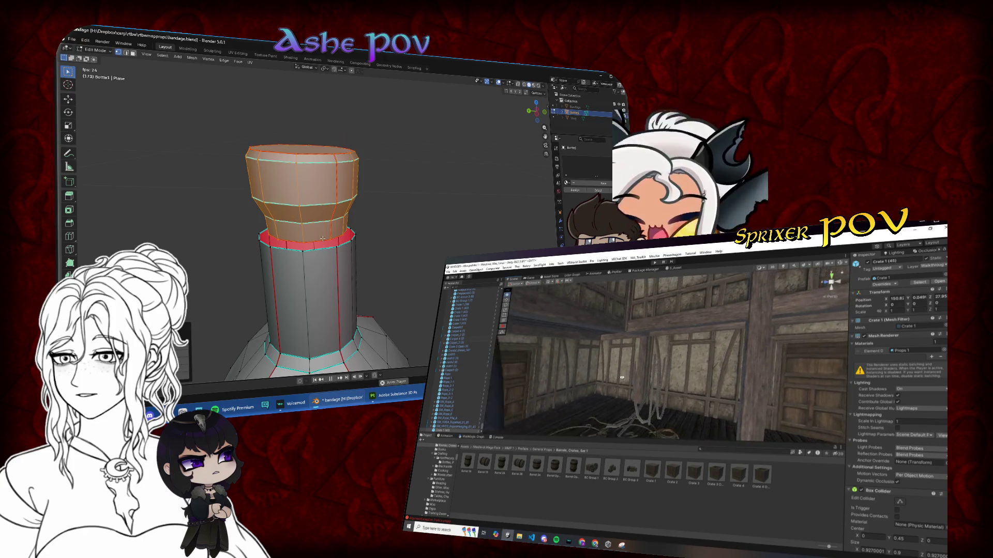
pyautogui.scroll(-3, 294, 215)
pyautogui.press('g')
pyautogui.press('z')
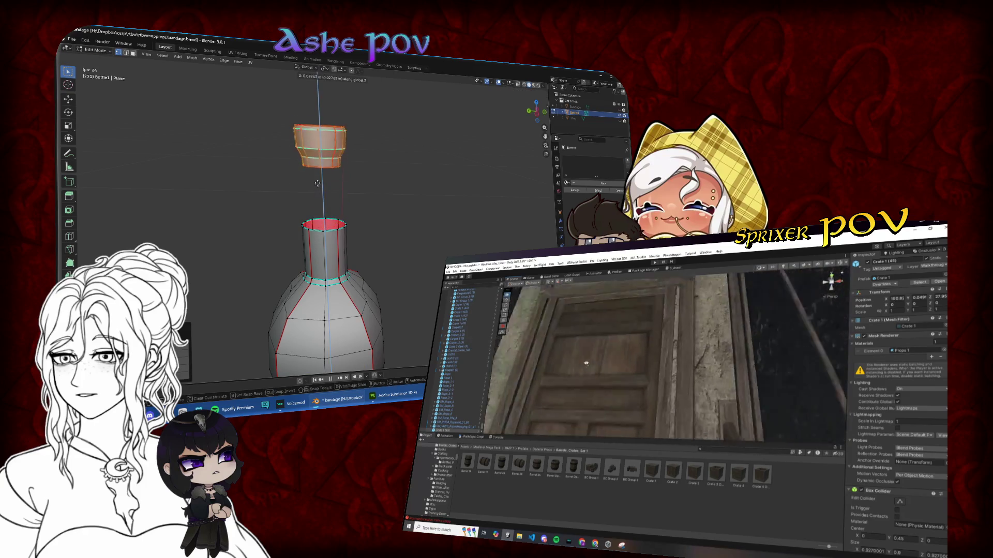
pyautogui.click(392, 217)
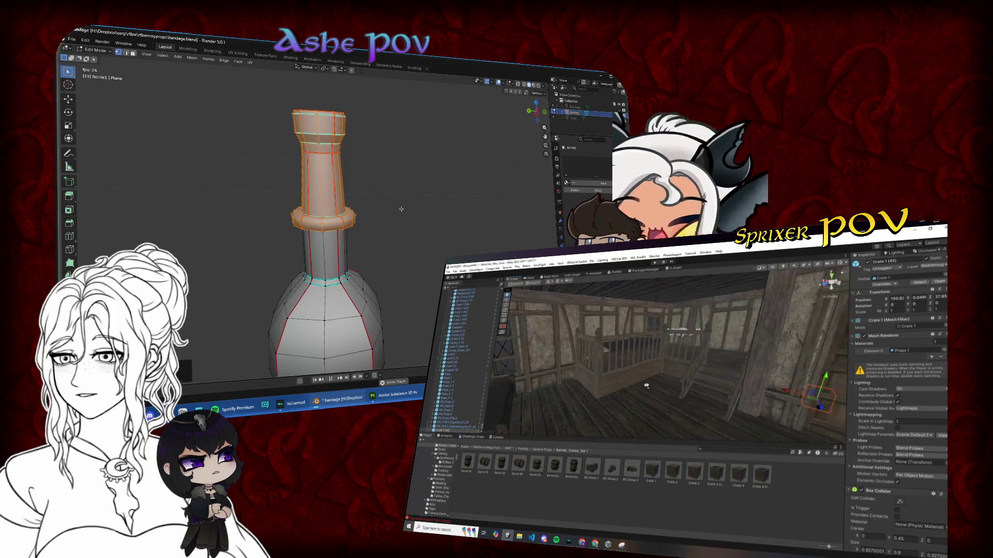
pyautogui.hotkey('alt', 'a')
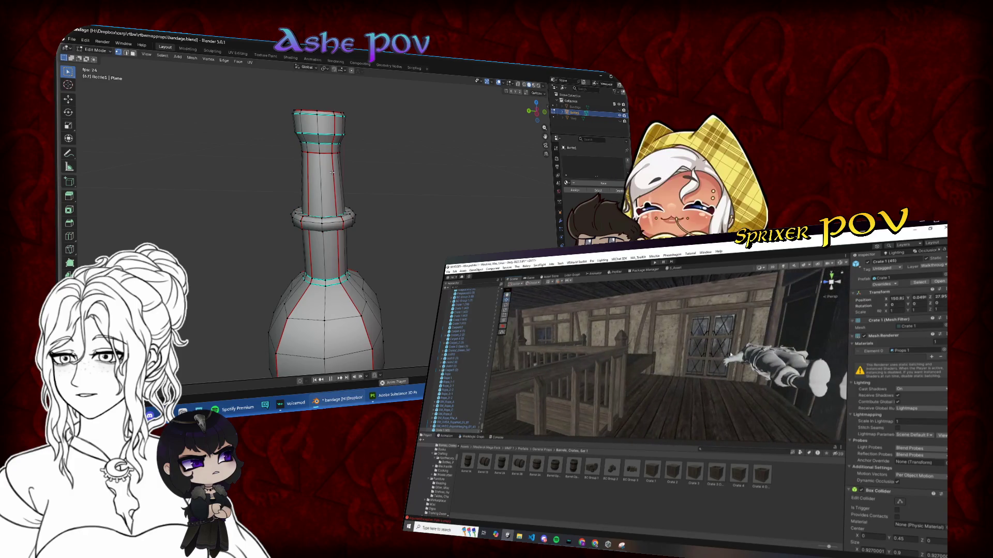
pyautogui.scroll(3, 335, 170)
# - Clear the seam from a vertical edge loop on the neck
pyautogui.keyDown('alt'); pyautogui.click(332, 167); pyautogui.keyUp('alt')
pyautogui.hotkey('alt', 'a')
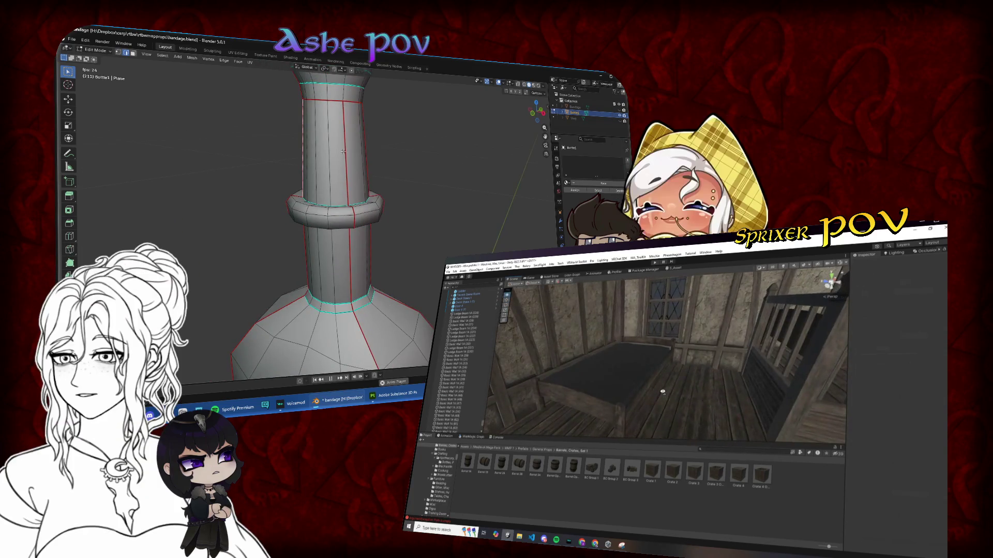
pyautogui.keyDown('alt'); pyautogui.click(343, 151); pyautogui.keyUp('alt')
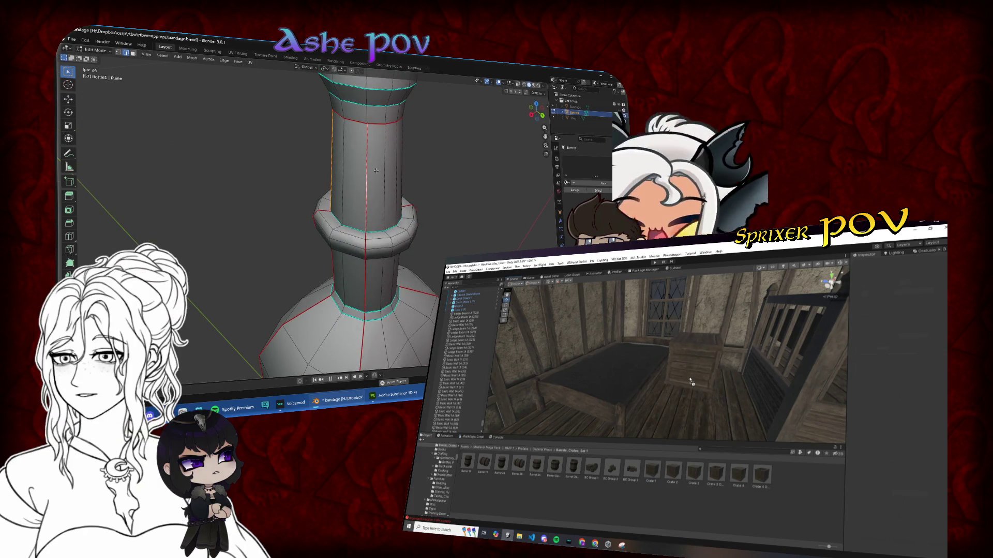
pyautogui.hotkey('ctrl', 'e')
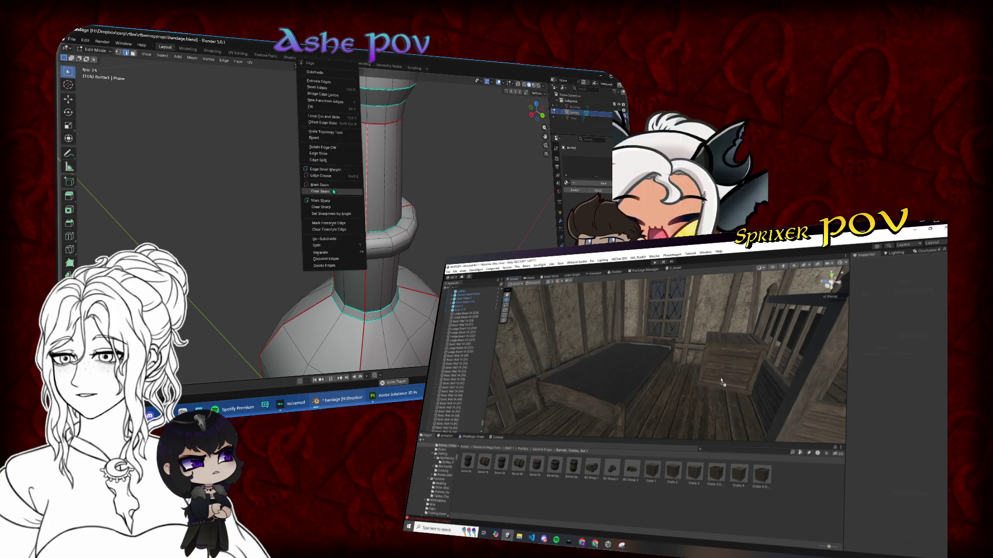
pyautogui.click(722, 382)
pyautogui.hotkey('ctrl', 'e')
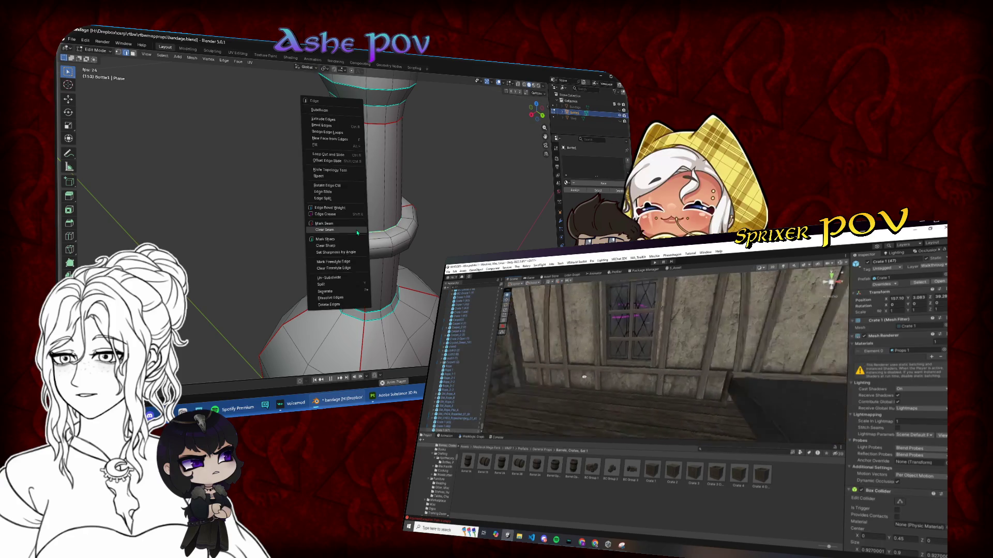
pyautogui.click(352, 223)
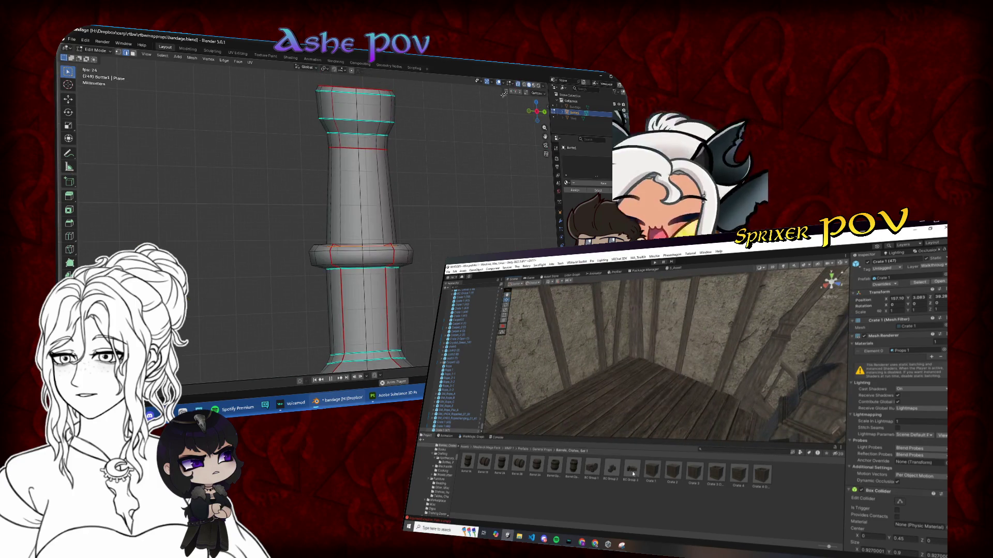
# - Lower the bottle top along Z and deselect it
pyautogui.press('g')
pyautogui.press('z')
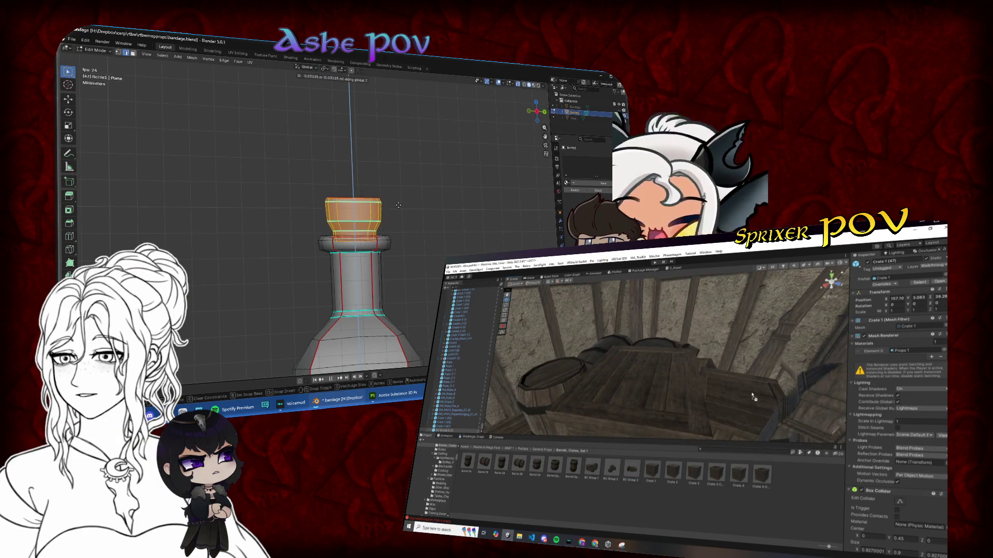
pyautogui.click(399, 212)
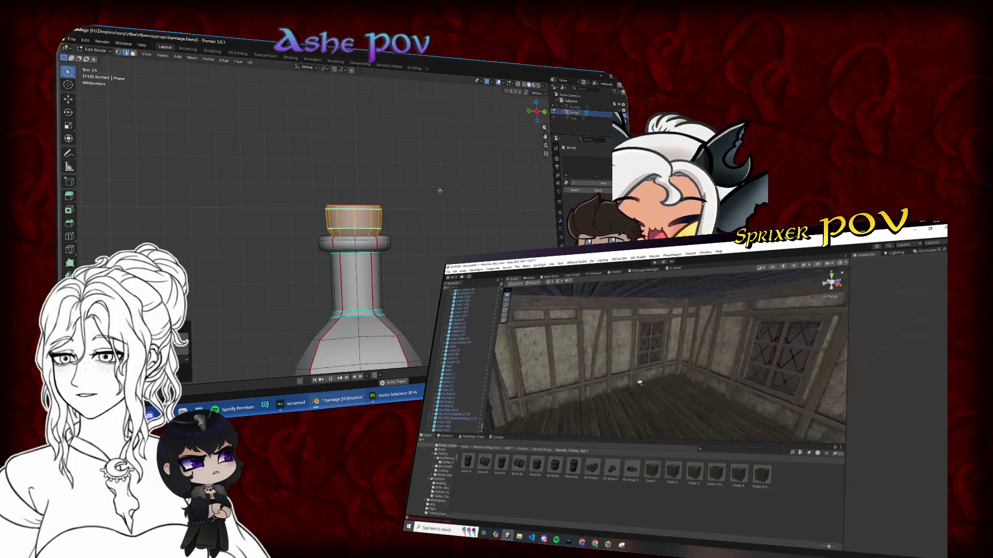
pyautogui.hotkey('alt', 'a')
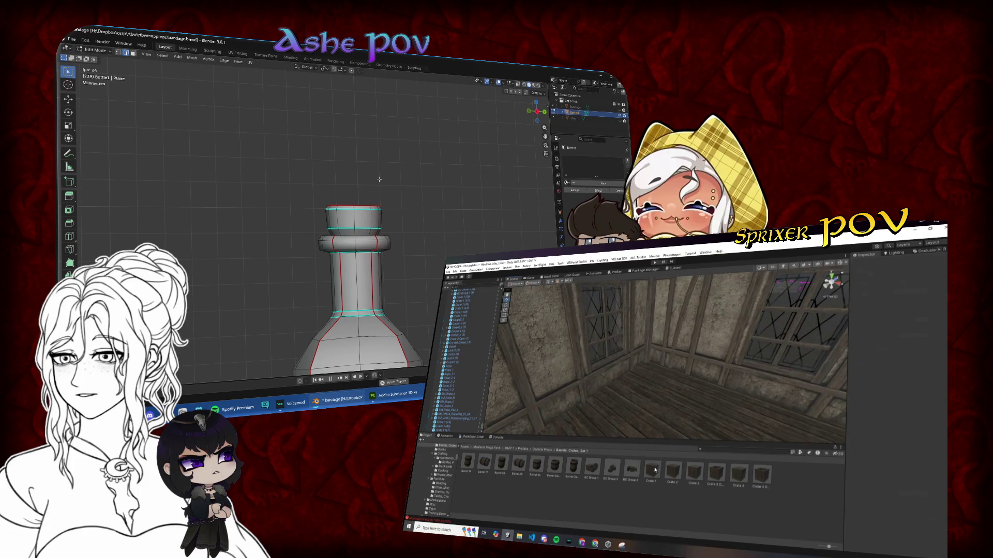
pyautogui.scroll(-2, 380, 177)
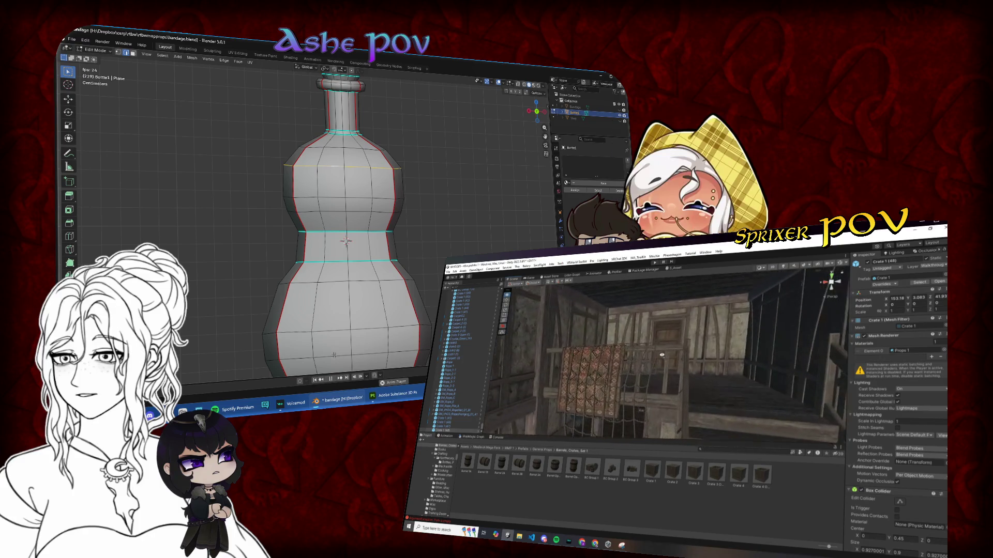
# - Mark the selected edges as seams, then circle-select the bottom ring and left bottle faces
pyautogui.hotkey('ctrl', 'e')
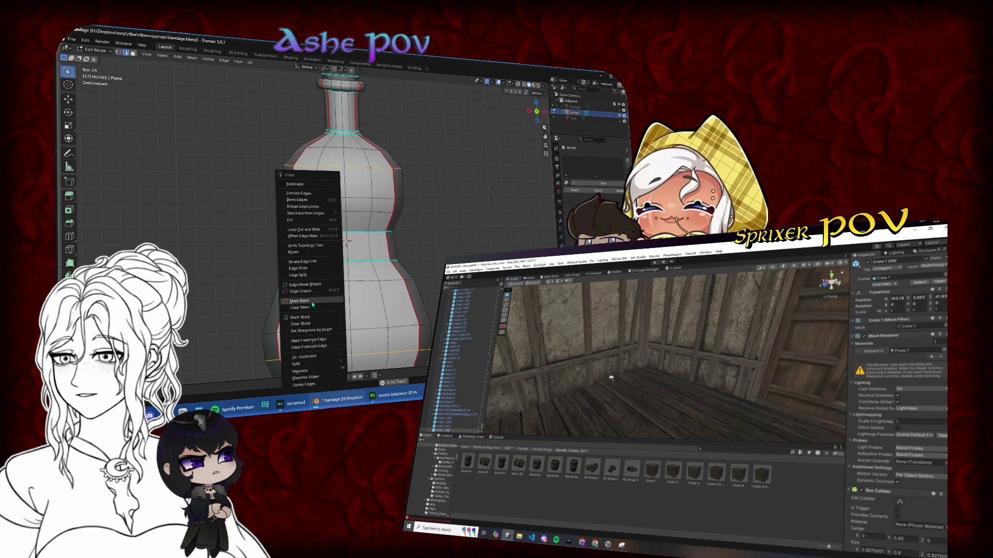
pyautogui.click(312, 304)
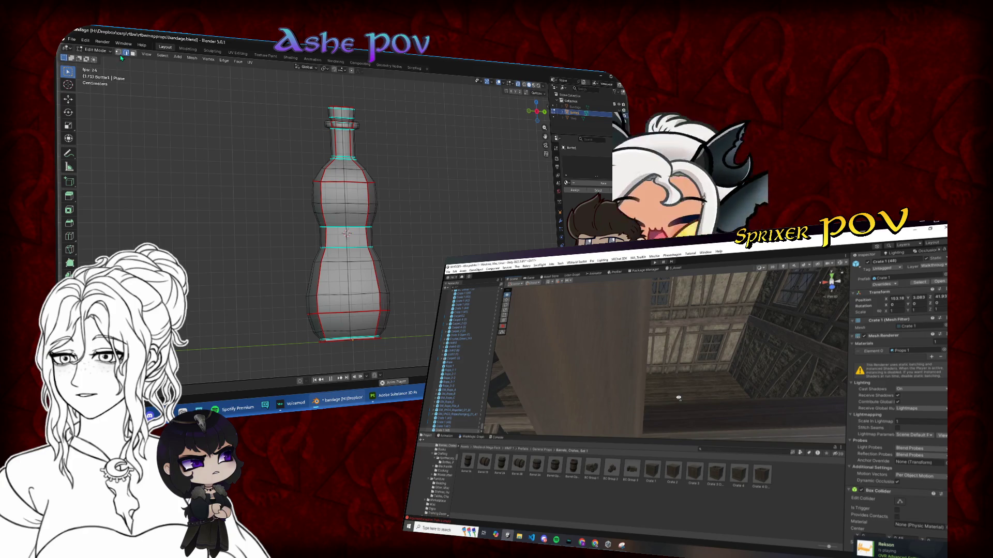
pyautogui.moveTo(68, 70)
pyautogui.mouseDown()
pyautogui.moveTo(96, 91)
pyautogui.moveTo(98, 106)
pyautogui.mouseUp()
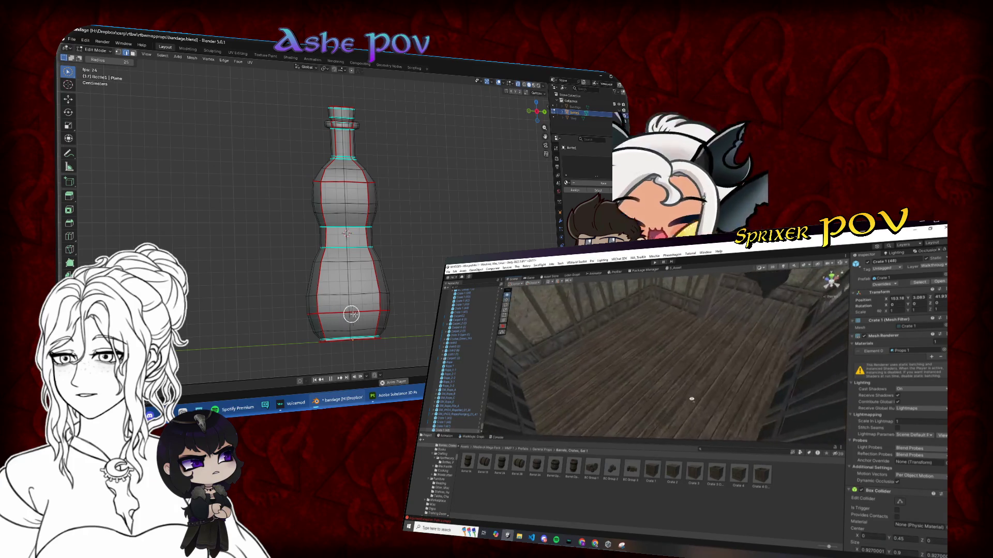
pyautogui.moveTo(351, 314)
pyautogui.mouseDown()
pyautogui.moveTo(331, 313)
pyautogui.moveTo(320, 330)
pyautogui.moveTo(318, 277)
pyautogui.mouseUp()
pyautogui.moveTo(325, 236)
pyautogui.mouseDown()
pyautogui.moveTo(324, 204)
pyautogui.moveTo(339, 185)
pyautogui.moveTo(332, 150)
pyautogui.mouseUp()
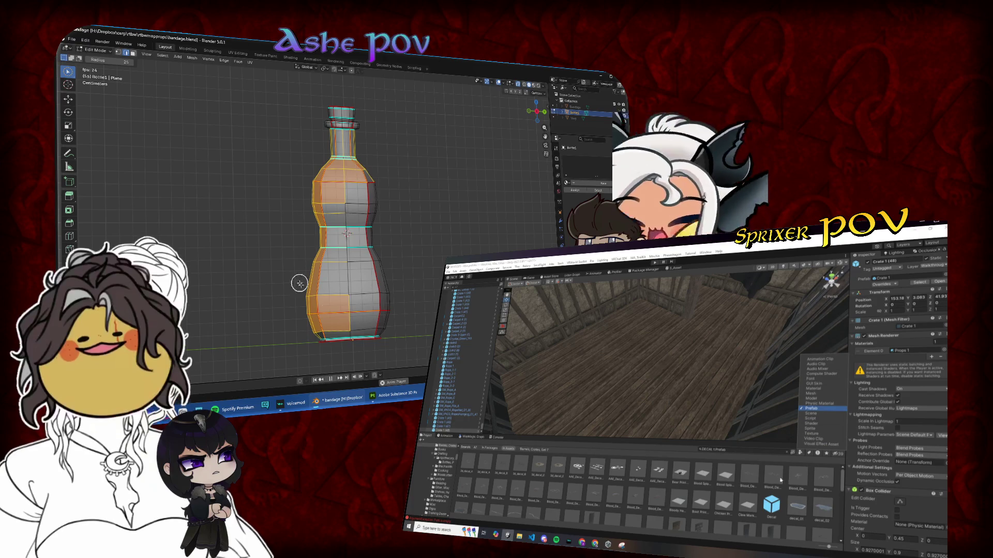
# - Unwrap the selected bottle faces from the UV menu
pyautogui.rightClick(352, 225)
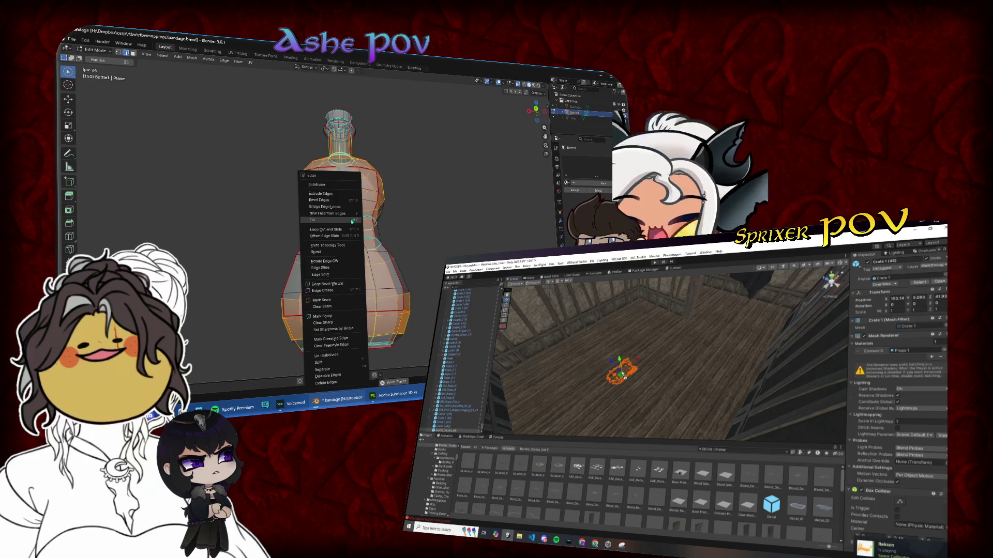
pyautogui.click(249, 62)
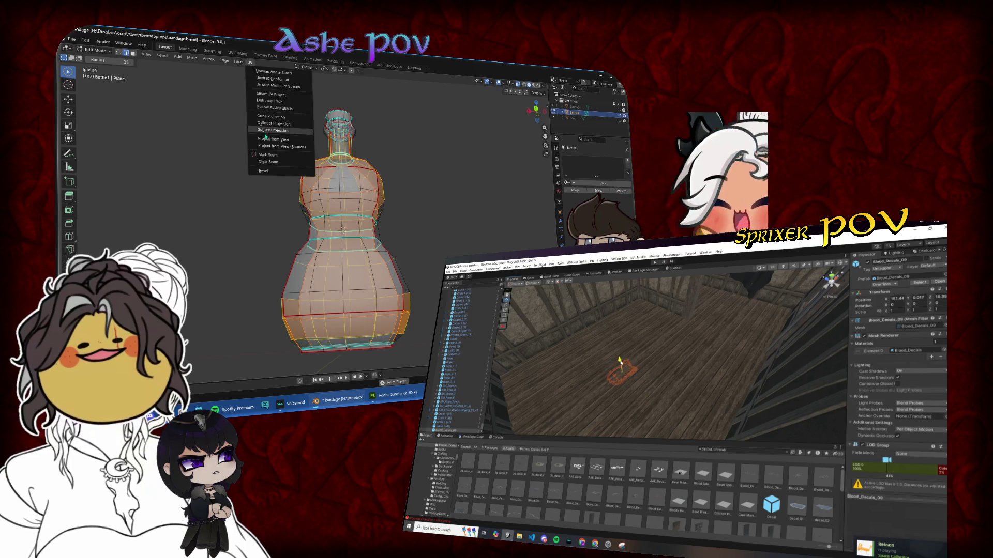
pyautogui.click(269, 163)
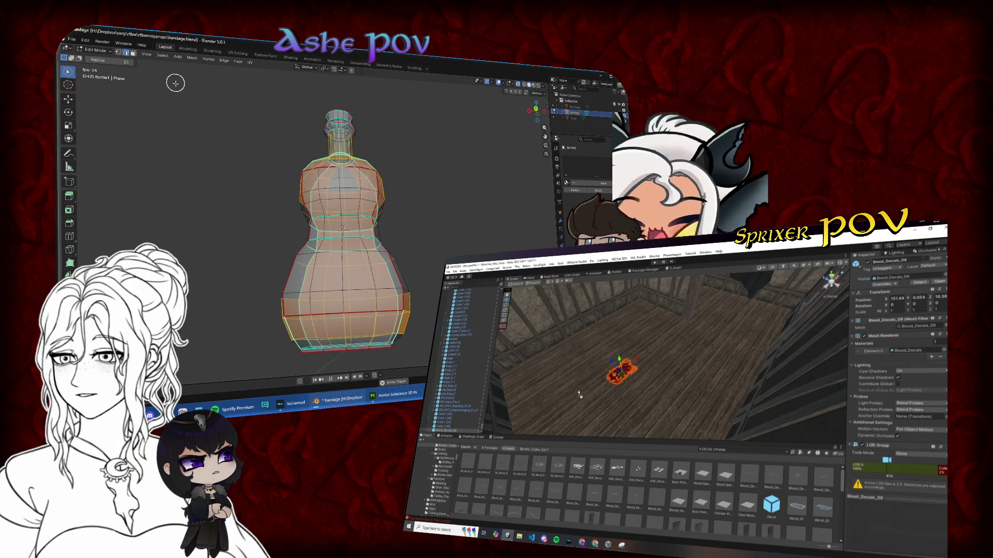
pyautogui.moveTo(71, 72); pyautogui.dragTo(163, 118)
# - Deselect all, turn off X-ray and select a vertical edge loop on the bottle's left
pyautogui.hotkey('alt', 'a')
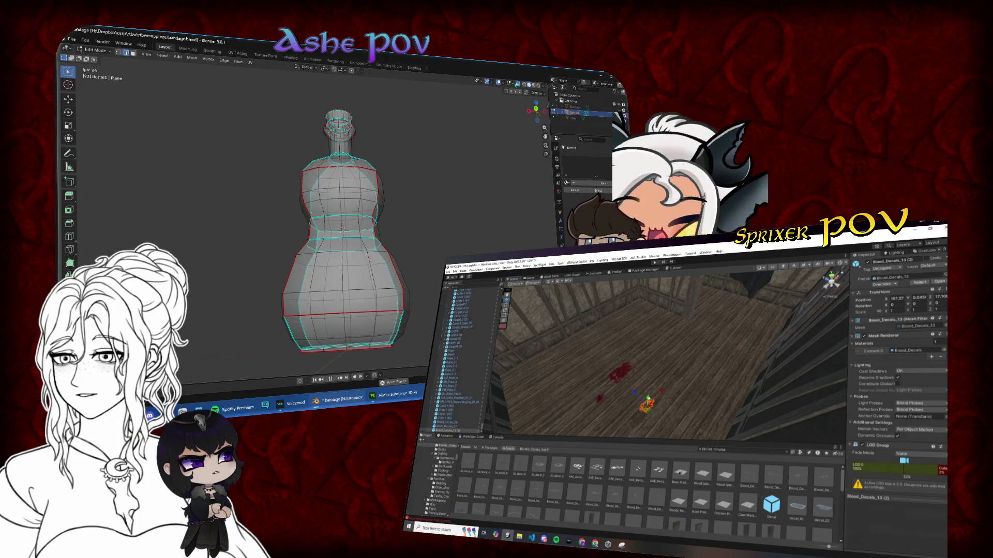
pyautogui.hotkey('alt', 'z')
pyautogui.click(536, 110)
pyautogui.moveTo(307, 247); pyautogui.dragTo(464, 238)
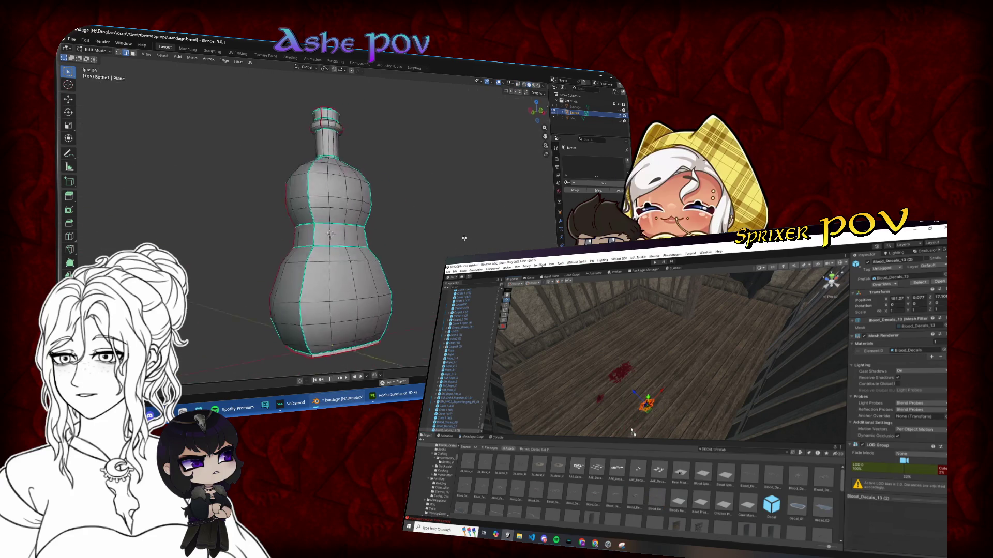
pyautogui.keyDown('alt'); pyautogui.click(310, 337); pyautogui.keyUp('alt')
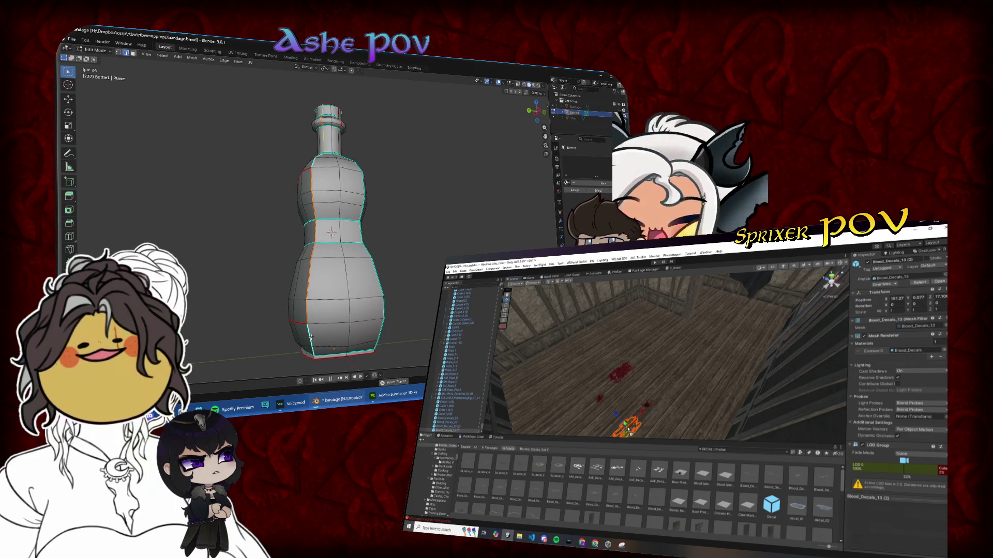
pyautogui.moveTo(310, 338); pyautogui.dragTo(376, 207)
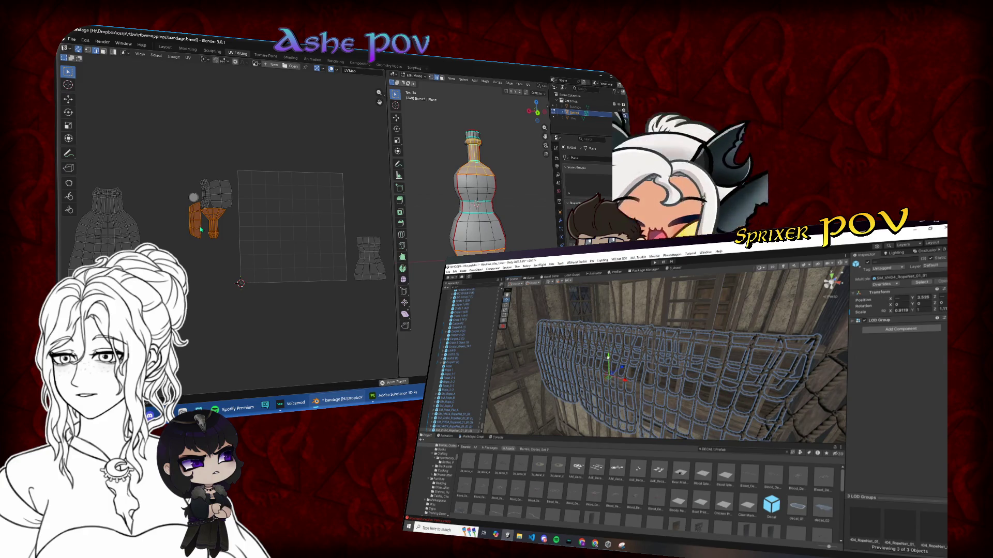
# - Select the column-shaped UV island and move it down and to the right
pyautogui.keyDown('shift'); pyautogui.click(206, 205); pyautogui.keyUp('shift')
pyautogui.click(621, 334)
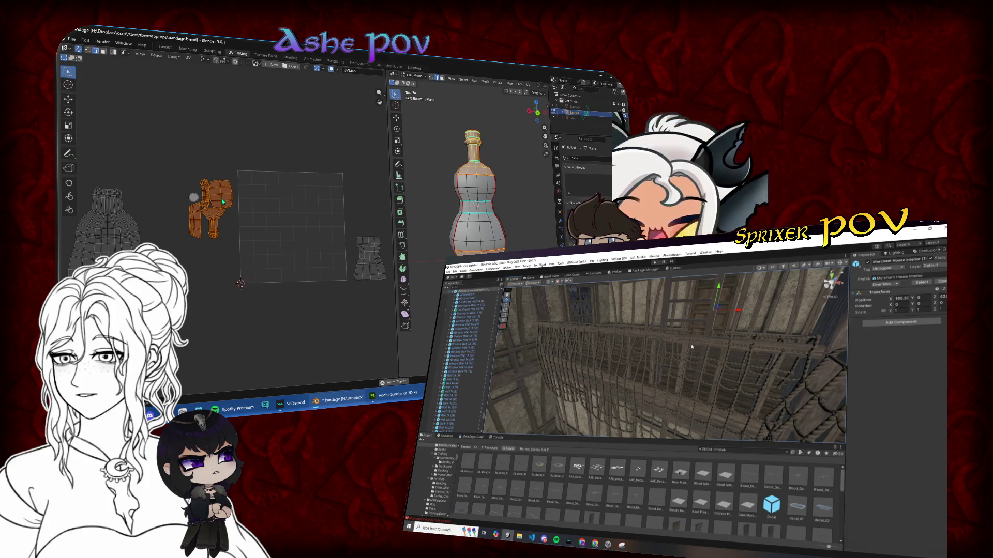
pyautogui.click(231, 237)
pyautogui.click(647, 350)
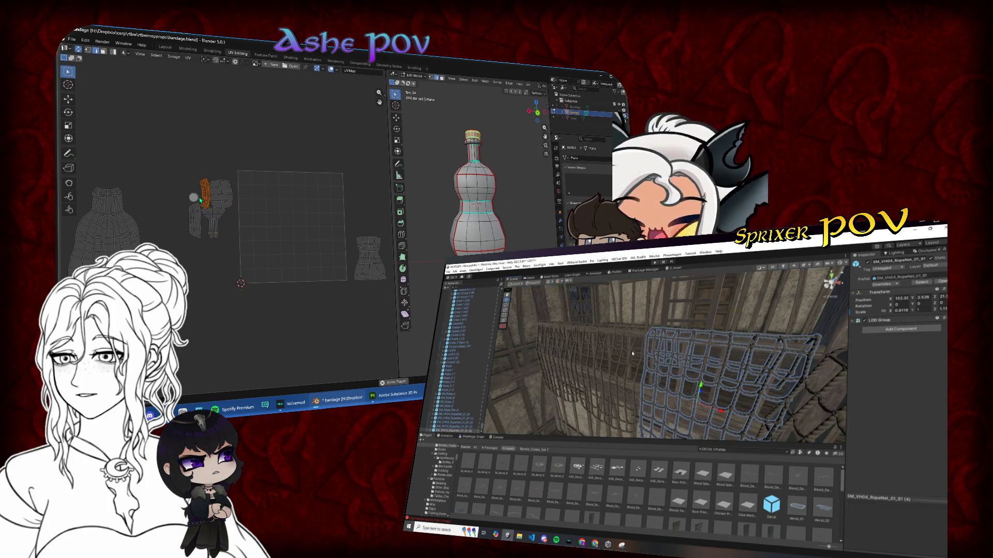
pyautogui.moveTo(630, 353)
pyautogui.mouseDown()
pyautogui.moveTo(542, 341)
pyautogui.moveTo(617, 370)
pyautogui.mouseUp()
pyautogui.press('g')
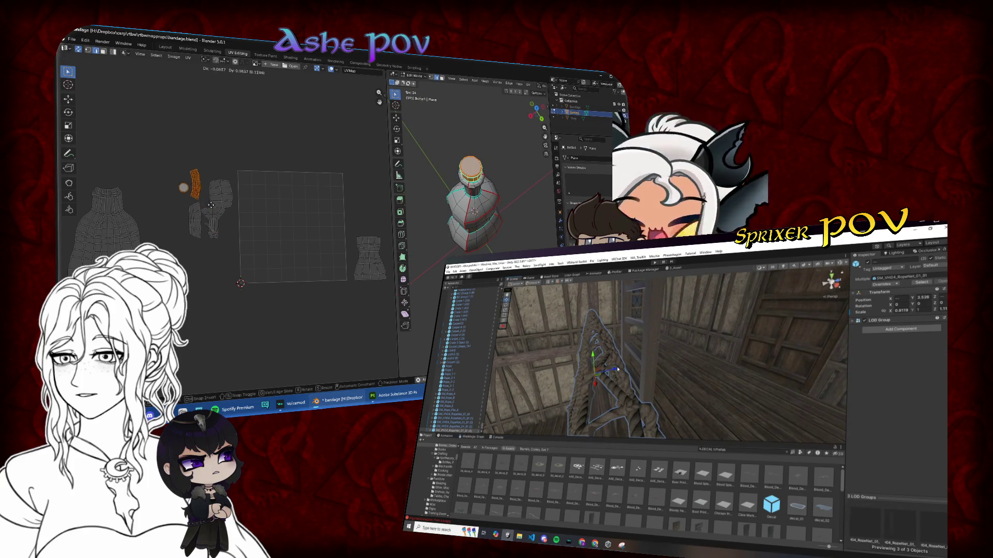
pyautogui.click(223, 212)
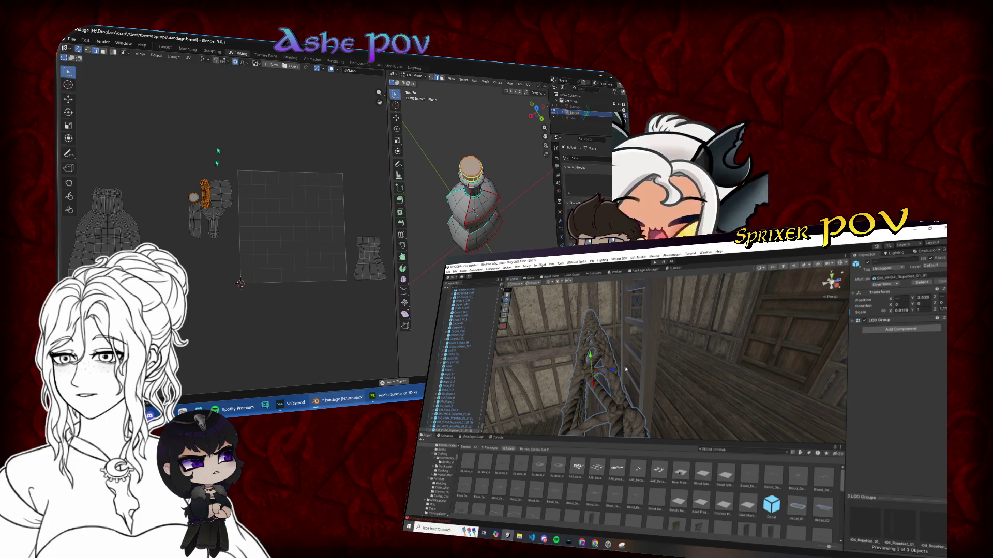
# - Move another bottle UV island beside the UV square's right edge
pyautogui.scroll(3, 216, 163)
pyautogui.click(575, 364)
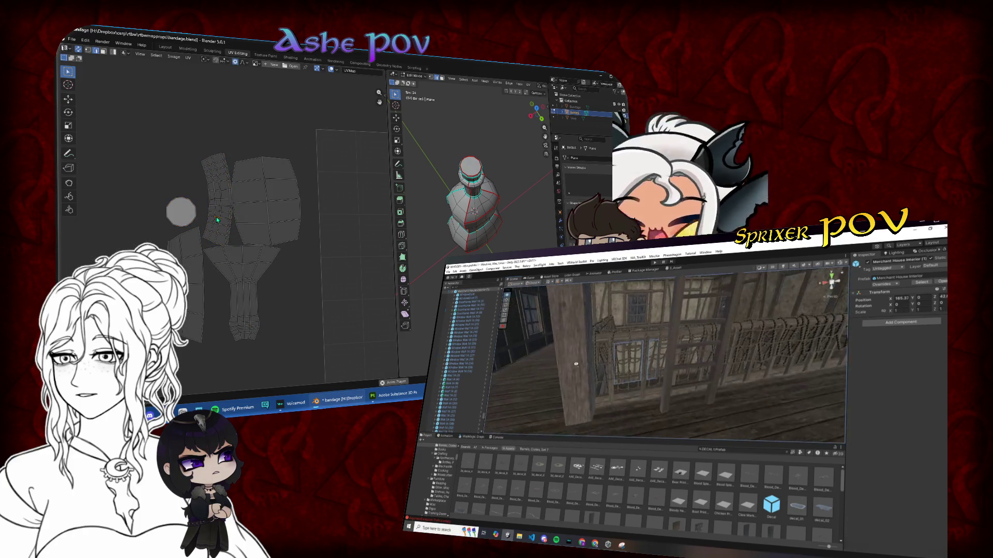
pyautogui.scroll(-3, 217, 220)
pyautogui.click(213, 190)
pyautogui.press('g')
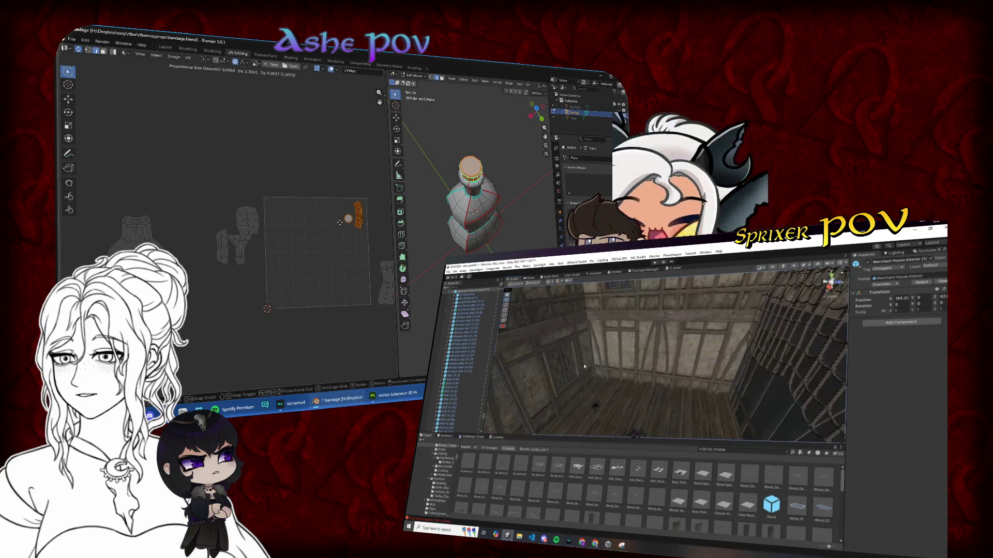
pyautogui.click(343, 189)
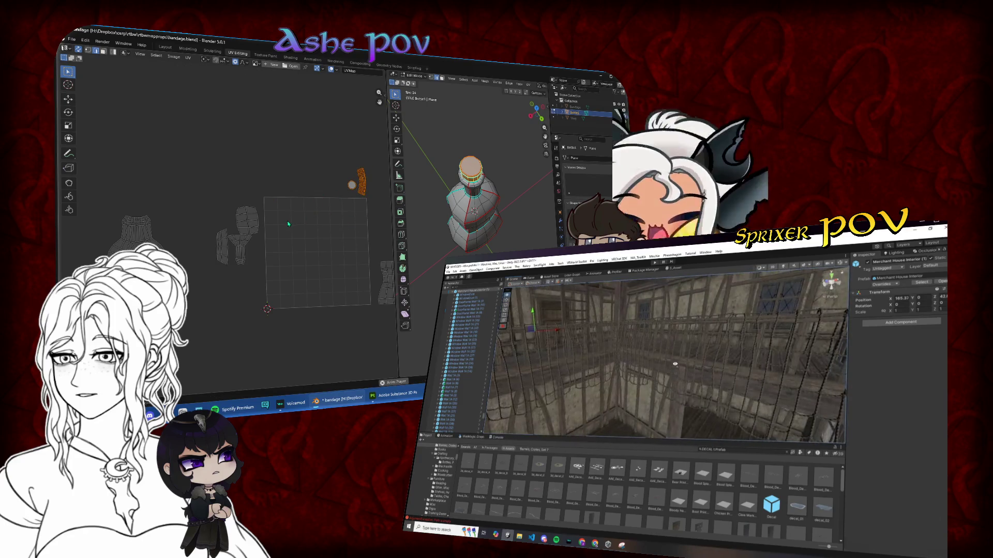
# - Change the bottle's face selection, reset the view and place a crate on the plank floor
pyautogui.scroll(4, 470, 227)
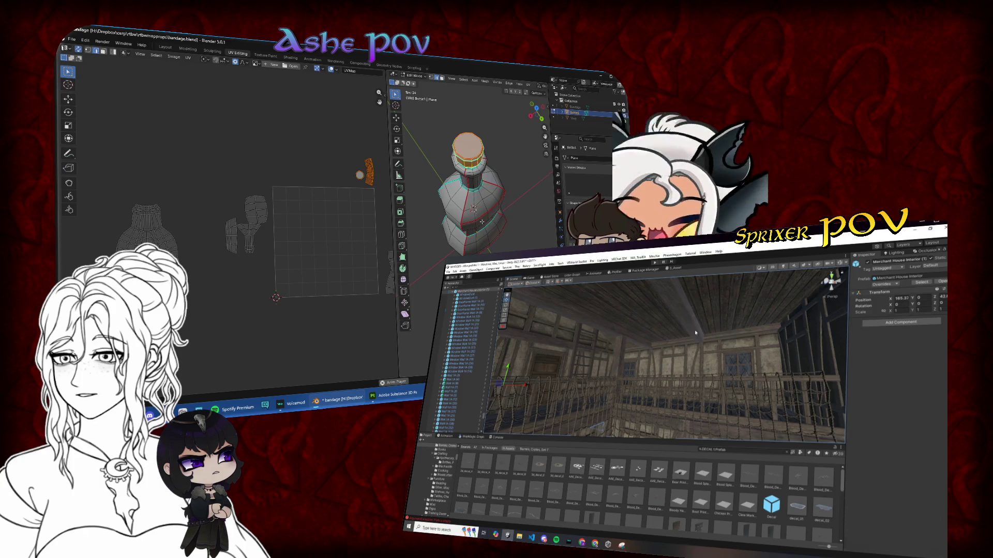
pyautogui.click(455, 202)
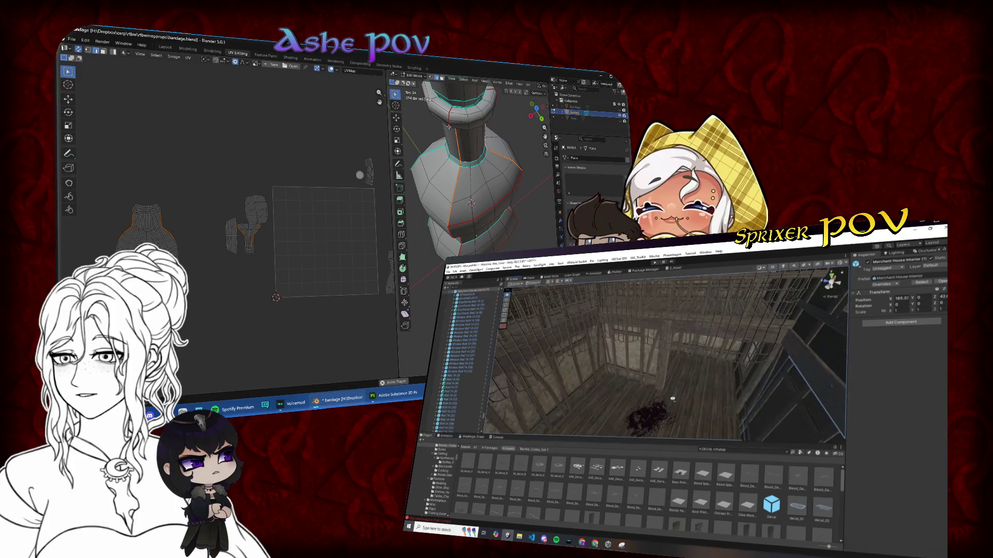
pyautogui.moveTo(455, 134); pyautogui.dragTo(434, 119)
pyautogui.click(535, 123)
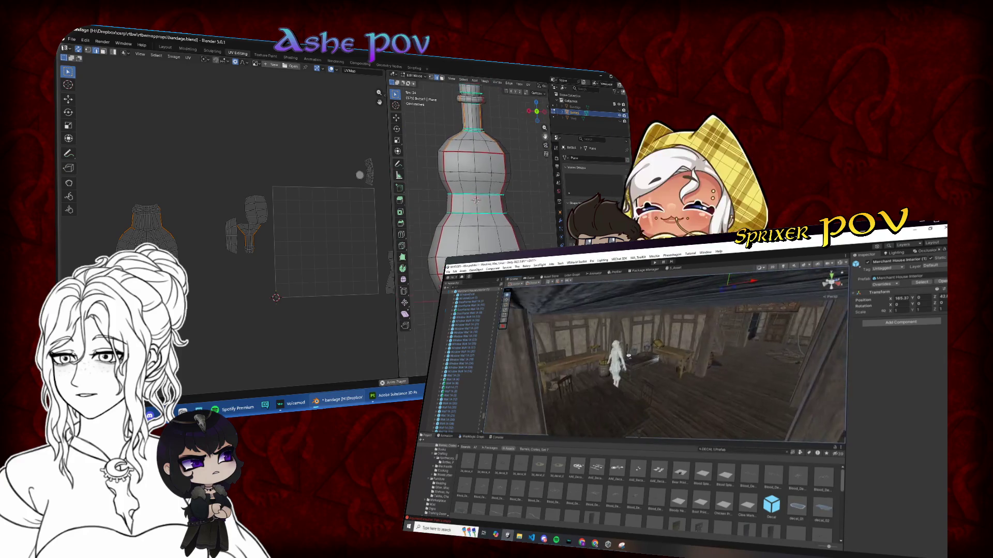
pyautogui.scroll(3, 467, 221)
pyautogui.scroll(-3, 467, 221)
pyautogui.moveTo(467, 221)
pyautogui.mouseDown()
pyautogui.moveTo(533, 234)
pyautogui.moveTo(476, 222)
pyautogui.moveTo(468, 210)
pyautogui.mouseUp()
pyautogui.moveTo(615, 381); pyautogui.dragTo(684, 409)
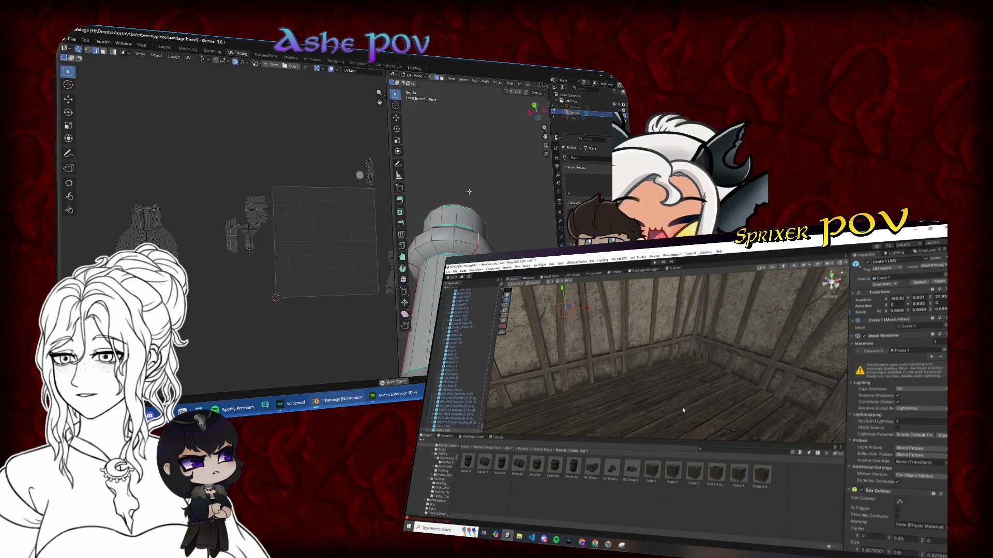
pyautogui.moveTo(658, 438)
pyautogui.mouseDown()
pyautogui.moveTo(694, 361)
pyautogui.moveTo(694, 380)
pyautogui.mouseUp()
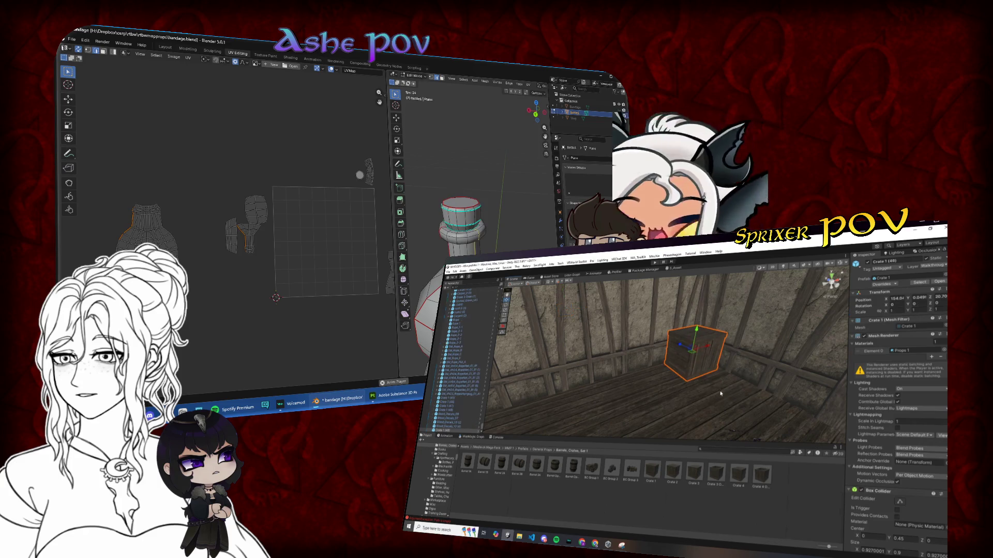
# - Unwrap the whole bandage mesh and move its islands left of the UV square
pyautogui.press('a')
pyautogui.click(187, 57)
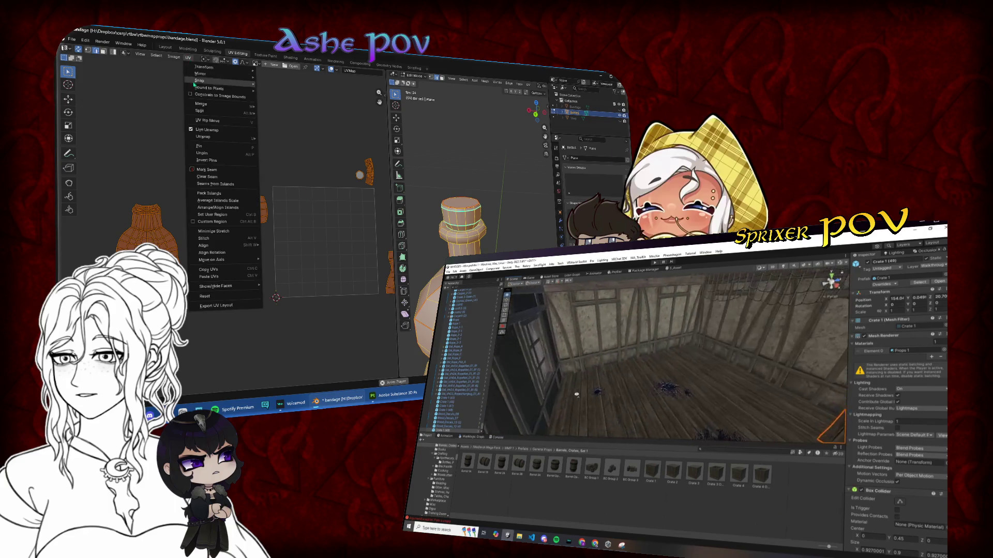
pyautogui.moveTo(223, 139)
pyautogui.click(274, 139)
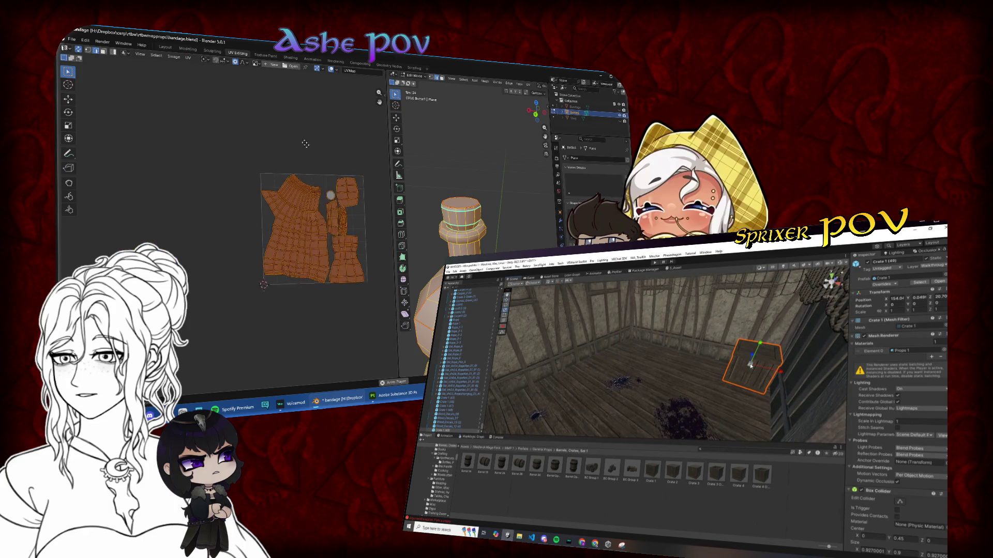
pyautogui.press('g')
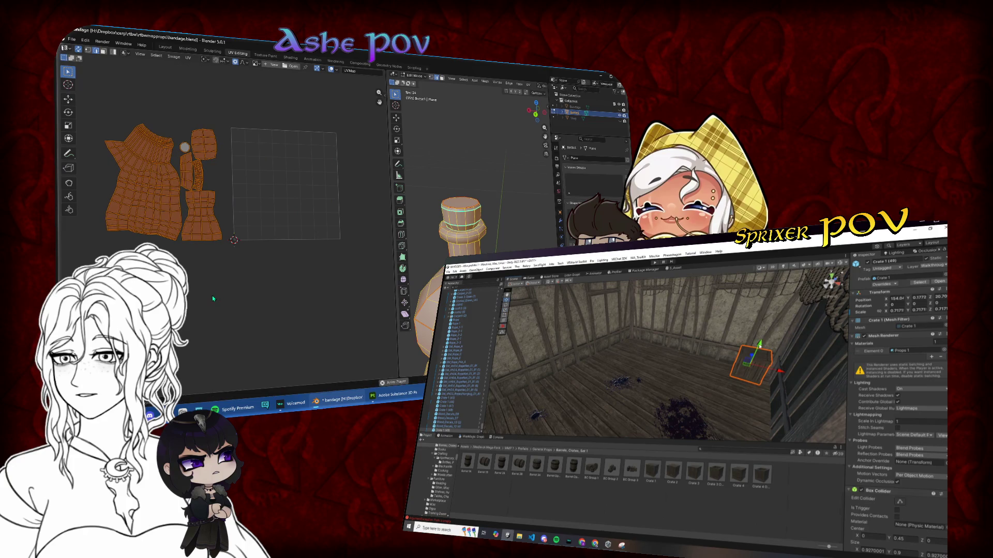
pyautogui.click(220, 277)
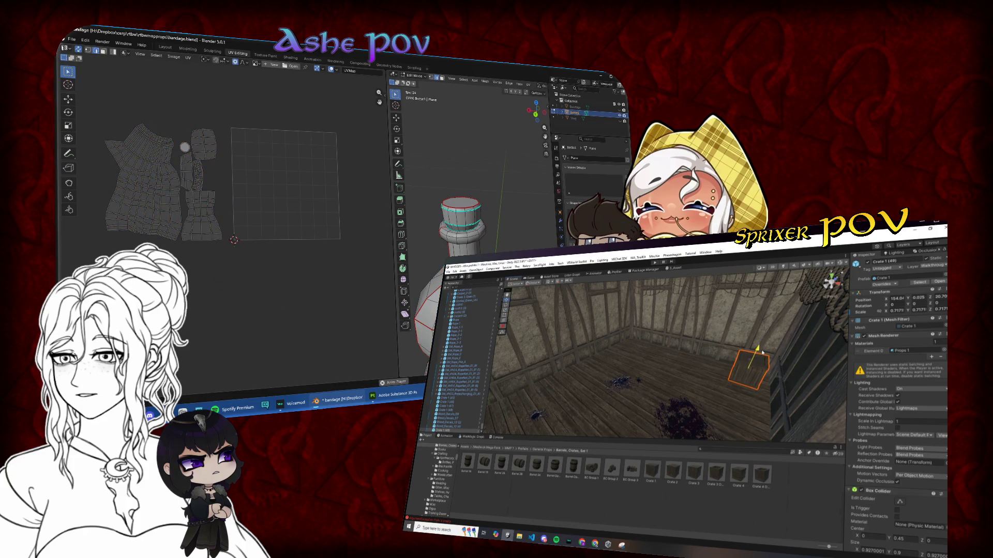
# - Nudge the crate down, then duplicate it and slide the copy left onto the floor
pyautogui.moveTo(761, 352); pyautogui.dragTo(754, 368)
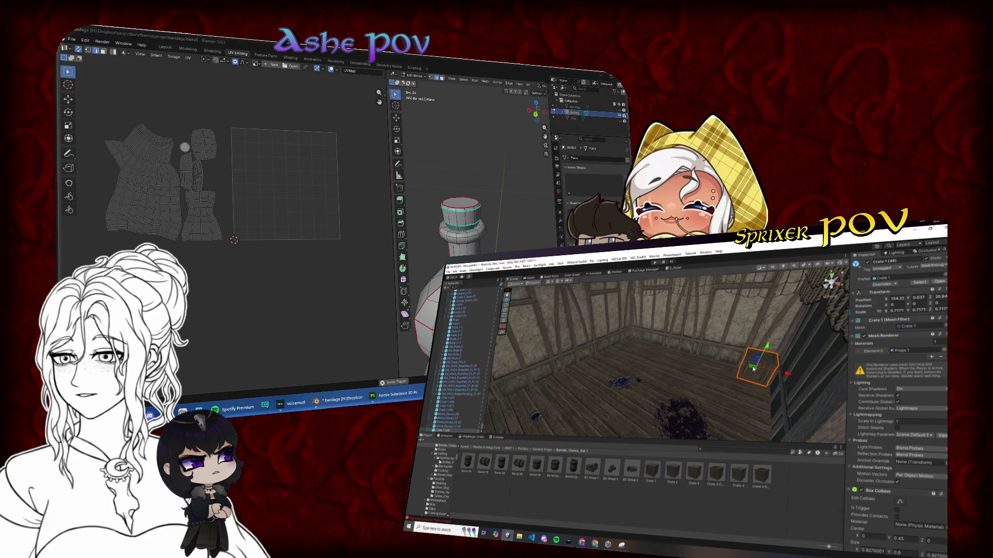
pyautogui.hotkey('ctrl', 'd')
pyautogui.moveTo(752, 368); pyautogui.dragTo(512, 408)
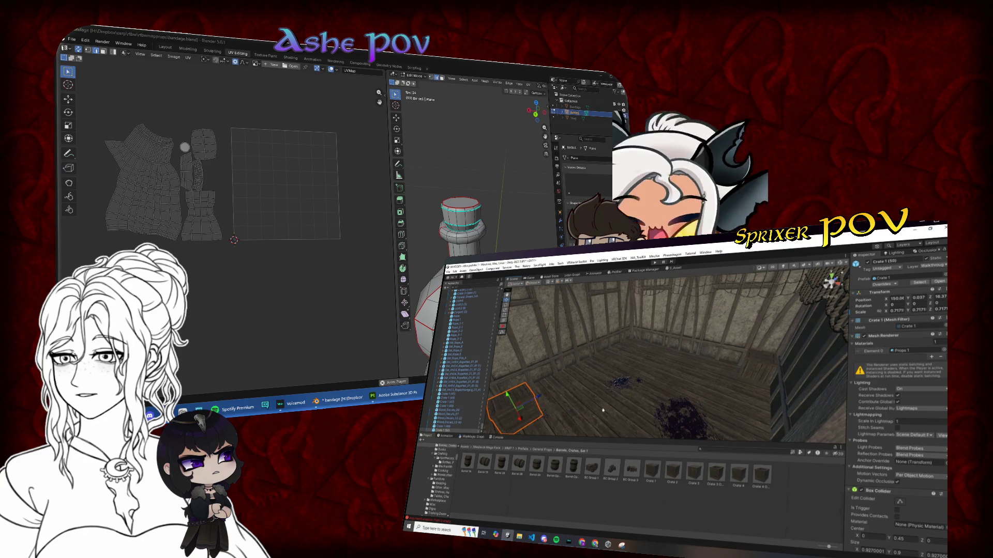
pyautogui.scroll(-5, 613, 401)
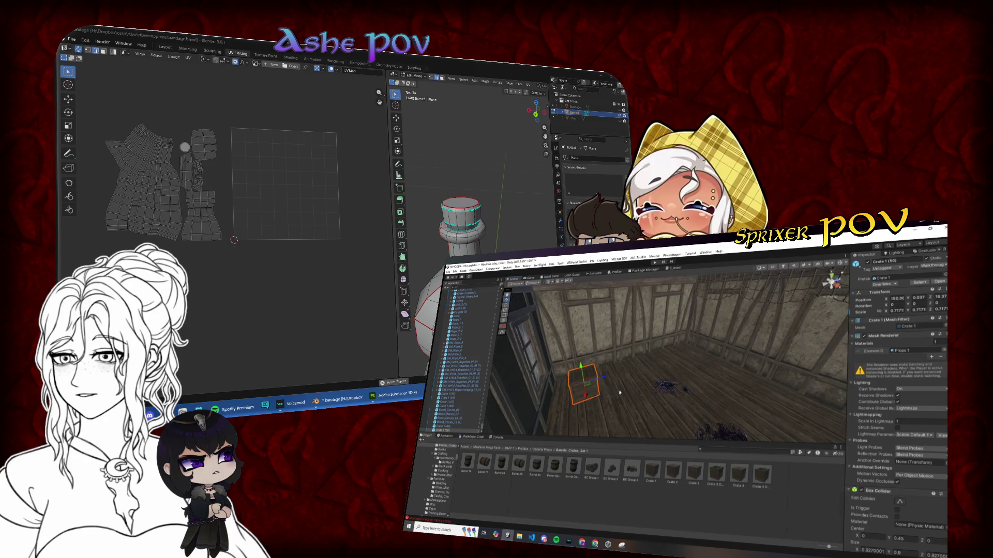
pyautogui.moveTo(588, 381)
pyautogui.mouseDown()
pyautogui.moveTo(561, 372)
pyautogui.moveTo(568, 377)
pyautogui.mouseUp()
pyautogui.press('Home')
pyautogui.scroll(10, 238, 279)
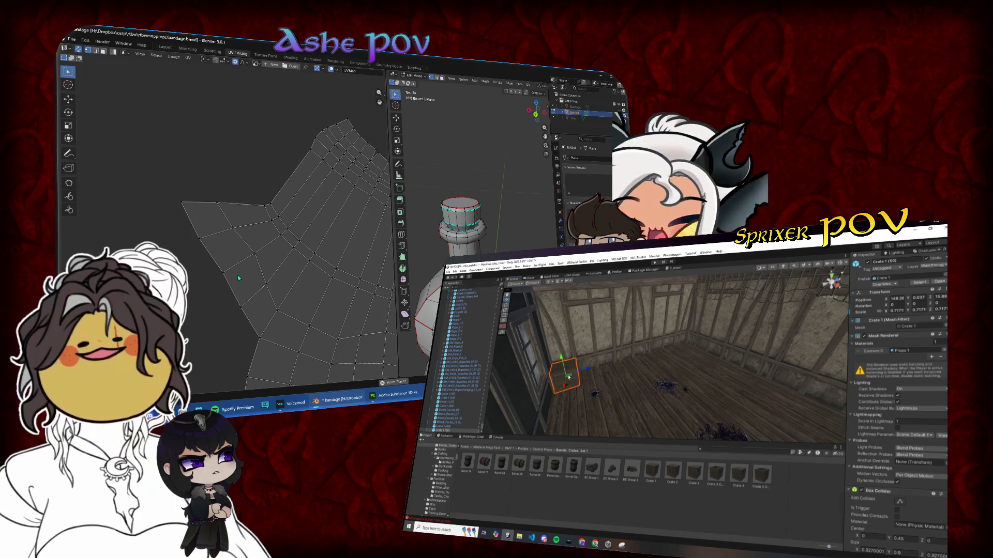
# - Straighten the flared island's left boundary into a vertical line with S X 0
pyautogui.scroll(4, 198, 208)
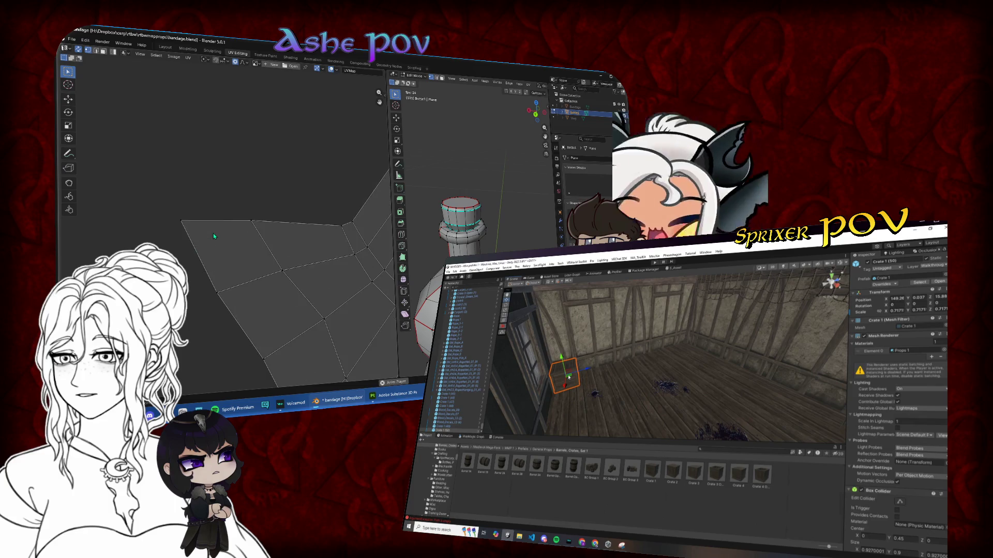
pyautogui.scroll(-5, 335, 230)
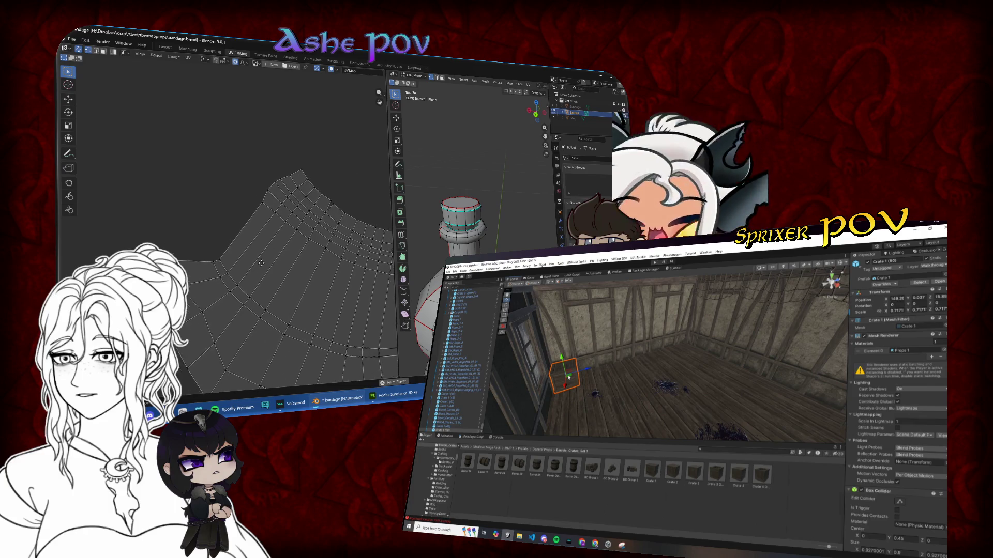
pyautogui.scroll(3, 331, 229)
pyautogui.click(187, 225)
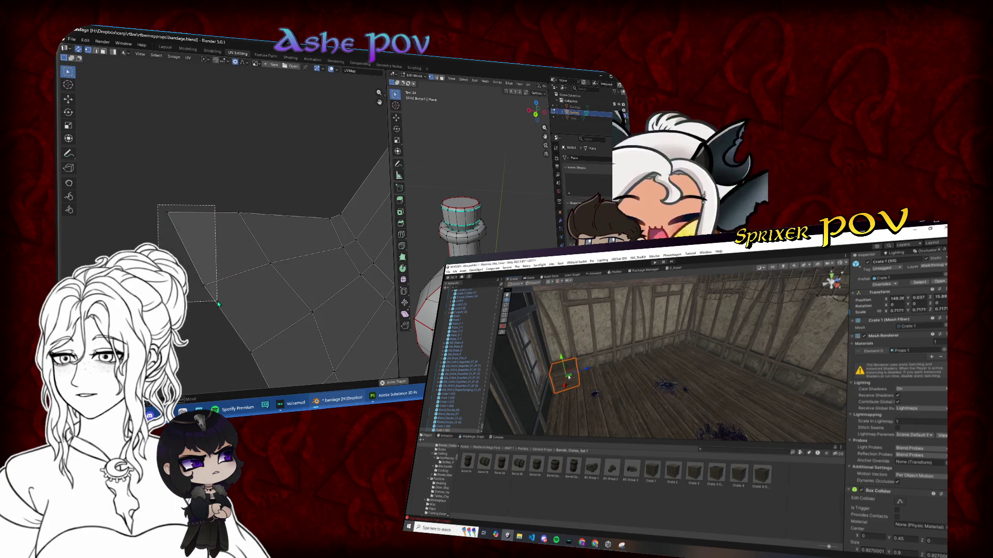
pyautogui.press('s')
pyautogui.press('x')
pyautogui.press('0')
pyautogui.press('Return')
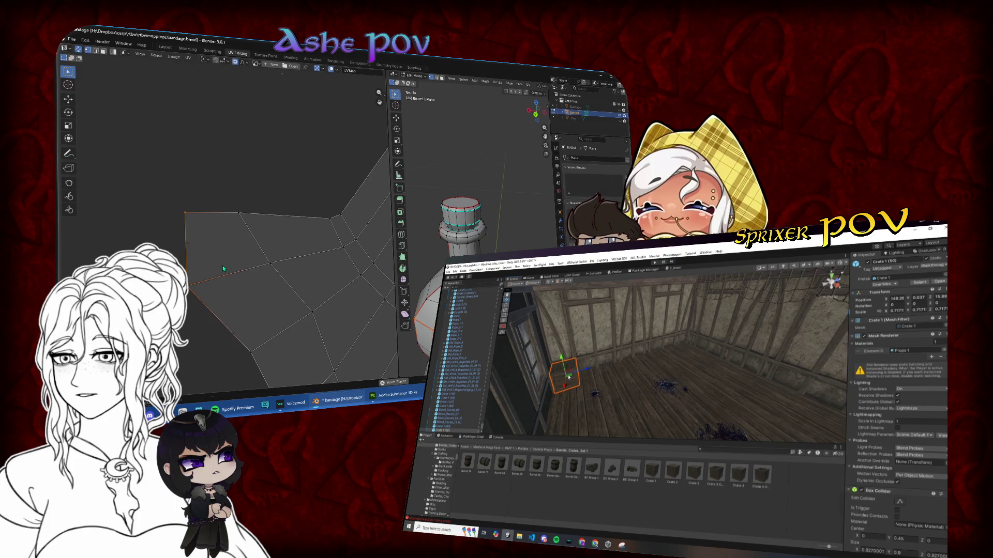
# - Flatten the island's top-left edge into a straight line, undoing an accidental edge collapse
pyautogui.click(253, 237)
pyautogui.press('s')
pyautogui.press('0')
pyautogui.press('BackSpace')
pyautogui.press('BackSpace')
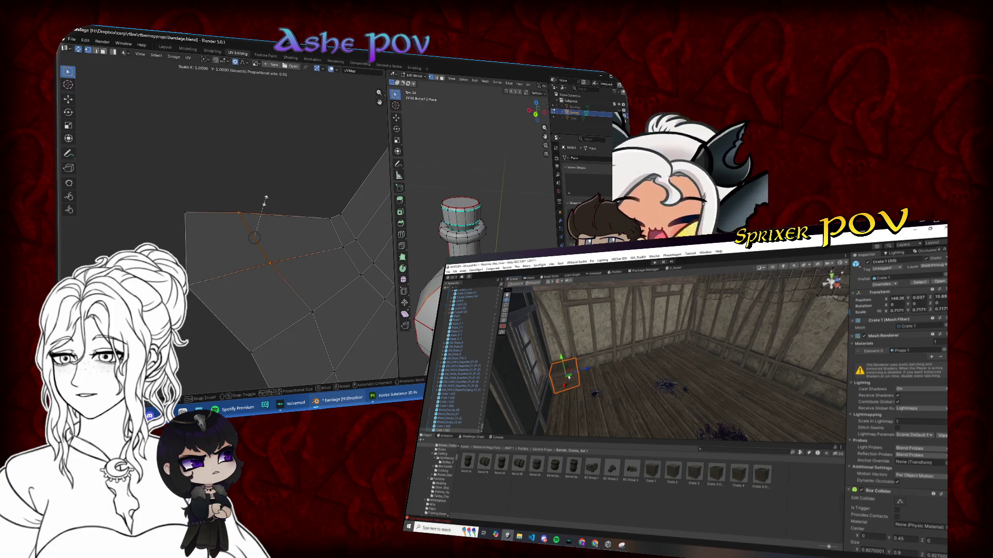
pyautogui.press('Return')
pyautogui.moveTo(127, 189); pyautogui.dragTo(293, 231)
pyautogui.press('s')
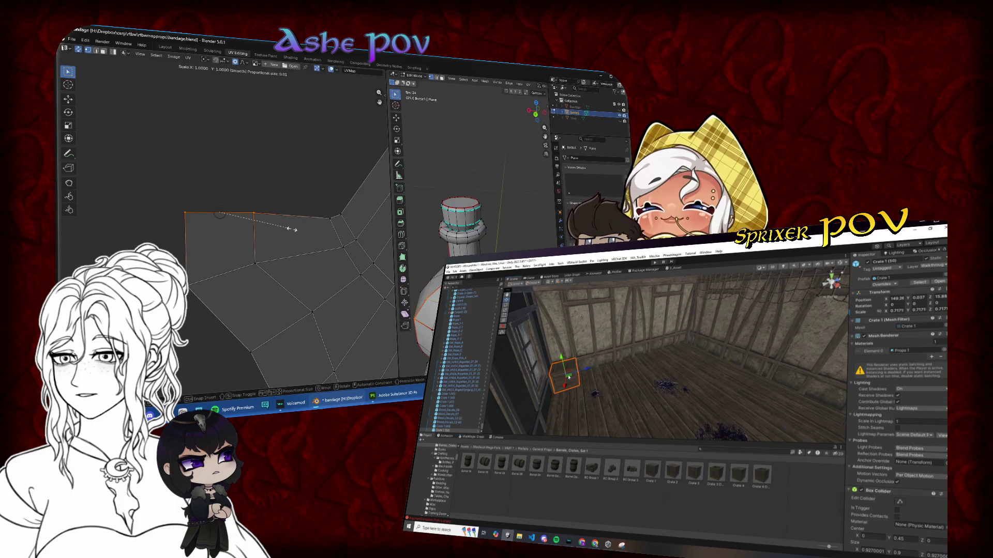
pyautogui.press('Return')
# - Level the island's middle vertex with its neighbour using S Y 0
pyautogui.moveTo(285, 304); pyautogui.dragTo(285, 304)
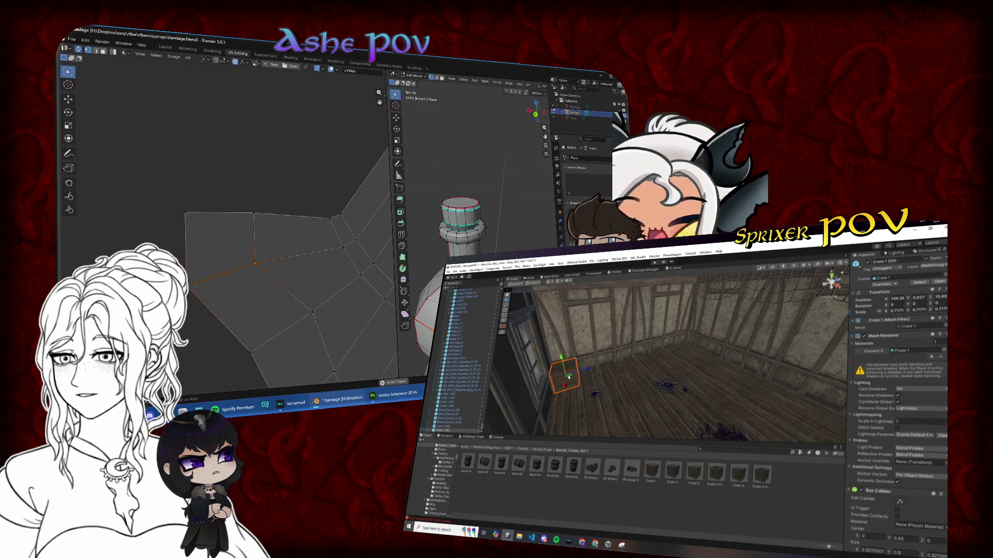
pyautogui.click(303, 296)
pyautogui.press('s')
pyautogui.press('y')
pyautogui.press('0')
pyautogui.press('Return')
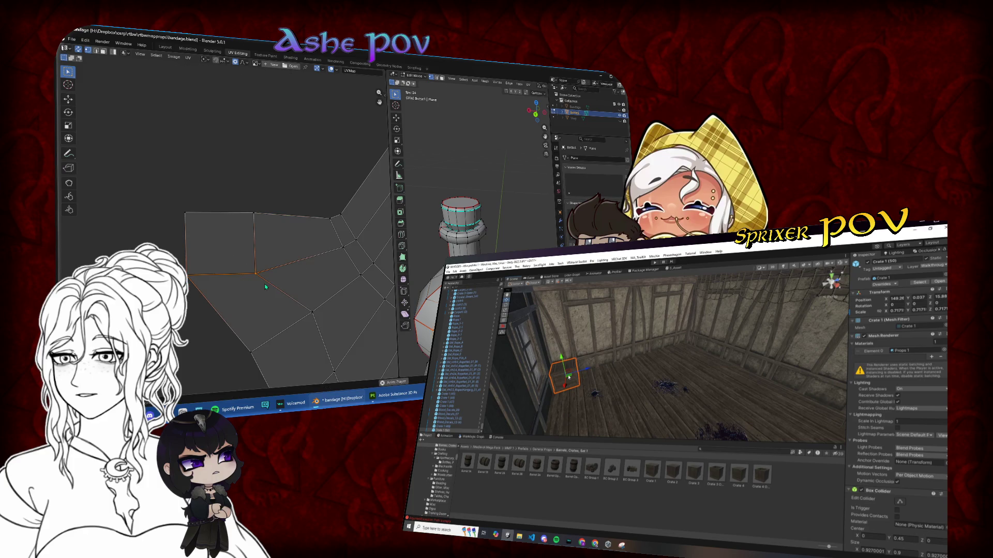
# - With a square face active, square all the island's faces with Follow Active Quads
pyautogui.press('3')
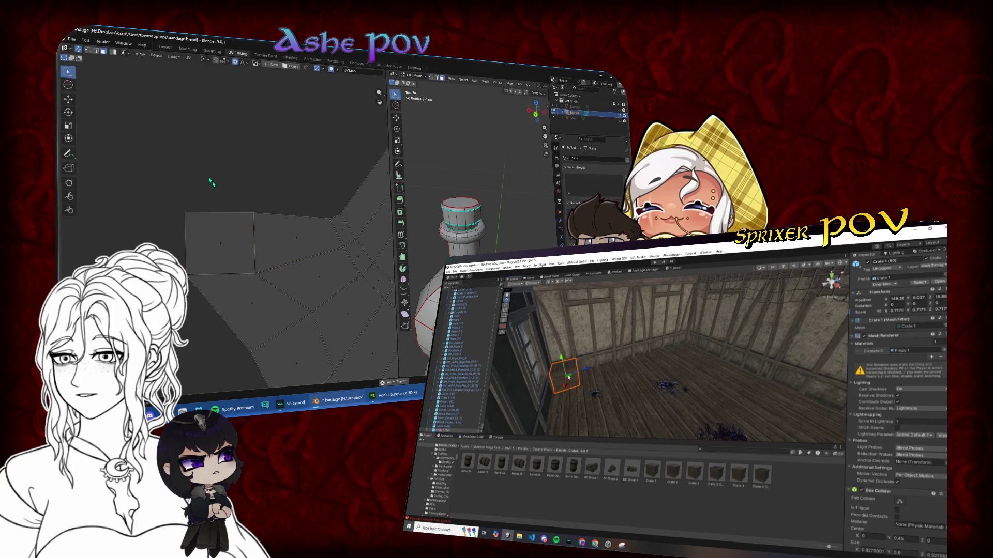
pyautogui.click(220, 243)
pyautogui.press('a')
pyautogui.press('u')
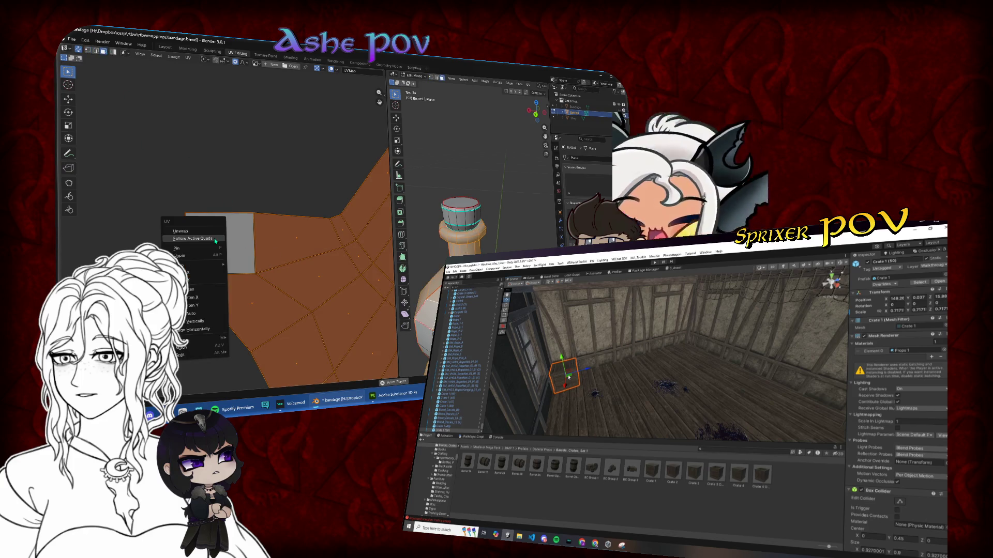
pyautogui.click(204, 274)
pyautogui.scroll(-3, 270, 307)
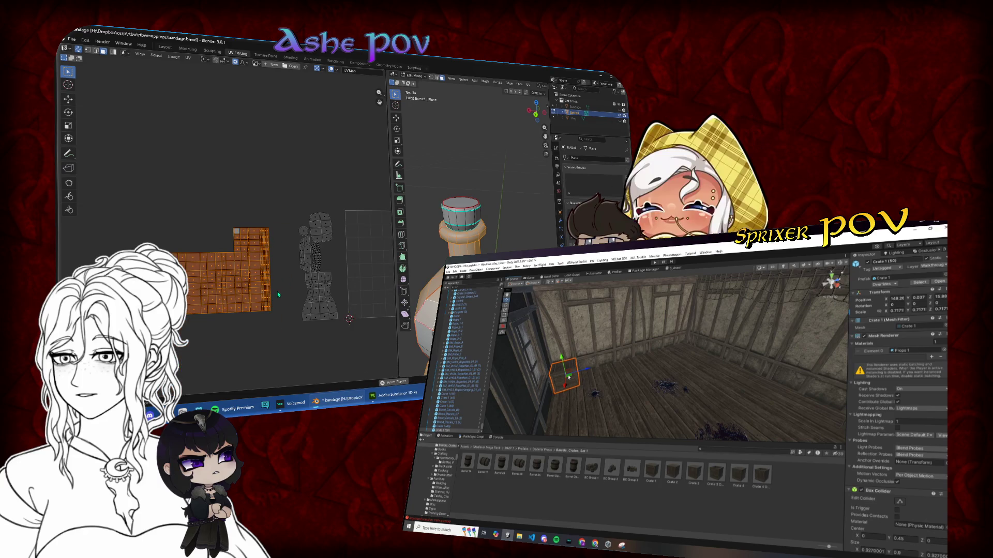
# - Shrink the island to about 0.59 and slide it right beside the other islands
pyautogui.press('s')
pyautogui.click(253, 282)
pyautogui.press('g')
pyautogui.press('x')
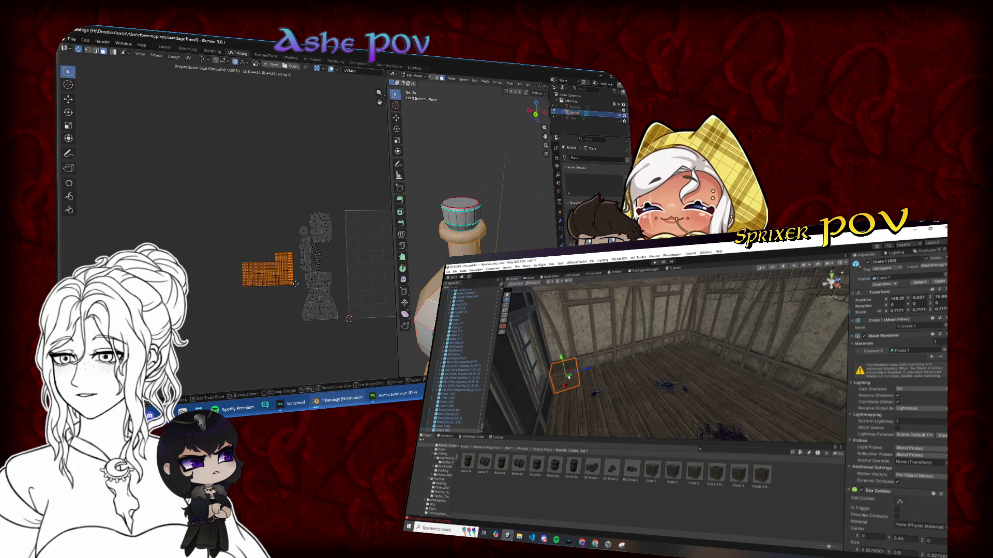
pyautogui.click(293, 285)
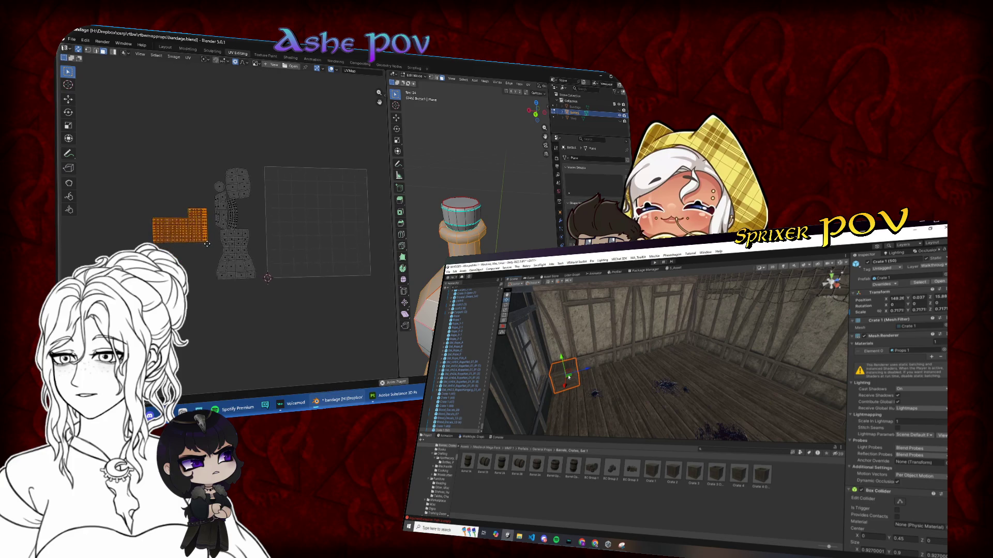
pyautogui.scroll(5, 189, 221)
pyautogui.click(187, 222)
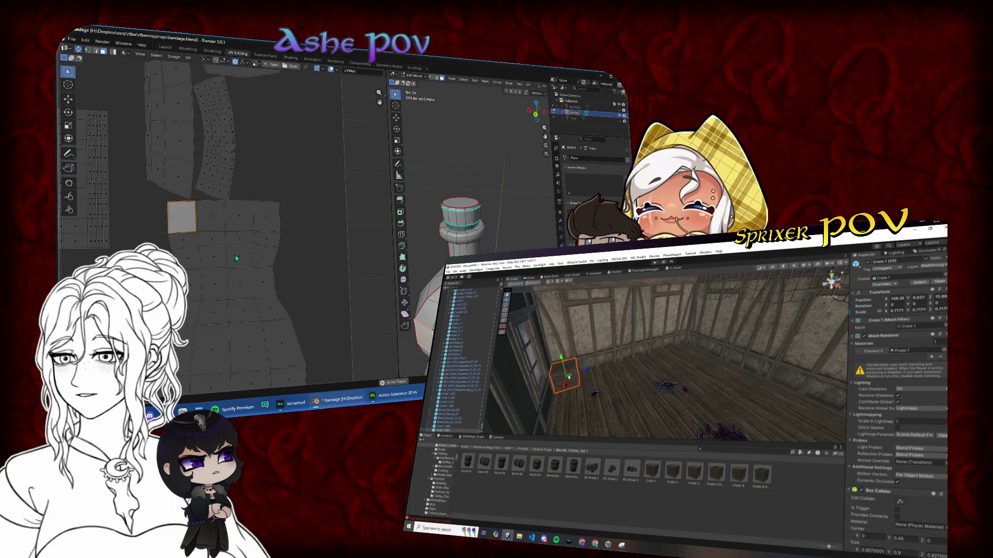
# - Straighten a vertical edge of the next island by scaling it along X
pyautogui.press('l')
pyautogui.scroll(-3, 225, 274)
pyautogui.hotkey('ctrl', 'z')
pyautogui.scroll(5, 240, 281)
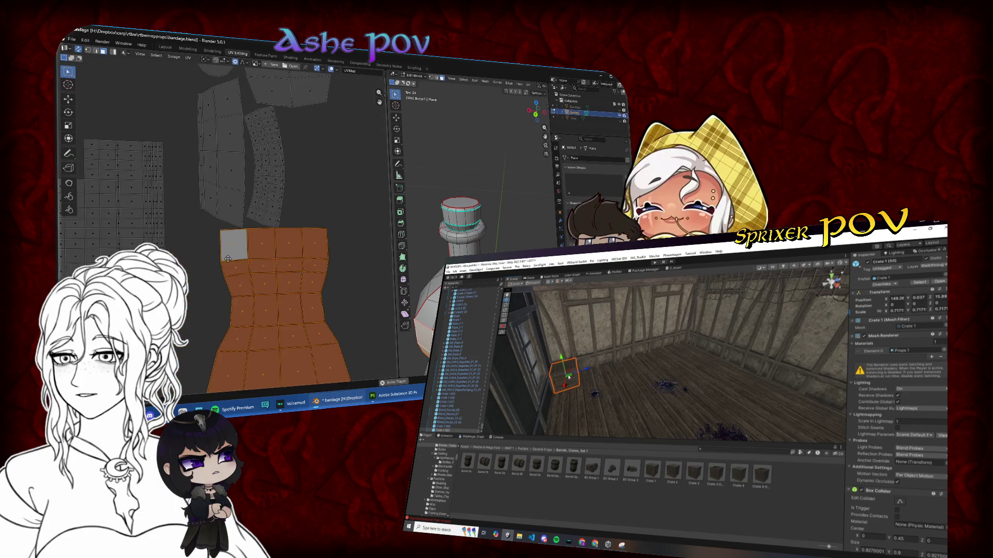
pyautogui.click(95, 52)
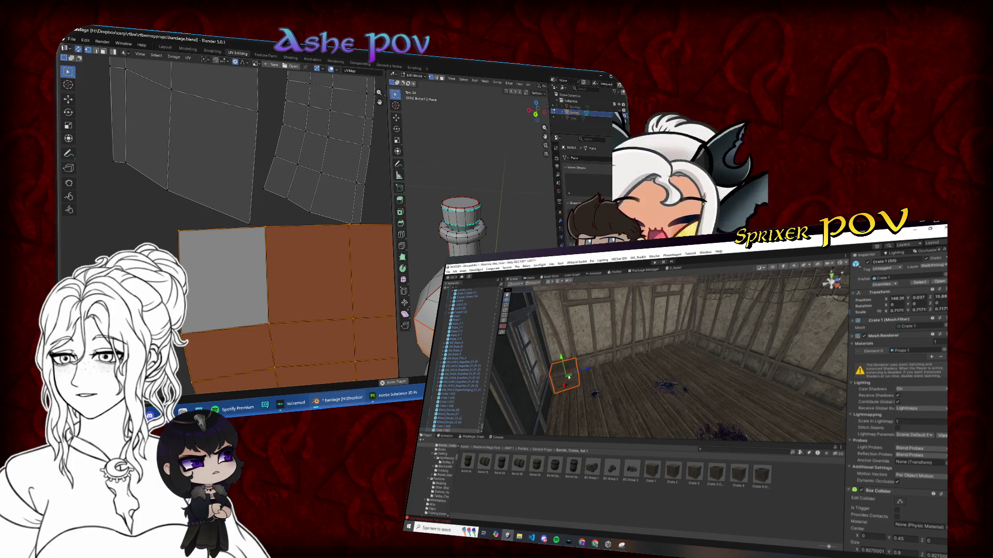
pyautogui.click(299, 335)
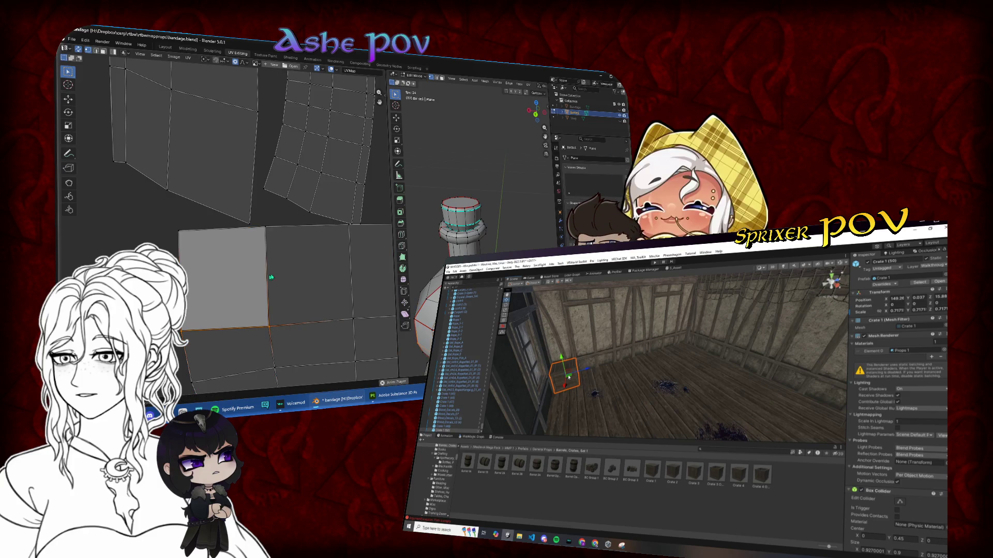
pyautogui.click(262, 222)
pyautogui.press('s')
pyautogui.press('x')
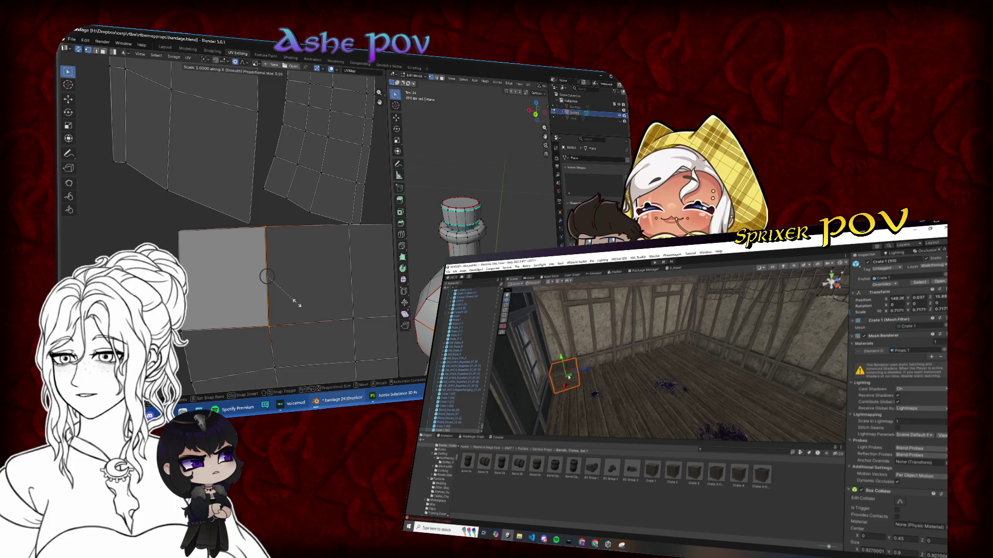
pyautogui.press('Return')
# - Scale the face's left edge along X, undoing the overstretched result
pyautogui.moveTo(204, 332); pyautogui.dragTo(205, 334)
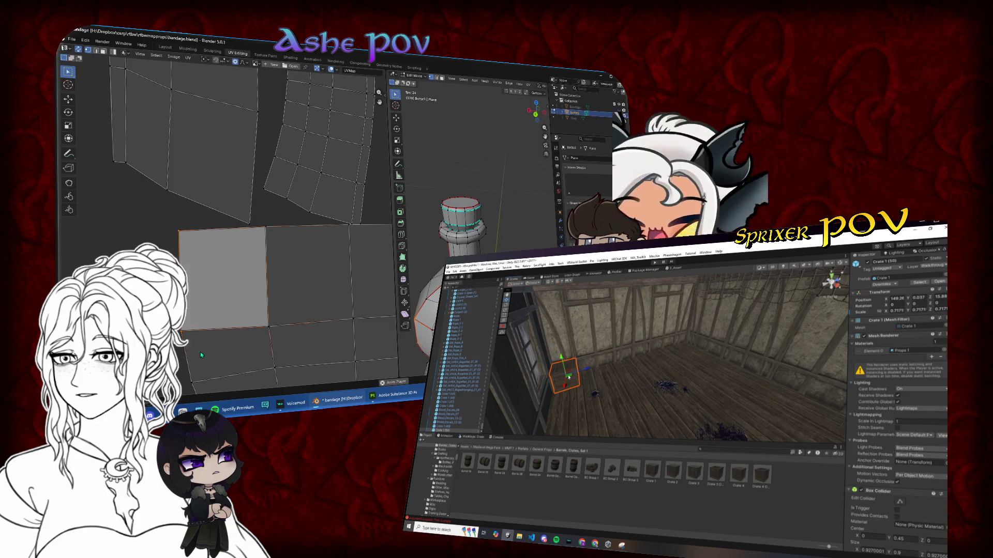
pyautogui.press('s')
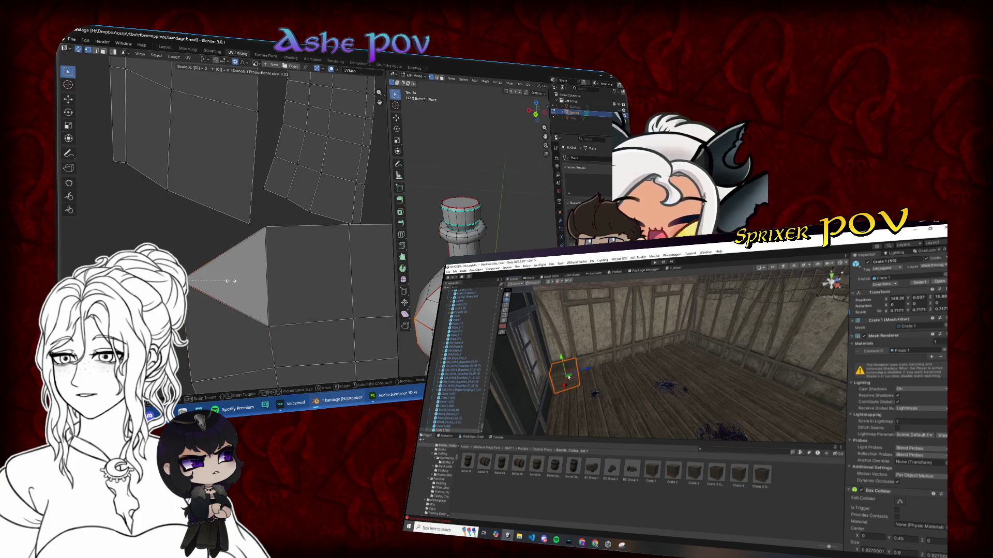
pyautogui.press('x')
pyautogui.press('Return')
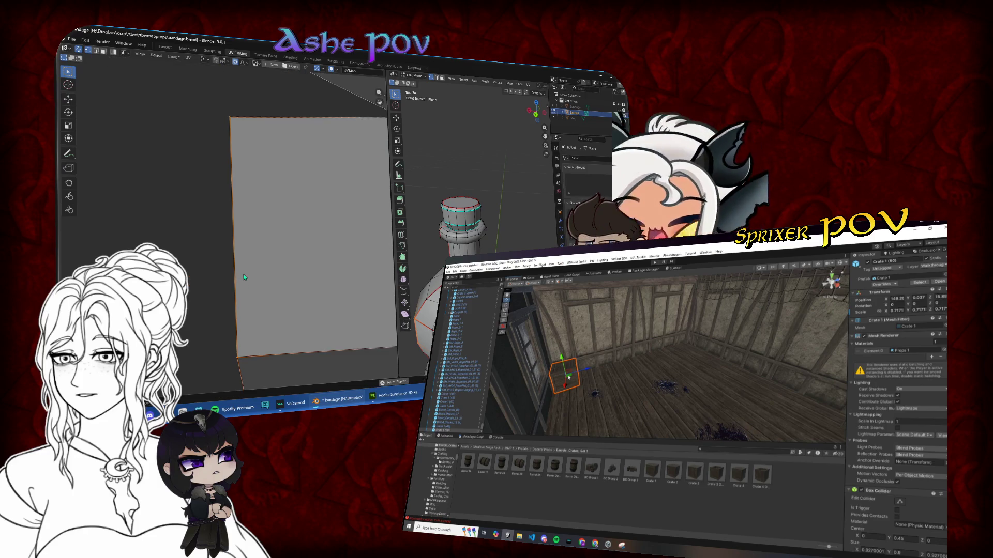
pyautogui.hotkey('ctrl', 'z')
pyautogui.press('s')
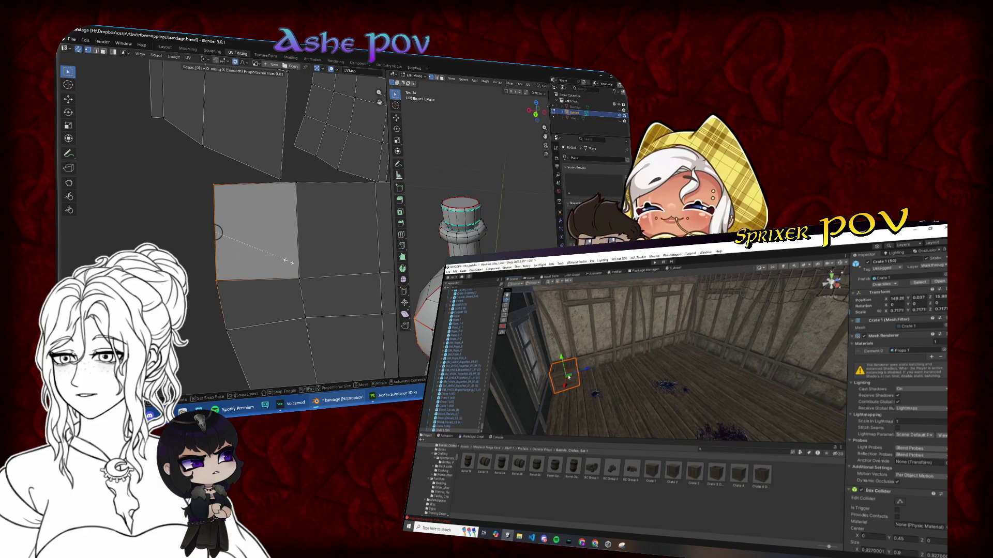
pyautogui.press('Return')
# - Select the whole island from its square face and square it with Follow Active Quads
pyautogui.moveTo(310, 207); pyautogui.dragTo(311, 206)
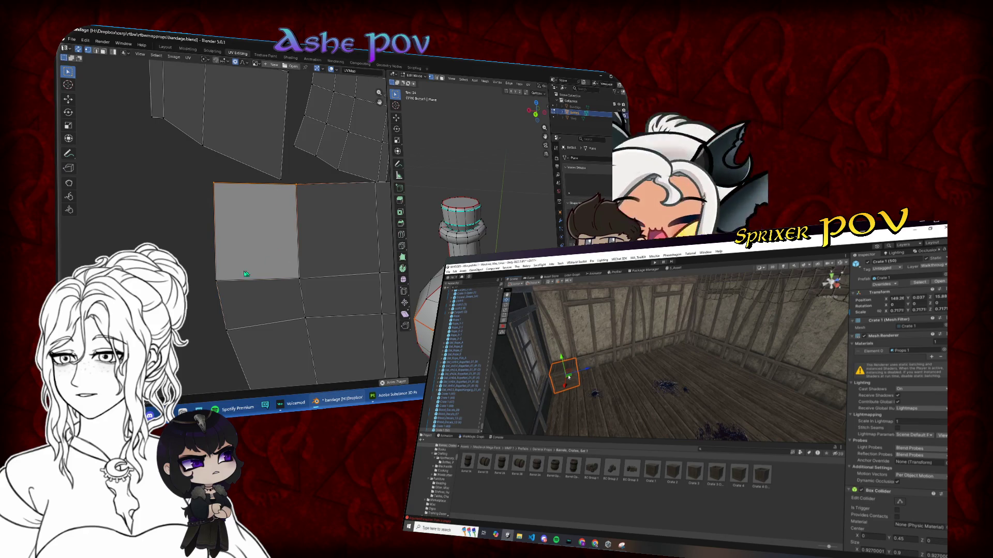
pyautogui.keyDown('shift'); pyautogui.click(311, 298); pyautogui.keyUp('shift')
pyautogui.click(107, 52)
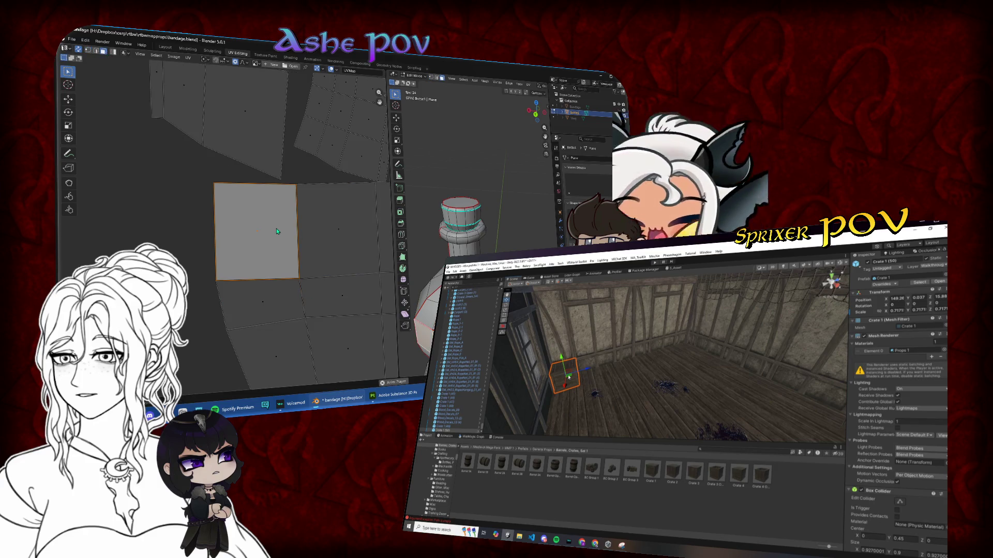
pyautogui.hotkey('ctrl', 'l')
pyautogui.press('u')
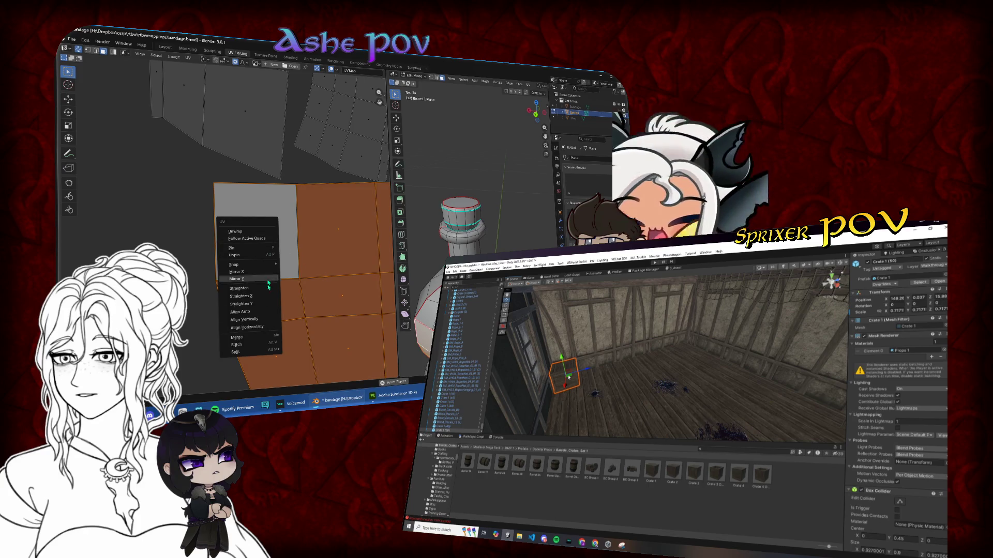
pyautogui.click(254, 242)
pyautogui.scroll(-4, 307, 310)
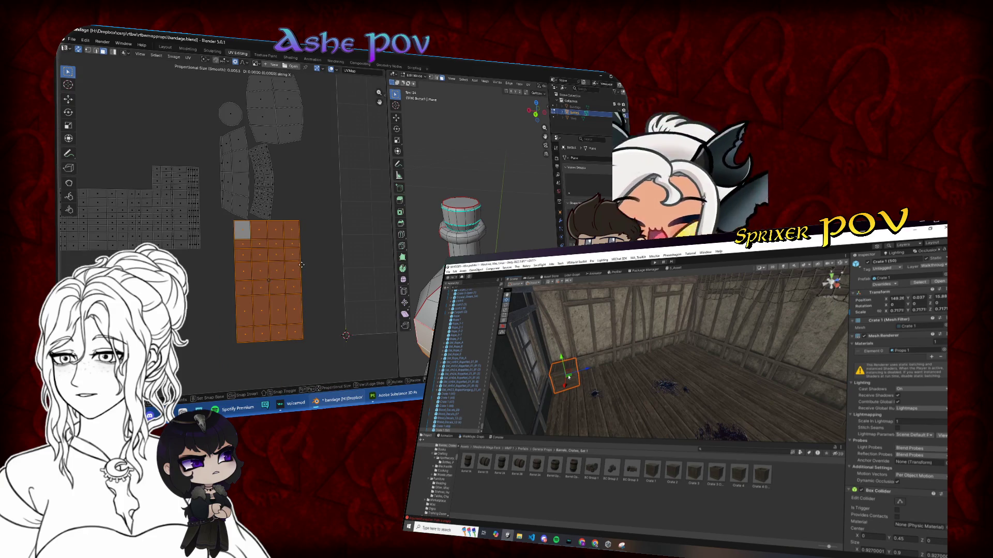
# - Shrink the squared island to about 0.71 and move it along X into the UV square
pyautogui.press('g')
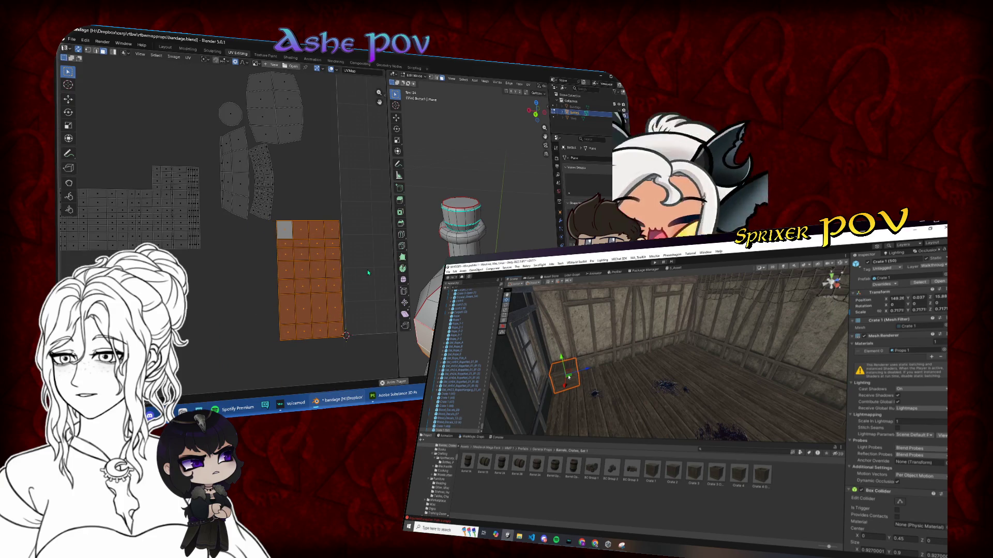
pyautogui.scroll(-3, 365, 272)
pyautogui.press('g')
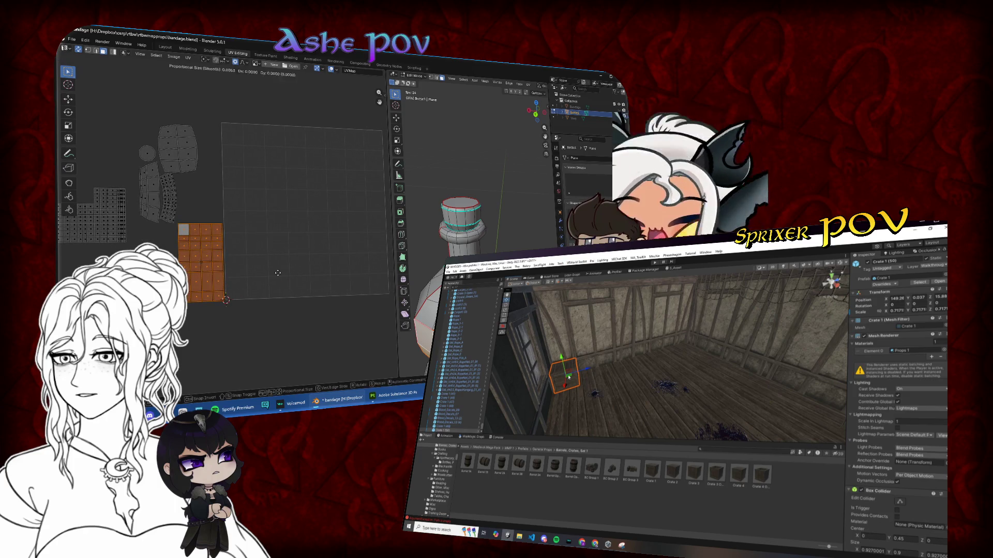
pyautogui.press('s')
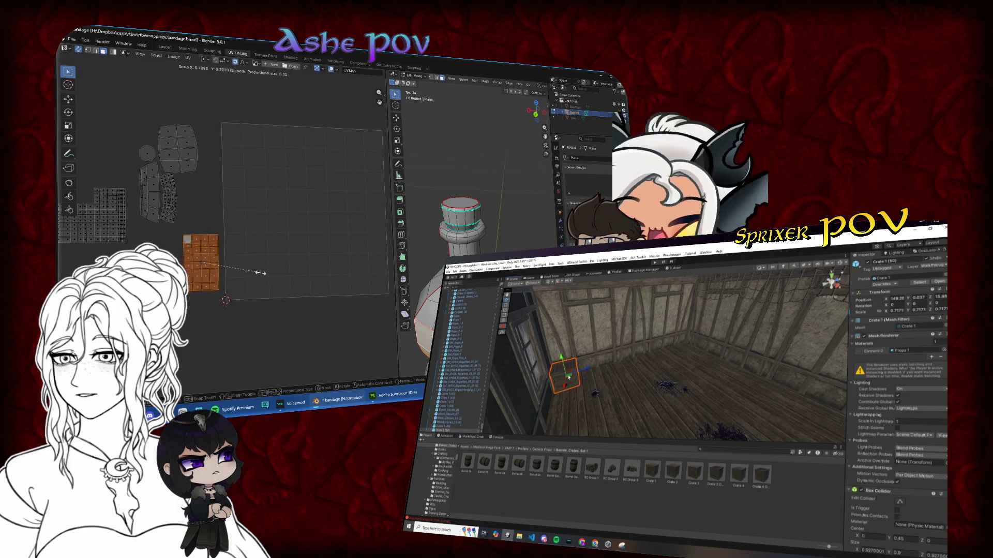
pyautogui.click(254, 272)
pyautogui.scroll(-4, 259, 268)
pyautogui.press('g')
pyautogui.press('x')
pyautogui.click(283, 267)
# - Move the island down-left beside the others and shrink it to about 0.66
pyautogui.scroll(5, 265, 291)
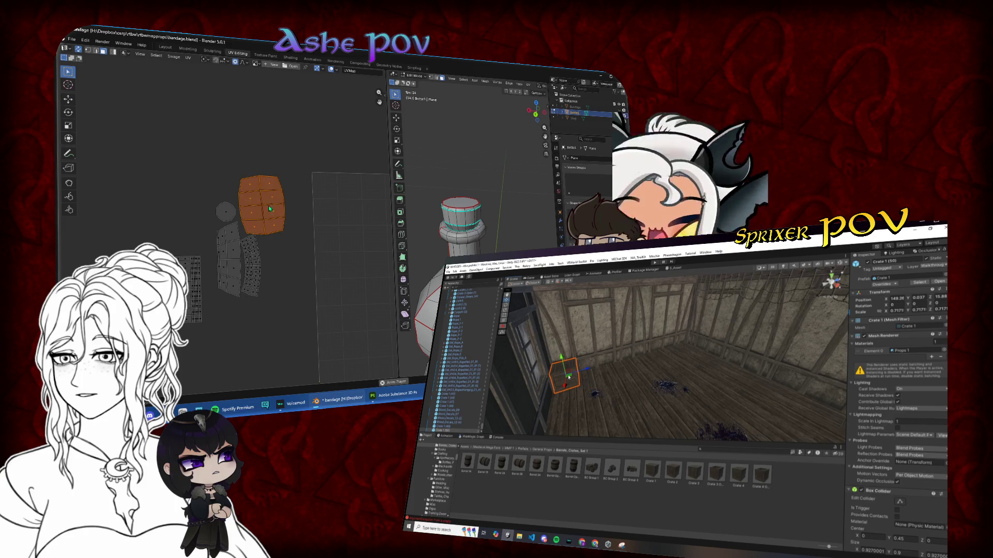
pyautogui.scroll(-5, 465, 223)
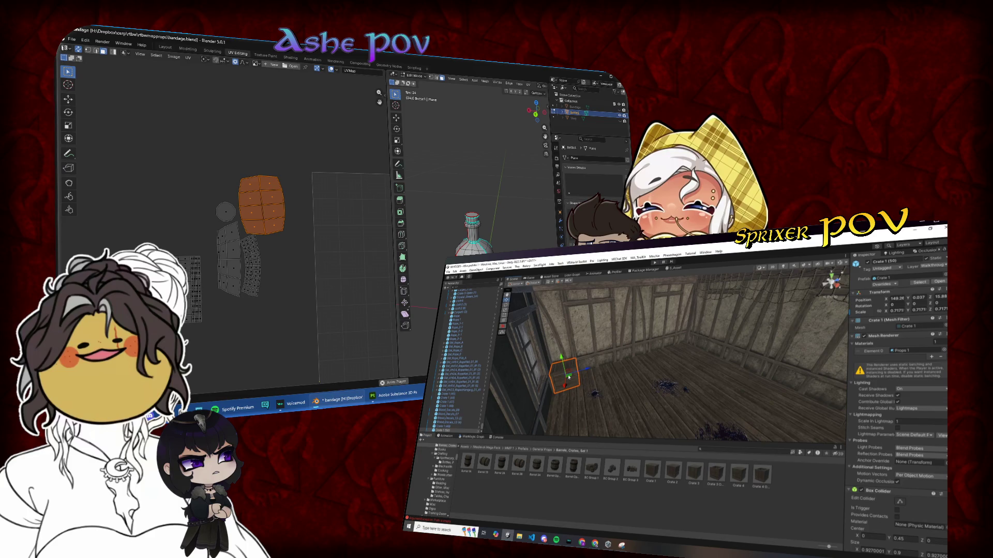
pyautogui.moveTo(261, 204)
pyautogui.mouseDown()
pyautogui.moveTo(266, 233)
pyautogui.moveTo(187, 299)
pyautogui.mouseUp()
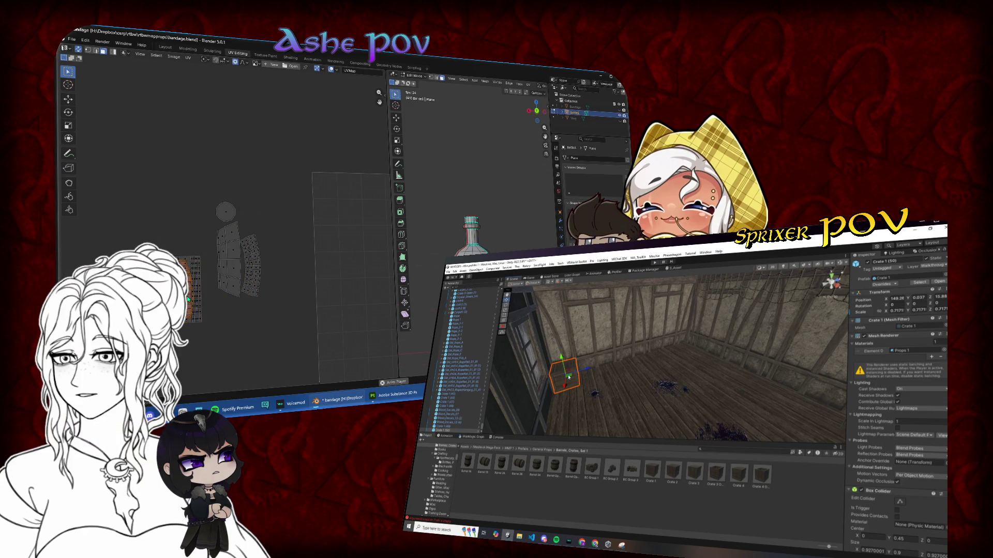
pyautogui.press('s')
pyautogui.click(203, 277)
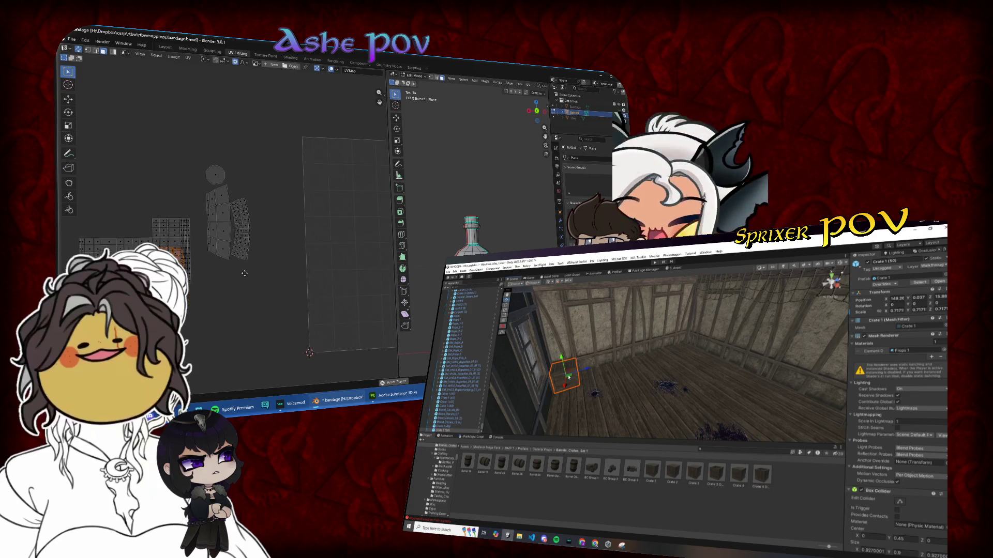
# - Move the curved strip higher and turn the long vertical strip horizontal, leveling it slightly
pyautogui.click(246, 247)
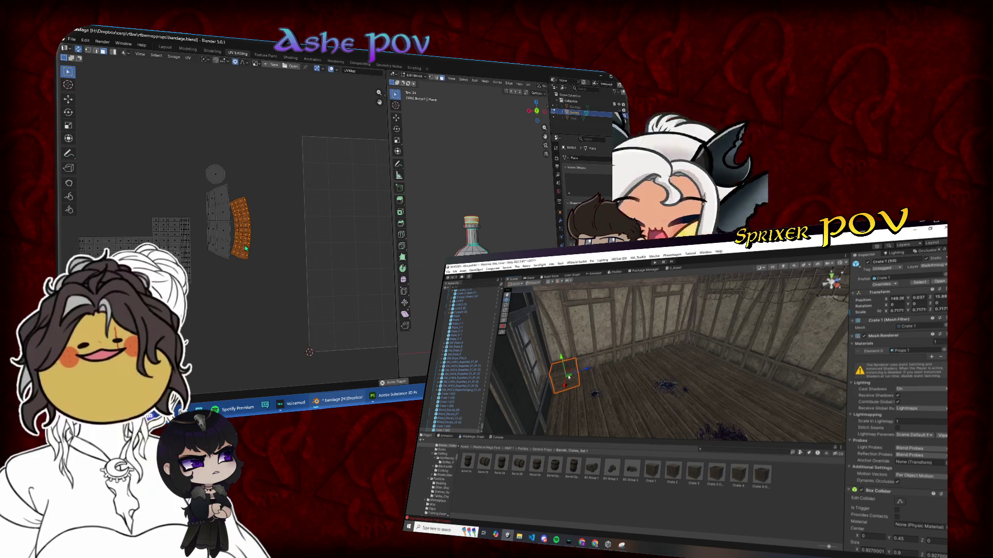
pyautogui.moveTo(252, 258); pyautogui.dragTo(259, 186)
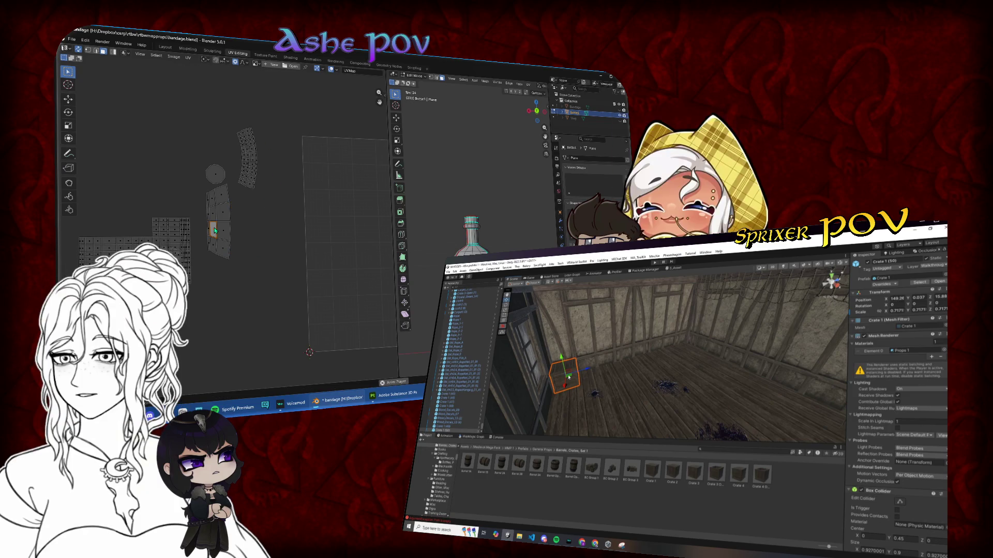
pyautogui.hotkey('ctrl', 'l')
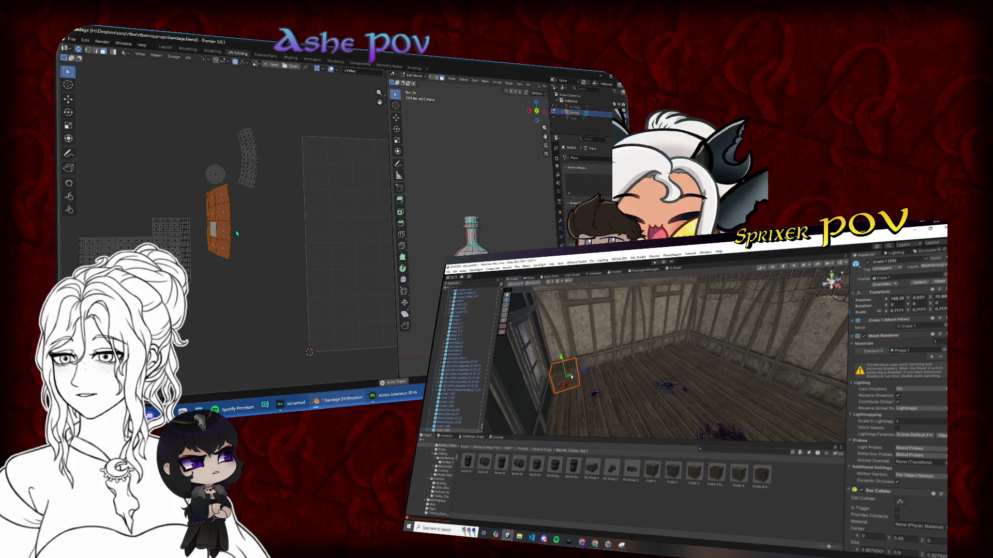
pyautogui.moveTo(236, 233); pyautogui.dragTo(194, 232)
pyautogui.press('r')
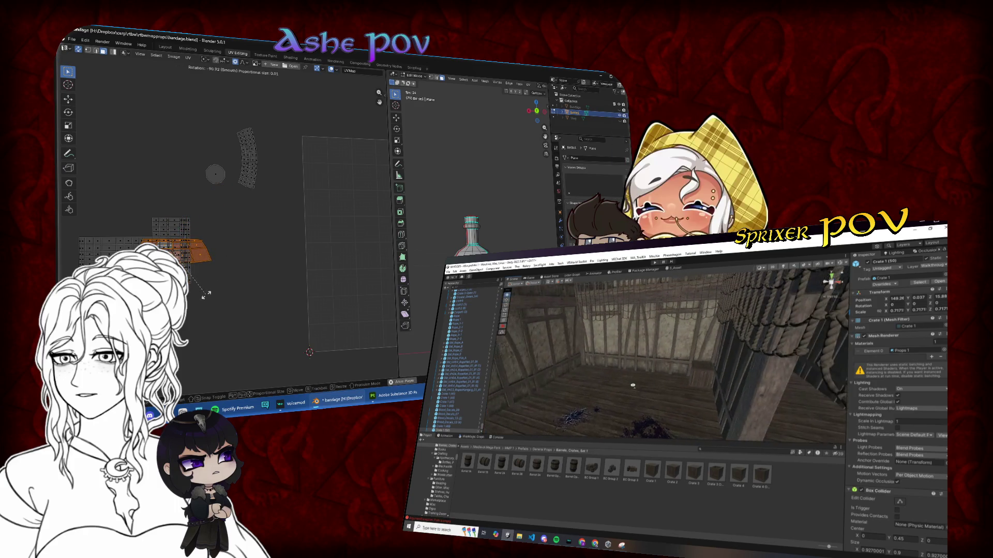
pyautogui.click(213, 270)
pyautogui.press('g')
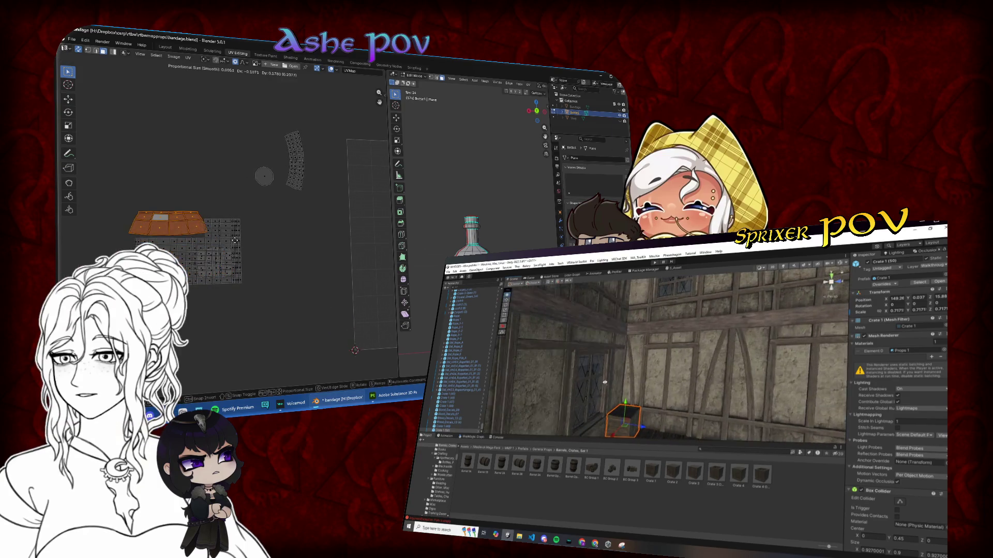
pyautogui.press('r')
pyautogui.click(232, 236)
# - Select edges along the narrow strip and try scaling them straight
pyautogui.scroll(5, 269, 243)
pyautogui.scroll(2, 305, 232)
pyautogui.hotkey('alt', 'a')
pyautogui.click(337, 207)
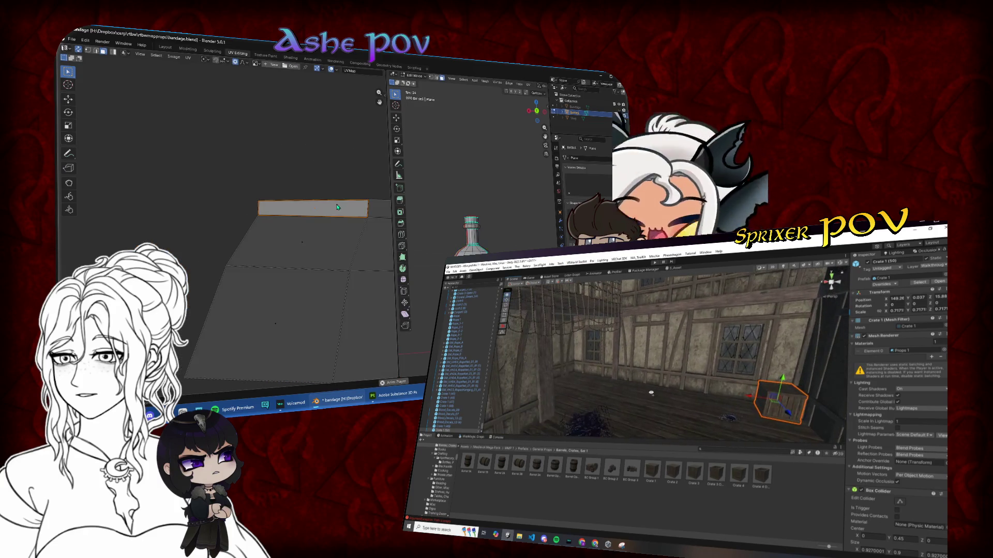
pyautogui.moveTo(248, 189); pyautogui.dragTo(269, 236)
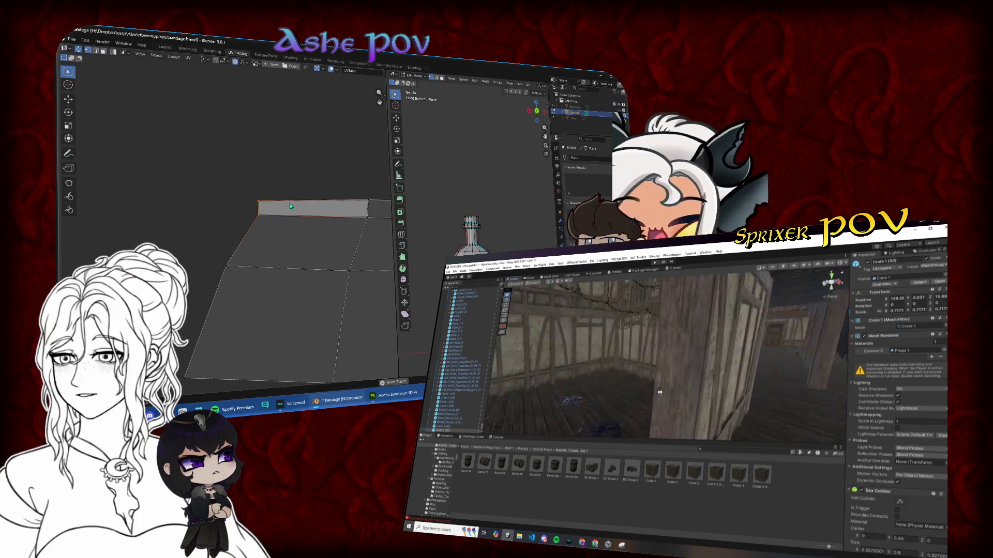
pyautogui.press('s')
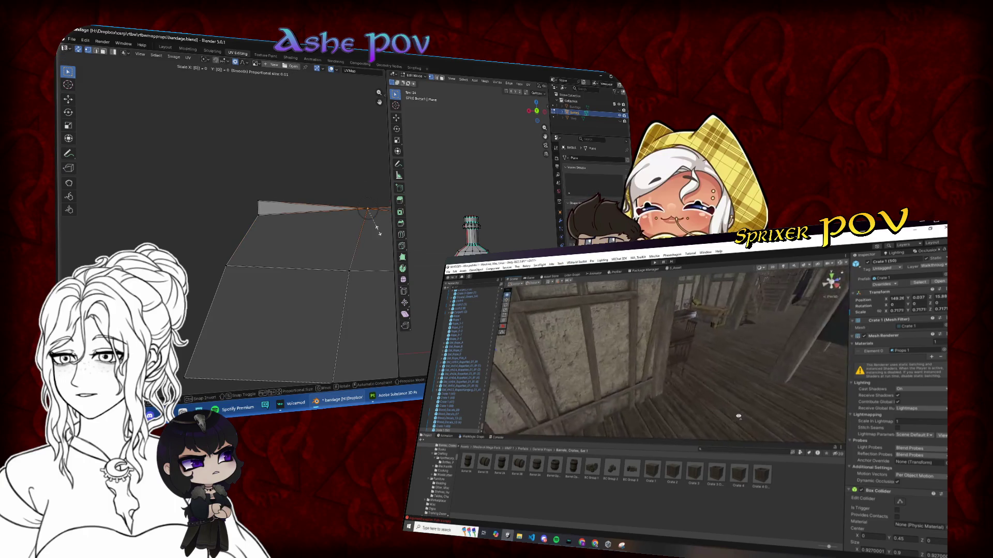
pyautogui.press('Escape')
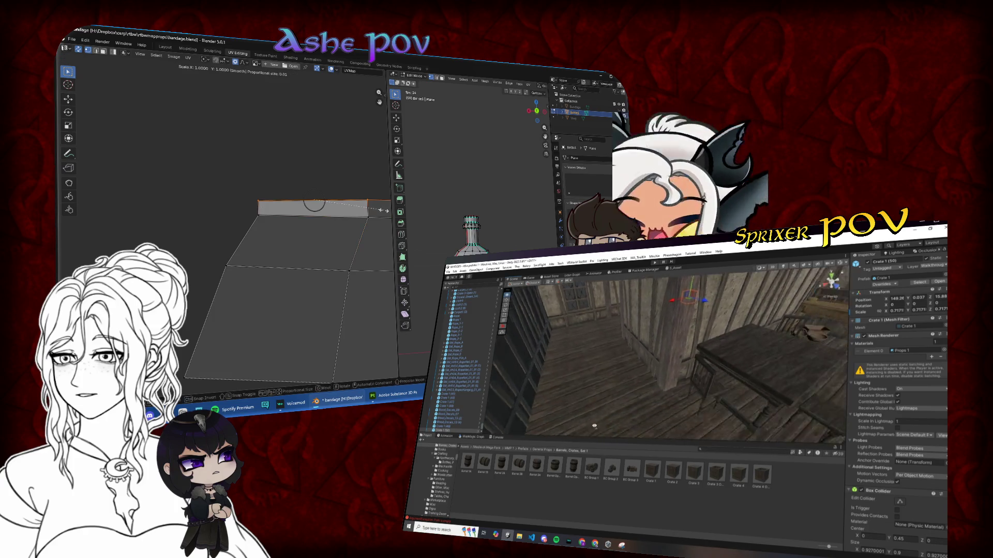
pyautogui.click(254, 217)
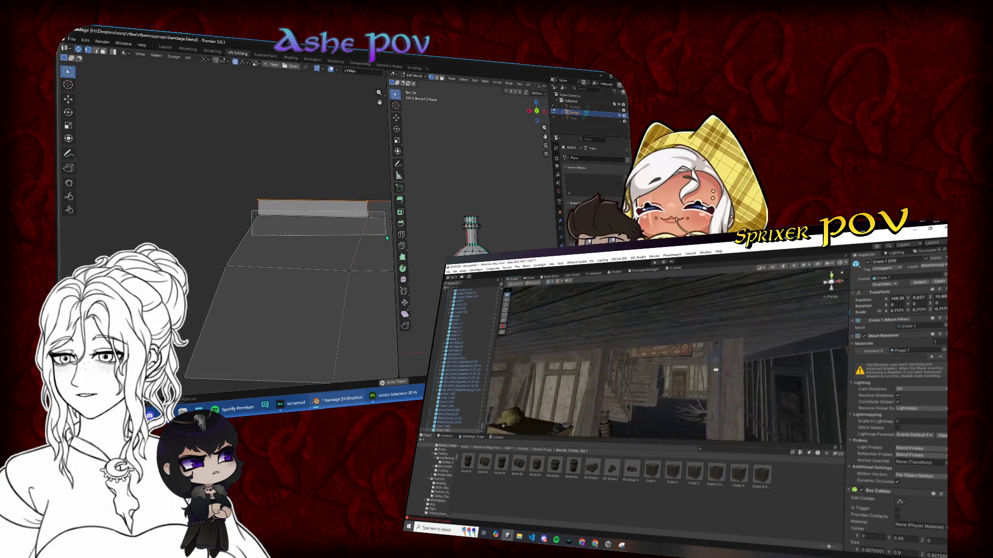
pyautogui.press('s')
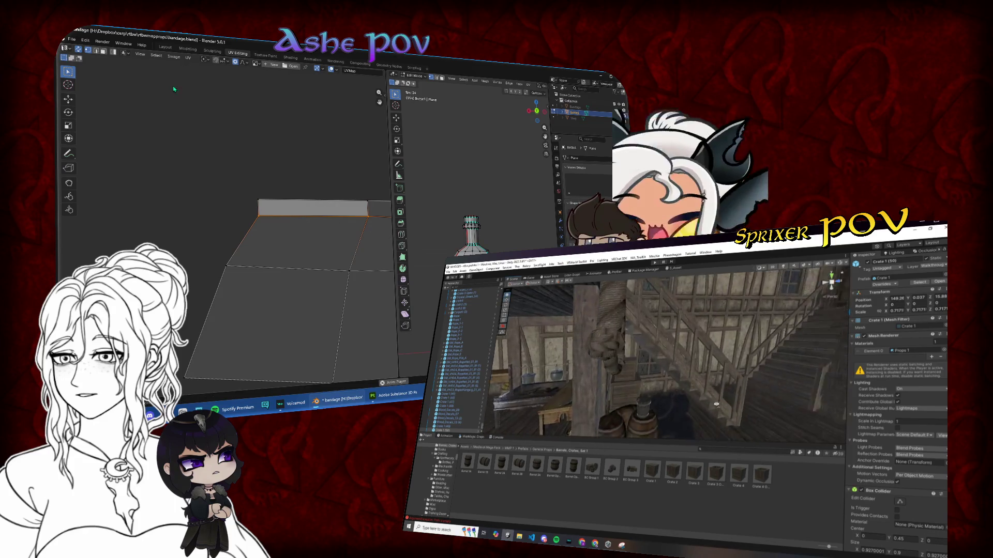
# - Square the narrow strip into an even grid with Follow Active Quads and nudge it right and down
pyautogui.click(299, 182)
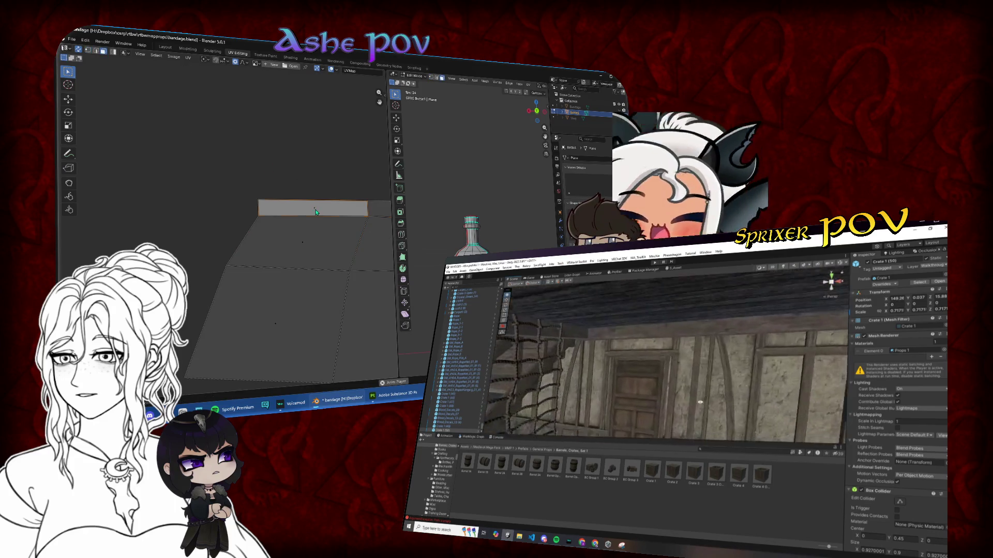
pyautogui.press('a')
pyautogui.rightClick(321, 235)
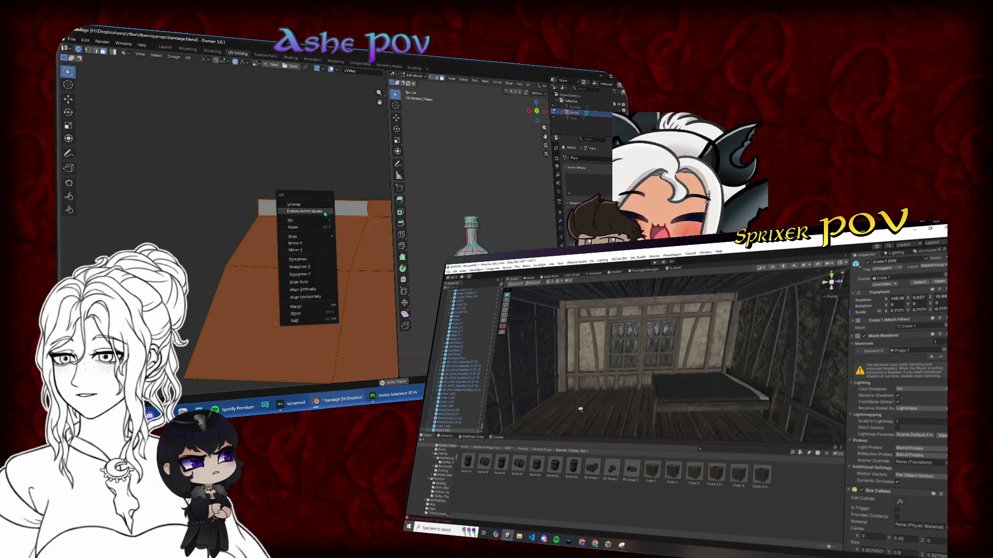
pyautogui.click(304, 222)
pyautogui.scroll(-3, 290, 222)
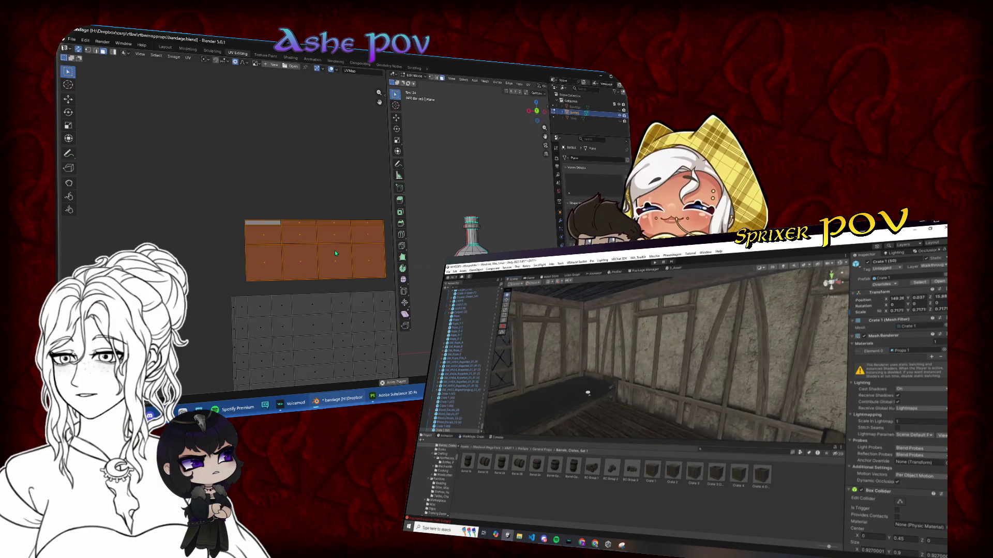
pyautogui.press('g')
pyautogui.click(293, 227)
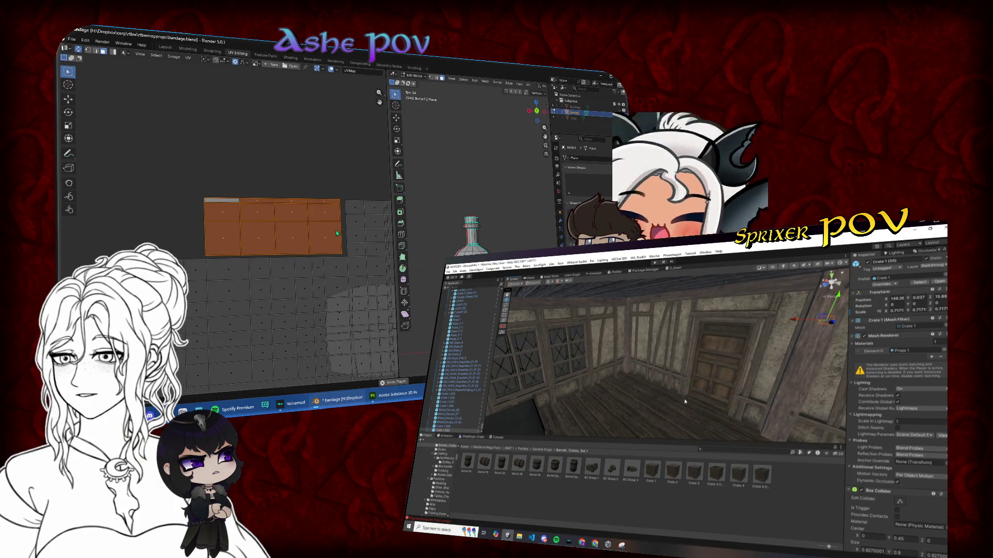
pyautogui.hotkey('ctrl', 'z')
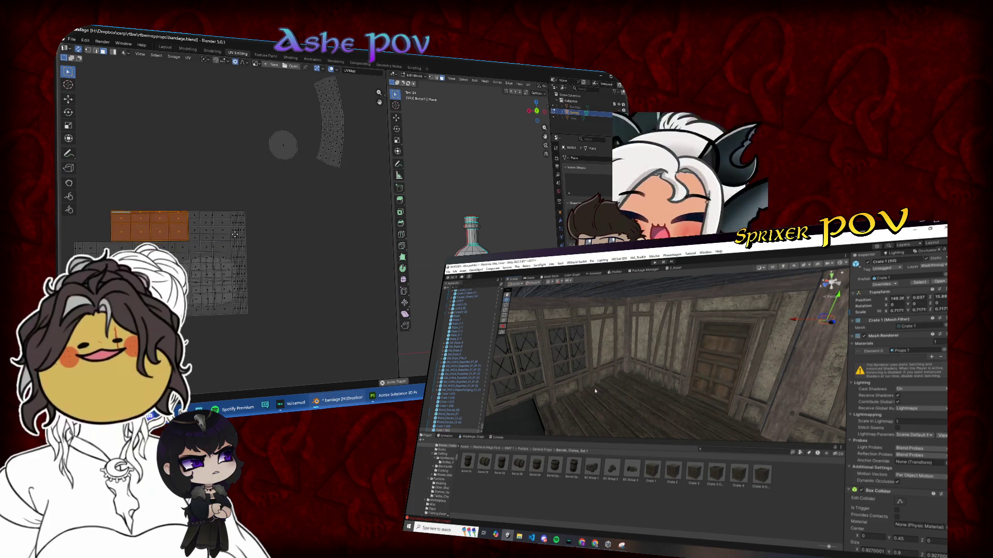
# - Move the small island up-left and flatten its left edge with sx0
pyautogui.click(240, 279)
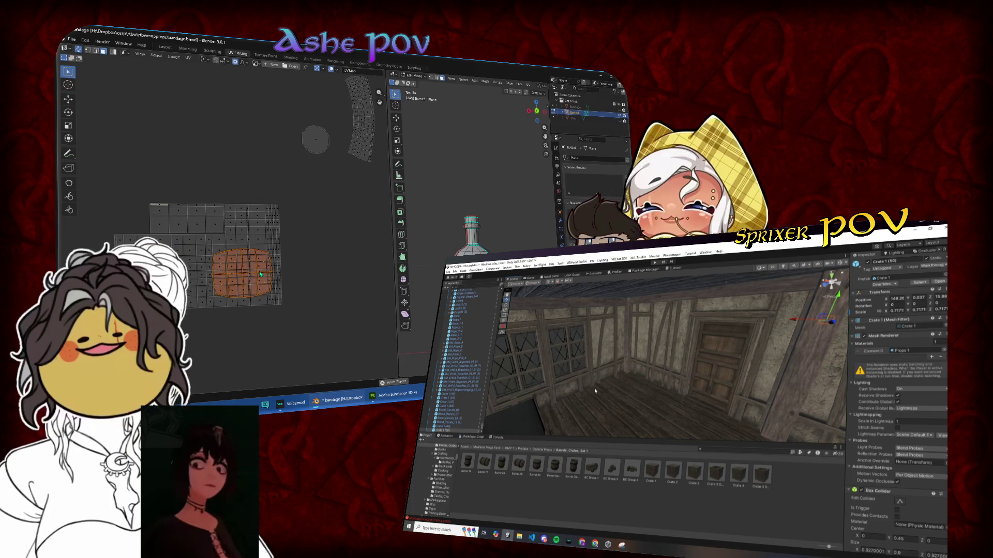
pyautogui.press('g')
pyautogui.click(132, 177)
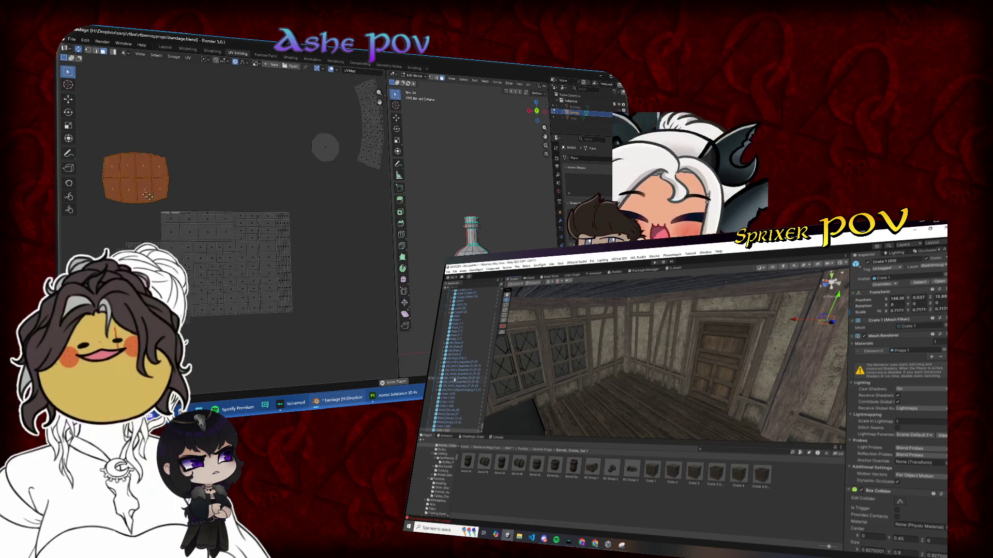
pyautogui.scroll(5, 274, 243)
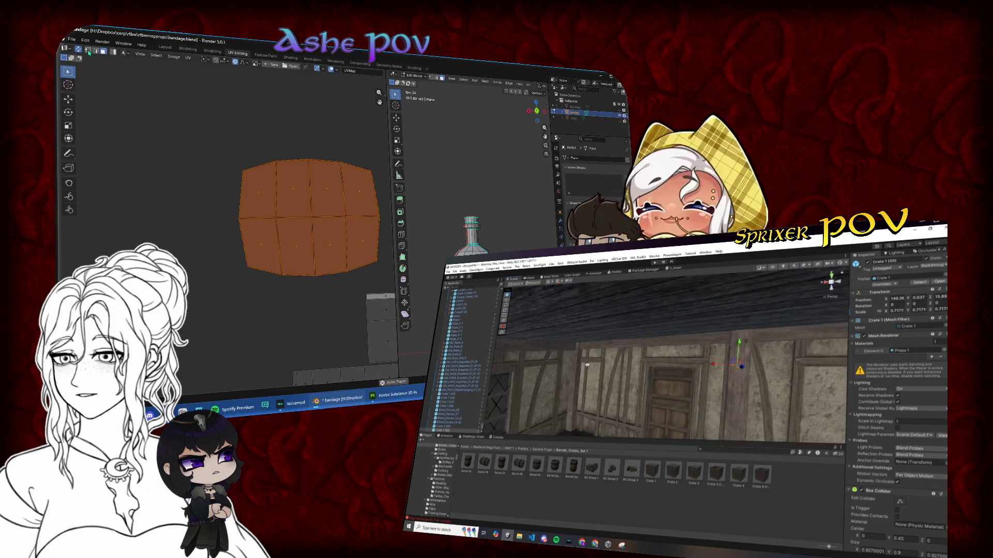
pyautogui.moveTo(221, 155); pyautogui.dragTo(250, 226)
pyautogui.write('sx0')
pyautogui.press('Return')
# - Merge two vertices in the island's next column of vertices
pyautogui.moveTo(228, 148)
pyautogui.mouseDown()
pyautogui.moveTo(288, 182)
pyautogui.moveTo(284, 228)
pyautogui.mouseUp()
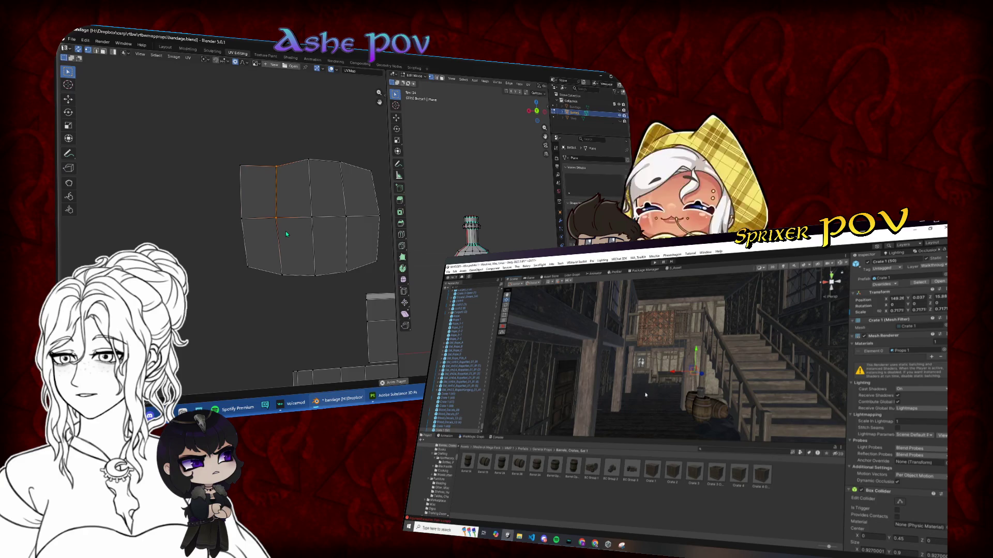
pyautogui.press('s')
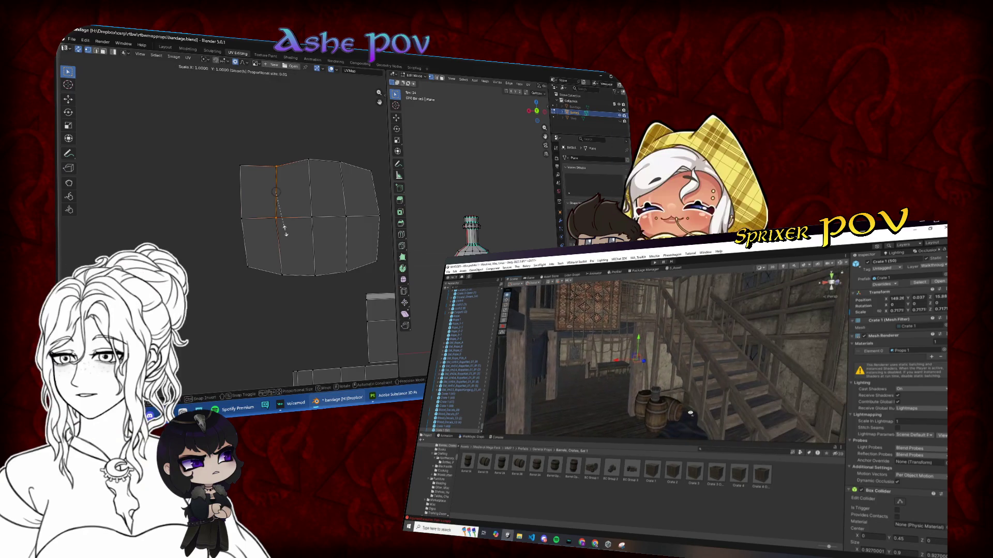
pyautogui.click(286, 231)
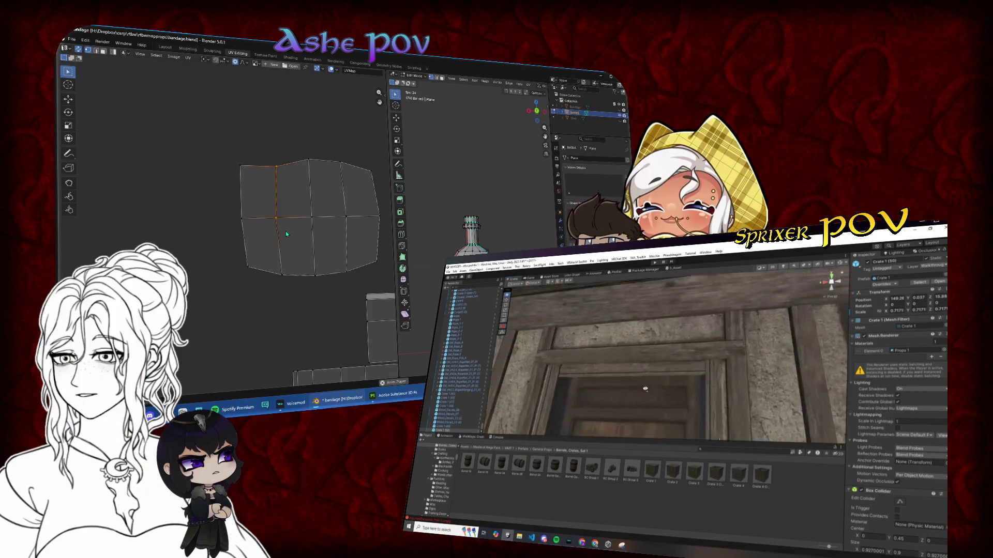
pyautogui.press('m')
pyautogui.click(286, 231)
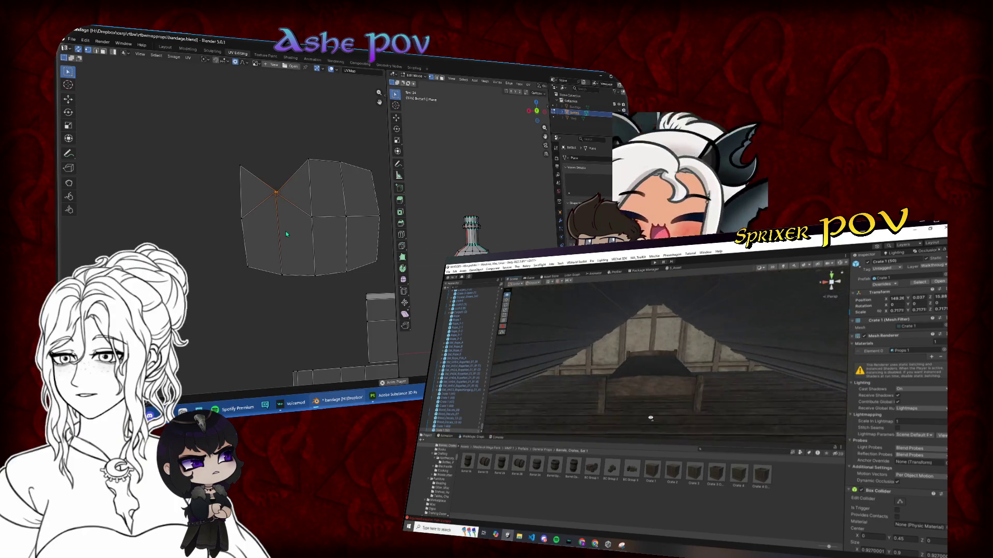
pyautogui.press('s')
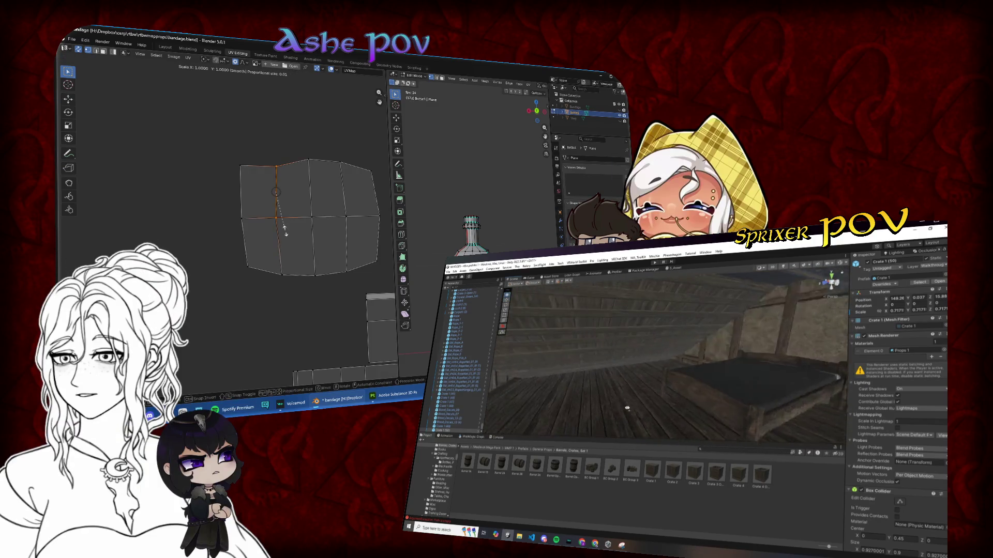
pyautogui.click(286, 231)
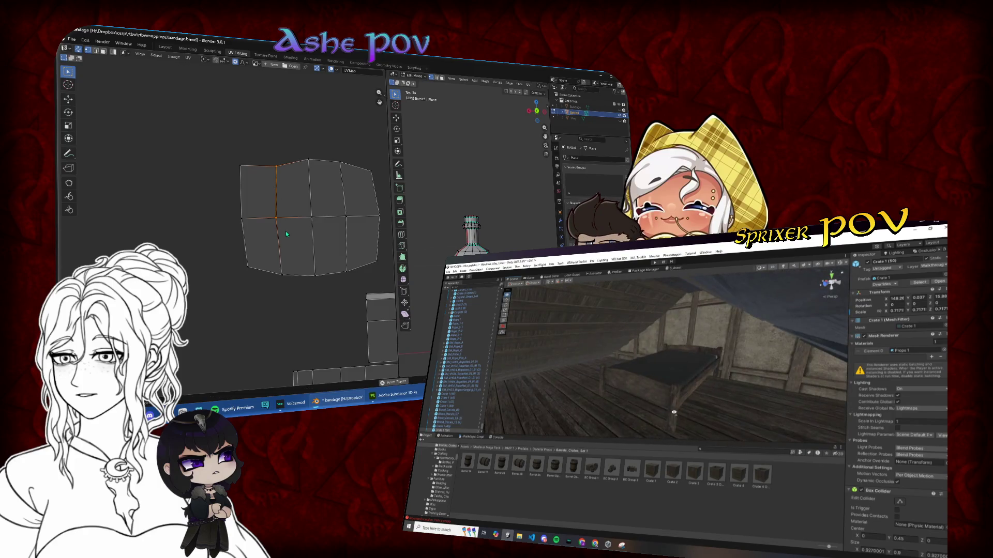
# - Level the left-middle vertex by scaling it along Y
pyautogui.click(262, 221)
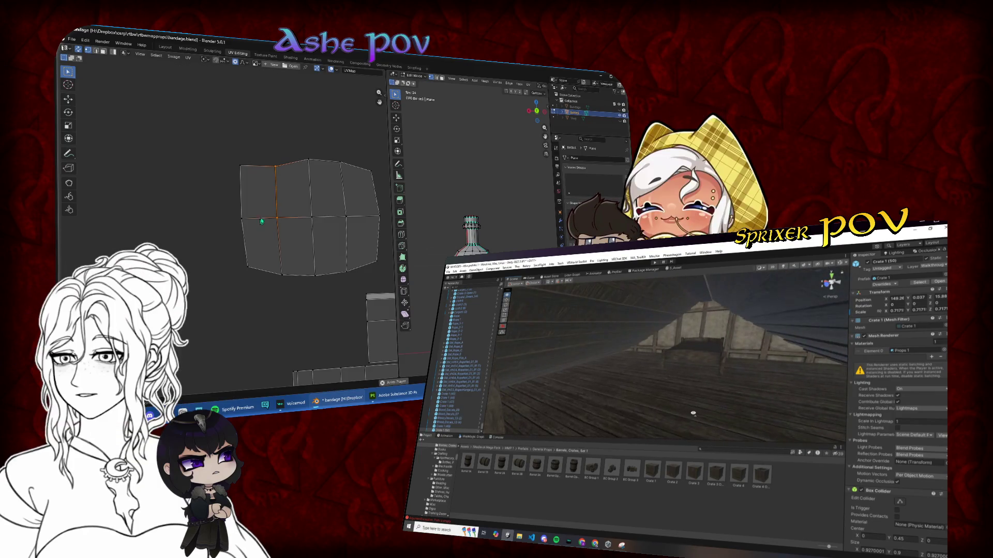
pyautogui.moveTo(262, 177); pyautogui.dragTo(262, 176)
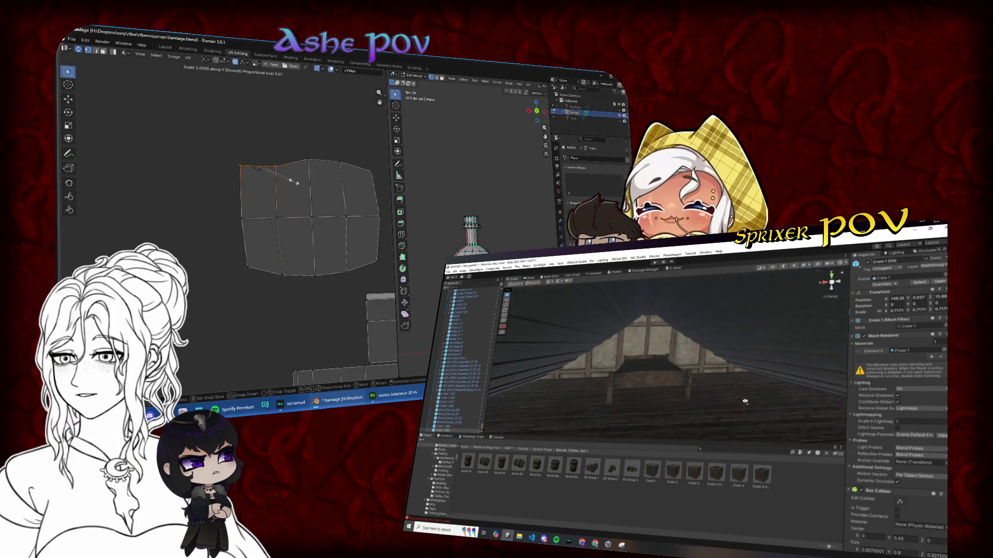
pyautogui.moveTo(214, 199); pyautogui.dragTo(258, 233)
pyautogui.press('s')
pyautogui.press('y')
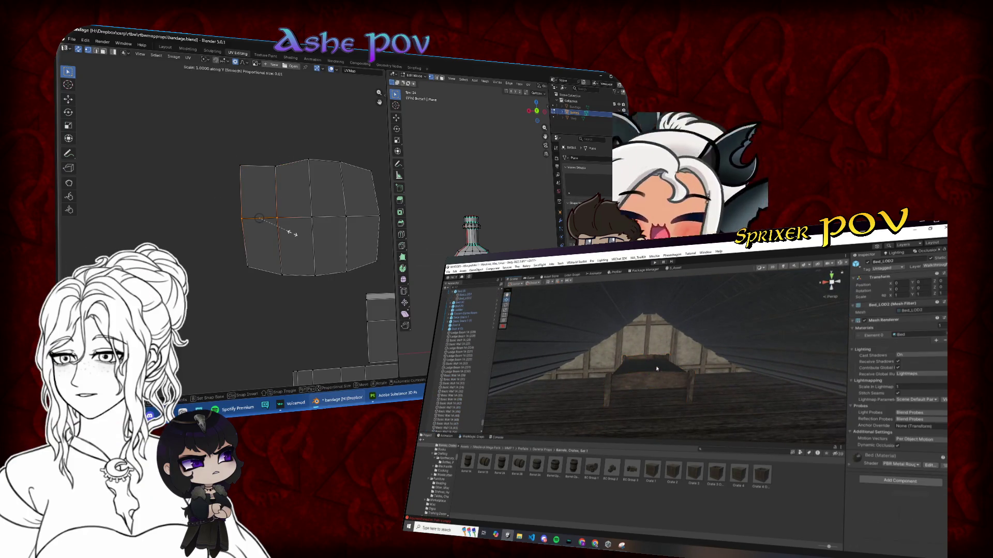
pyautogui.click(657, 369)
pyautogui.click(290, 236)
# - Select all the island's faces and square them with Follow Active Quads
pyautogui.click(103, 50)
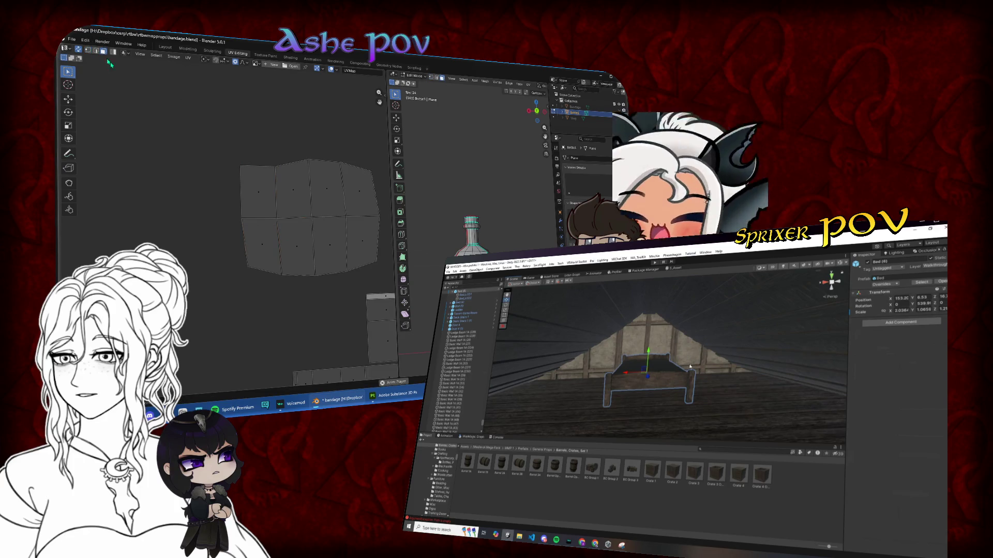
pyautogui.click(246, 188)
pyautogui.press('a')
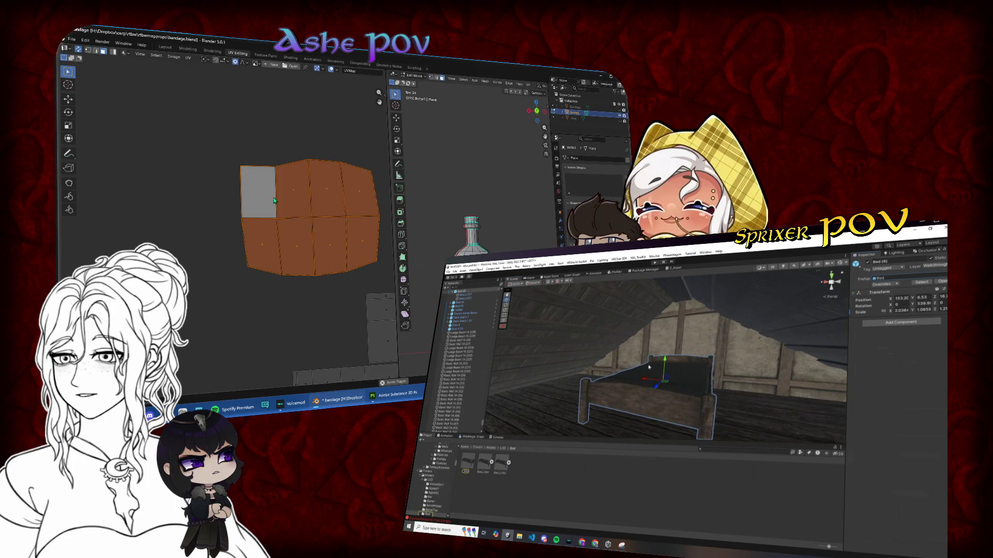
pyautogui.press('u')
pyautogui.click(235, 191)
pyautogui.scroll(-3, 258, 217)
# - Narrow the island along X and place it beside the grey packed islands
pyautogui.press('s')
pyautogui.press('x')
pyautogui.click(256, 233)
pyautogui.press('g')
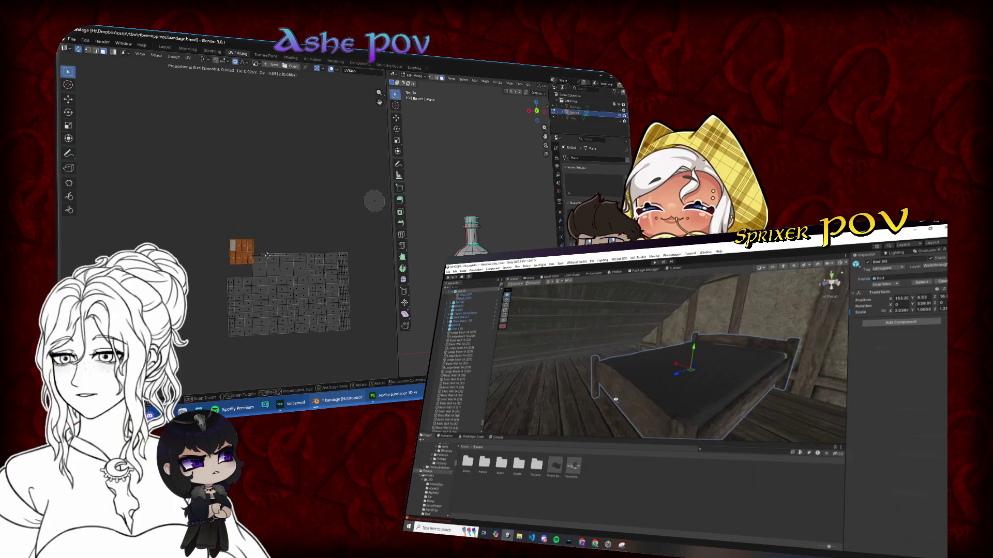
pyautogui.click(261, 265)
pyautogui.scroll(2, 269, 222)
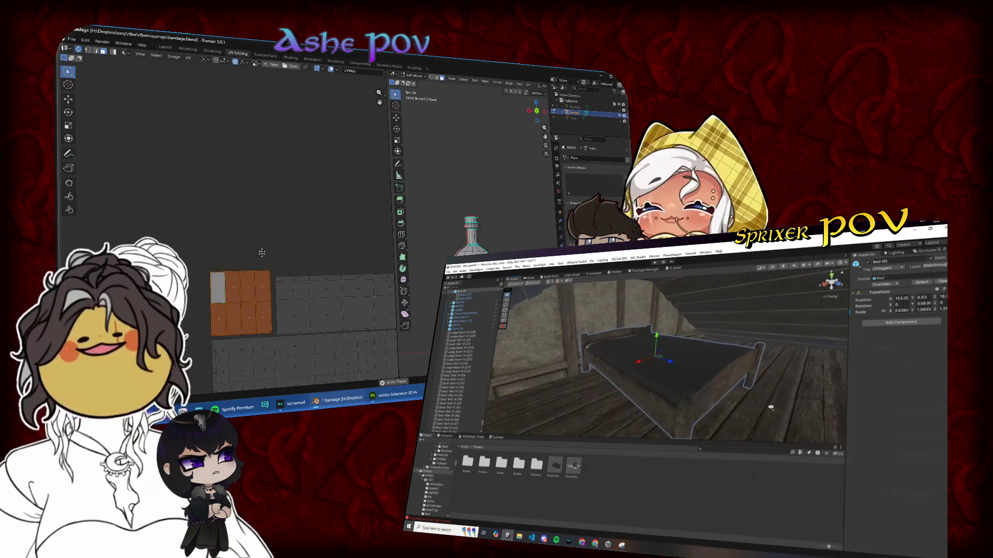
pyautogui.press('g')
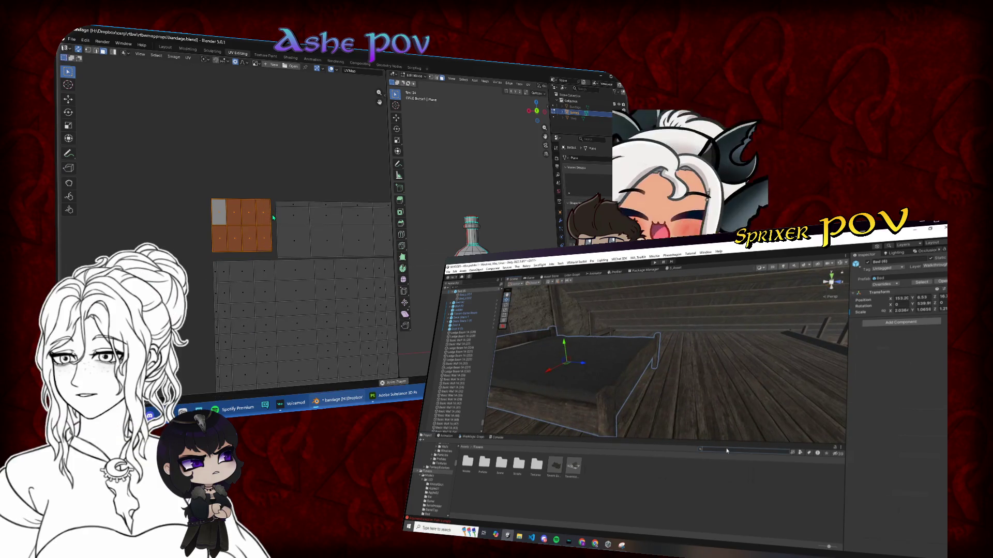
pyautogui.click(275, 218)
pyautogui.scroll(-5, 233, 246)
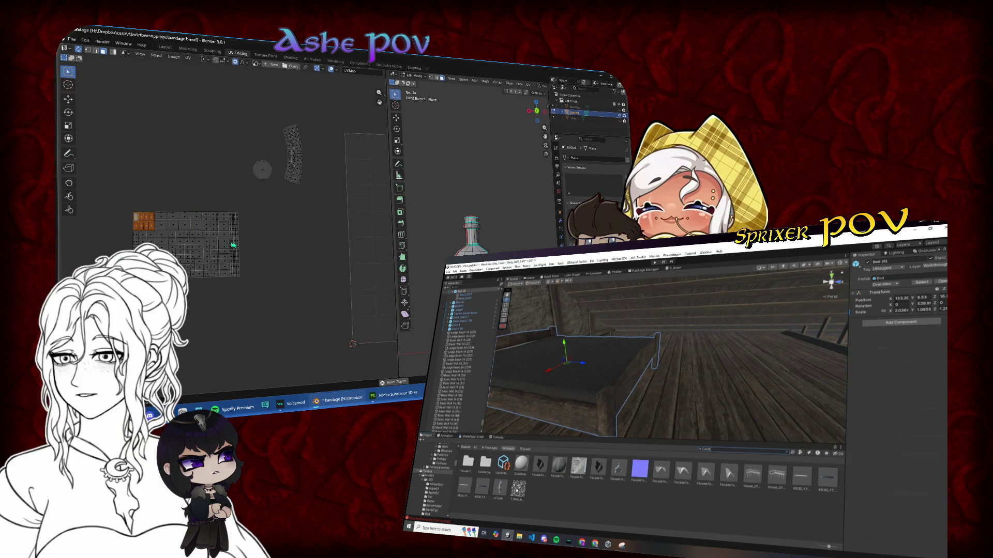
pyautogui.scroll(2, 273, 237)
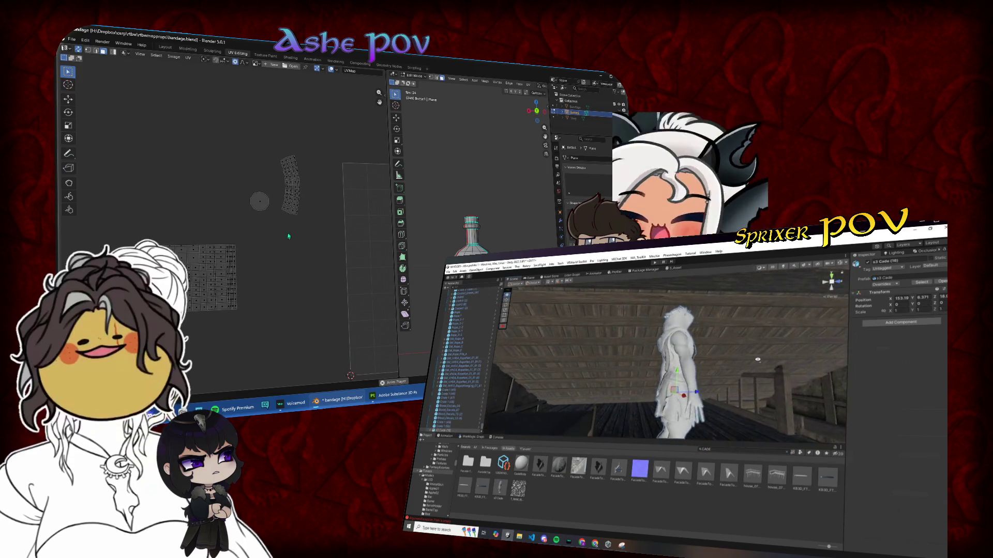
# - Try Follow Active Quads on the whole curved strip, then undo it
pyautogui.scroll(7, 281, 221)
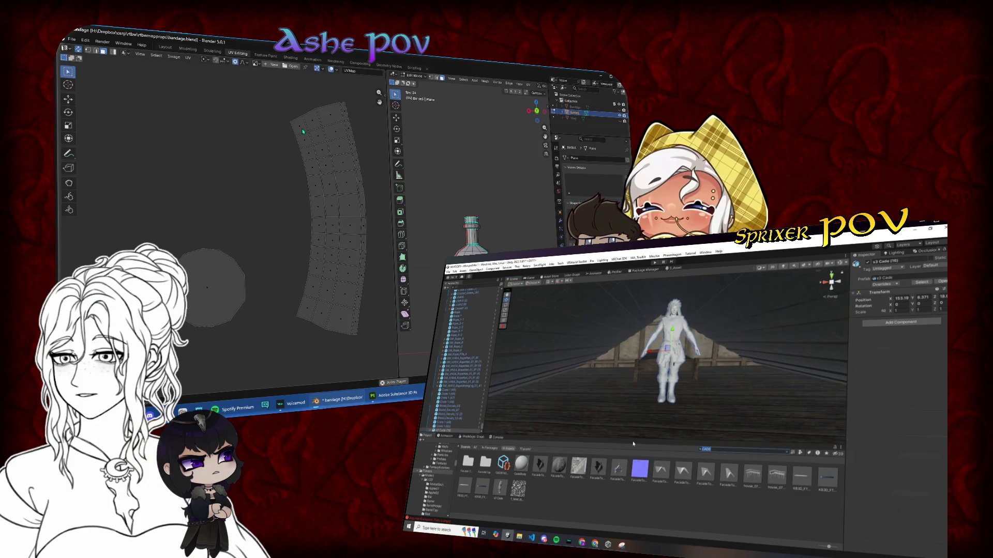
pyautogui.click(797, 453)
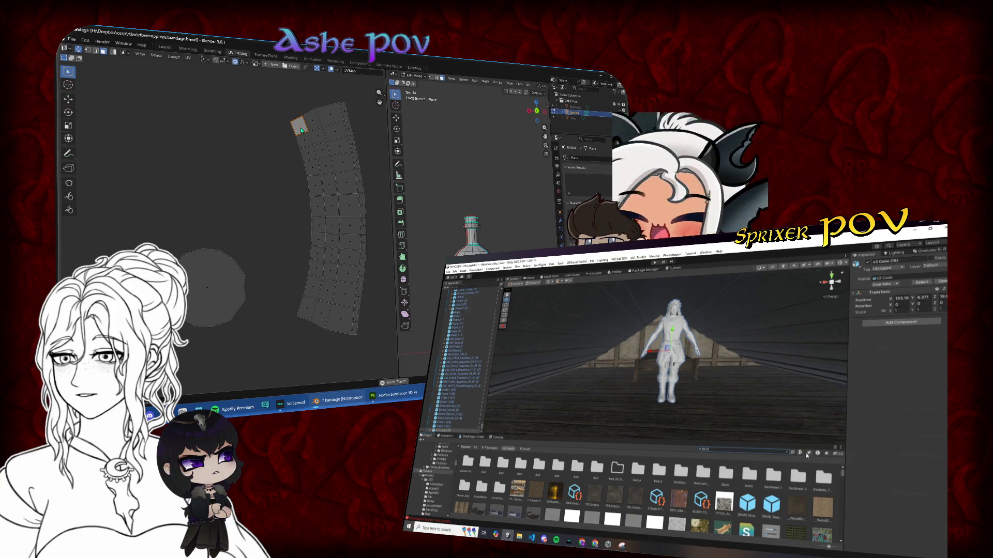
pyautogui.press('a')
pyautogui.press('u')
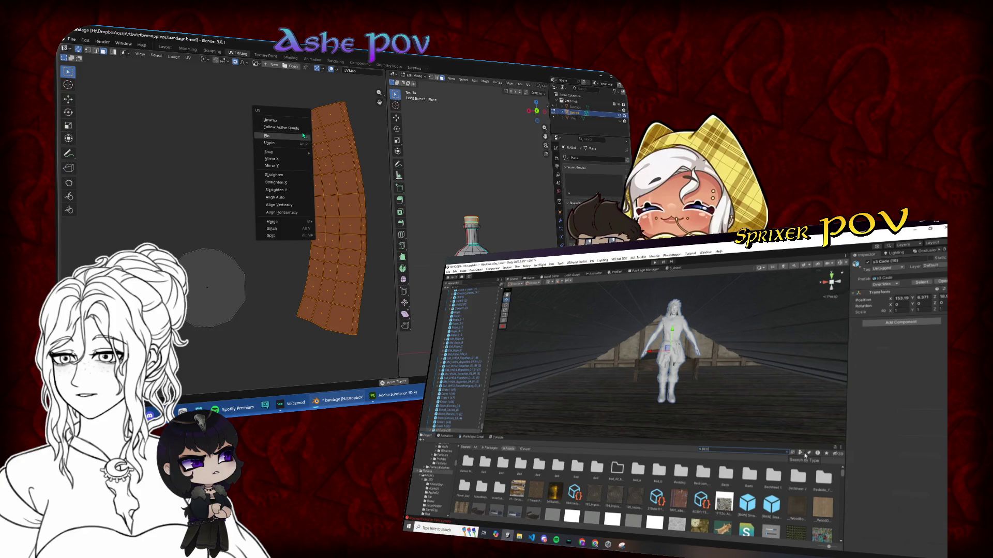
pyautogui.click(282, 128)
pyautogui.scroll(-3, 316, 185)
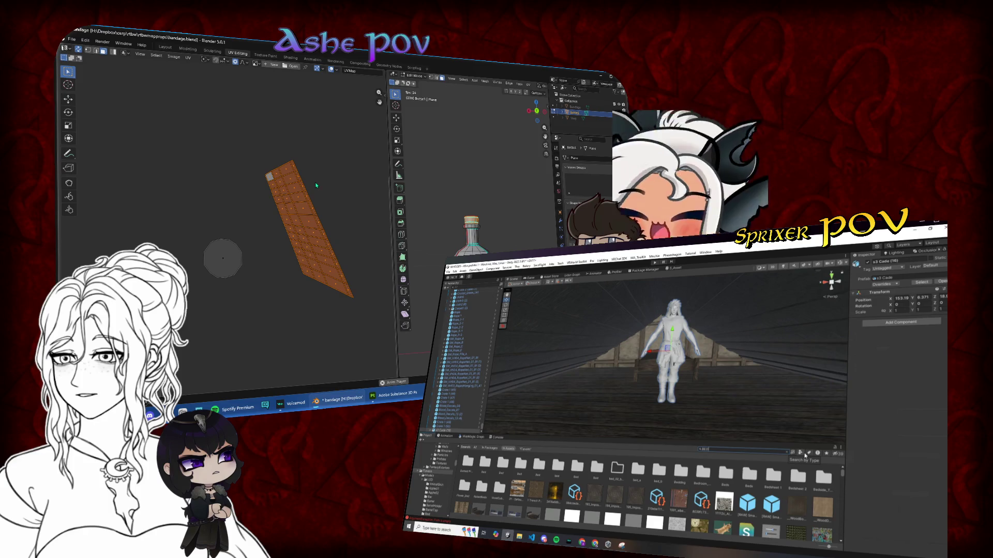
pyautogui.hotkey('ctrl', 'z')
pyautogui.scroll(5, 313, 176)
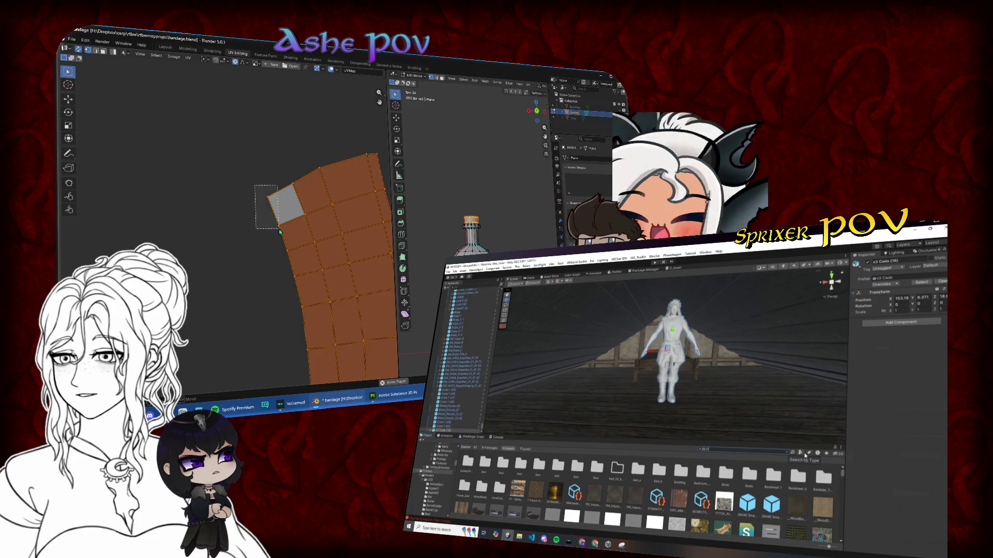
# - Straighten the strip's top-left corner face's side edge vertical with a scale of X 0
pyautogui.moveTo(284, 237); pyautogui.dragTo(284, 237)
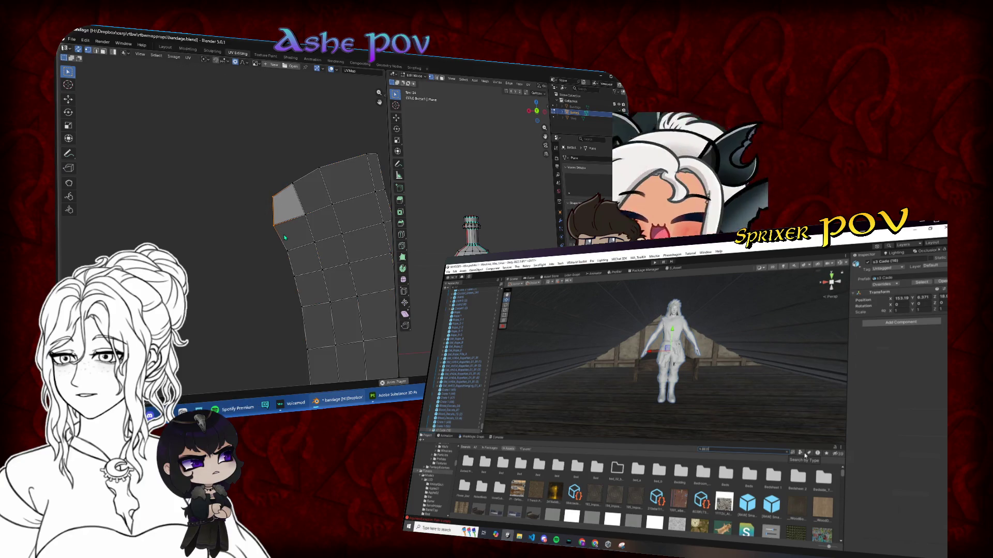
pyautogui.press('g')
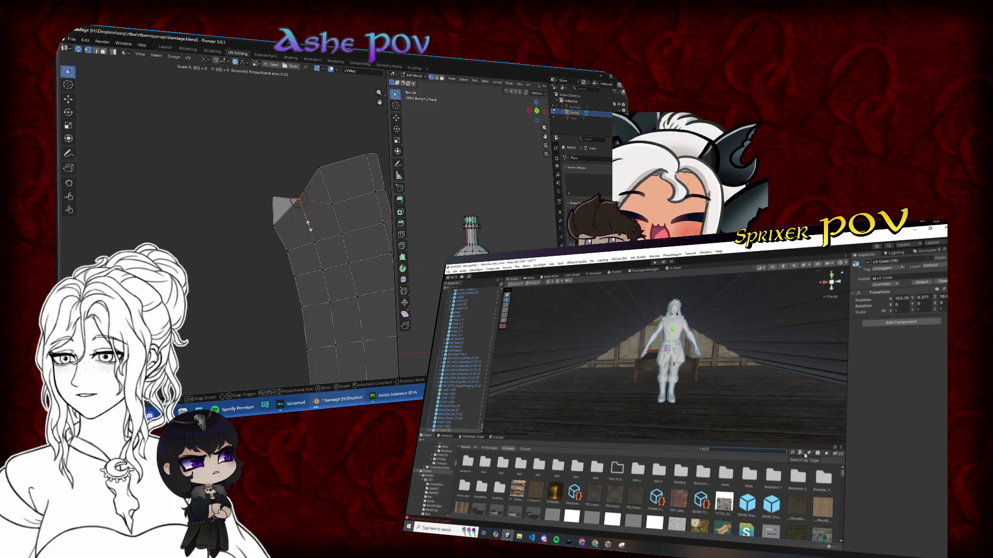
pyautogui.press('BackSpace')
pyautogui.press('x')
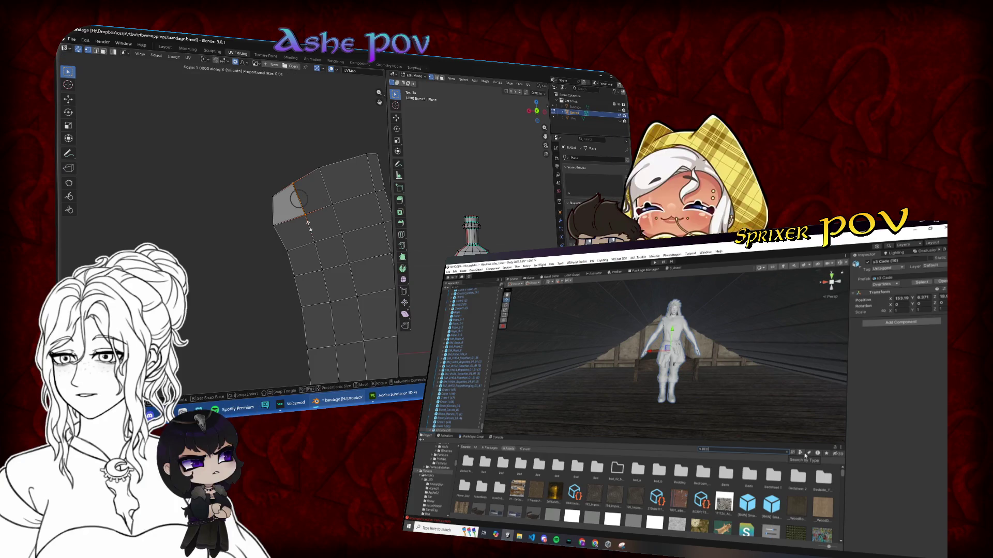
pyautogui.press('0')
pyautogui.press('Return')
# - Level the corner face's slanted top and bottom edges with a scale of Y 0
pyautogui.click(286, 199)
pyautogui.press('s')
pyautogui.press('y')
pyautogui.press('0')
pyautogui.press('Return')
pyautogui.moveTo(259, 213); pyautogui.dragTo(307, 238)
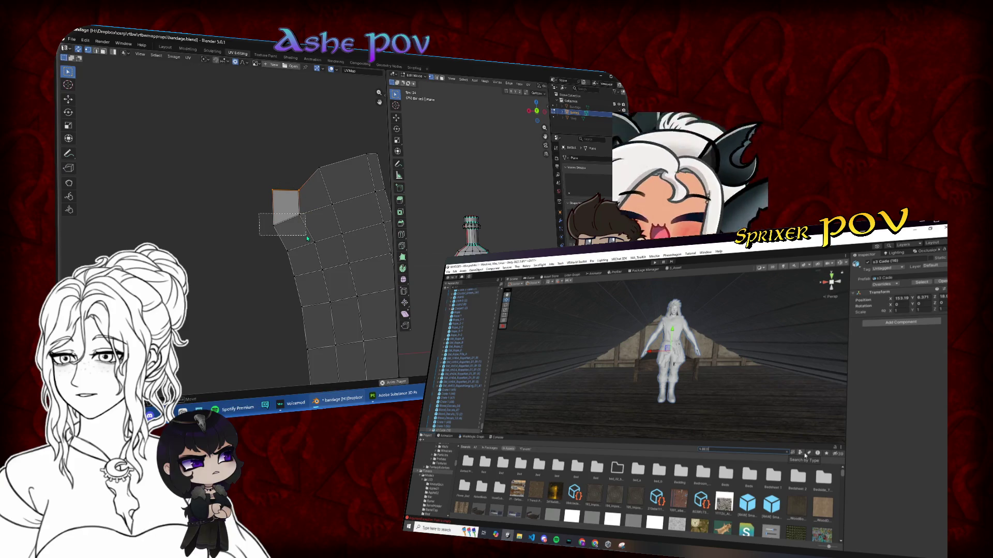
pyautogui.press('s')
pyautogui.press('y')
pyautogui.press('0')
pyautogui.press('Return')
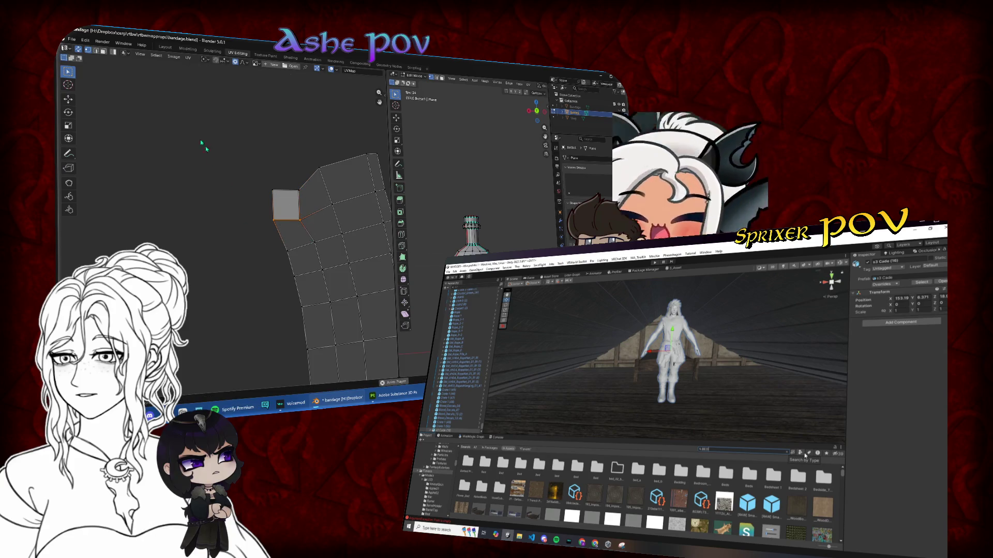
# - Select all faces of the strip and straighten it into a grid with Follow Active Quads
pyautogui.click(103, 52)
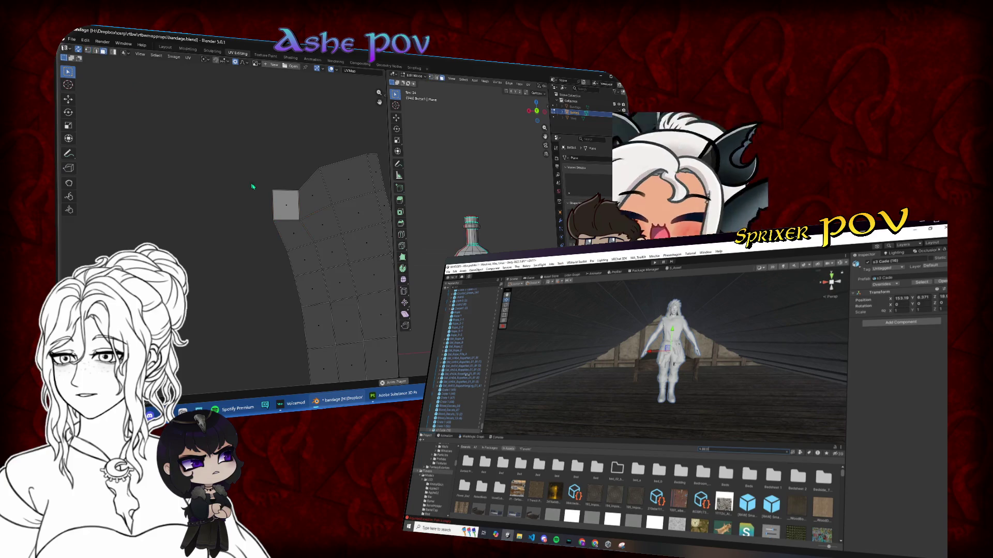
pyautogui.press('a')
pyautogui.rightClick(285, 215)
pyautogui.click(286, 215)
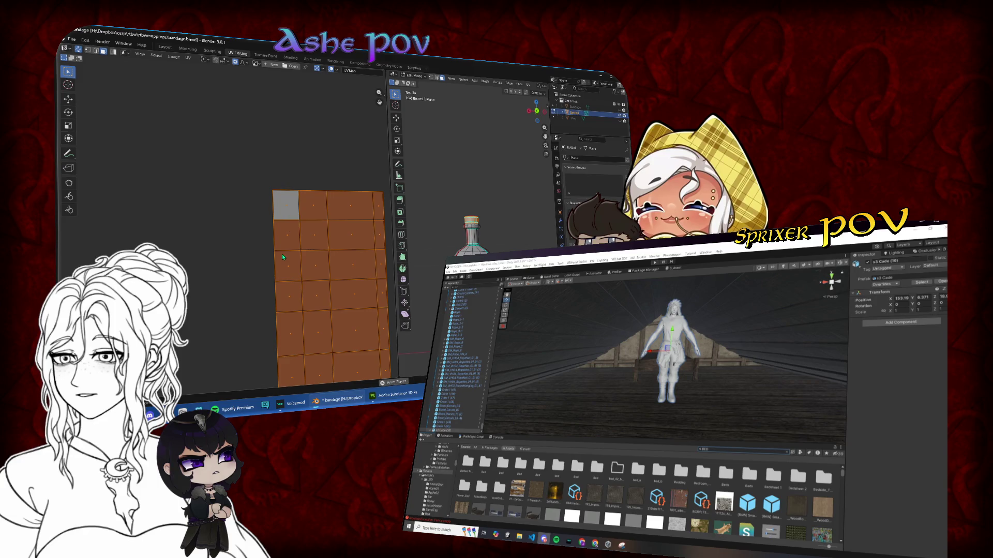
pyautogui.scroll(-6, 283, 256)
pyautogui.press('g')
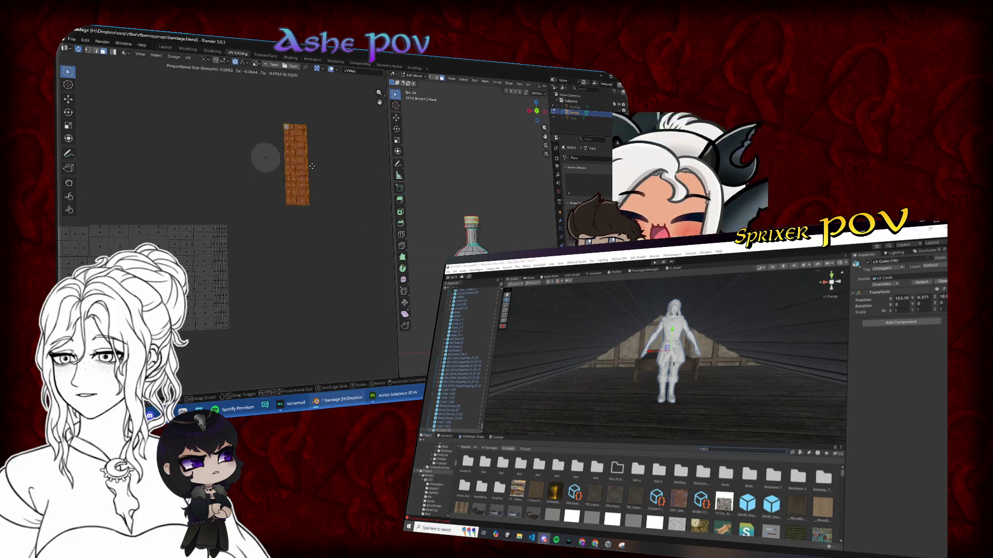
# - Drop the straightened strip beside the other islands and move the small island to a new spot
pyautogui.scroll(-5, 284, 175)
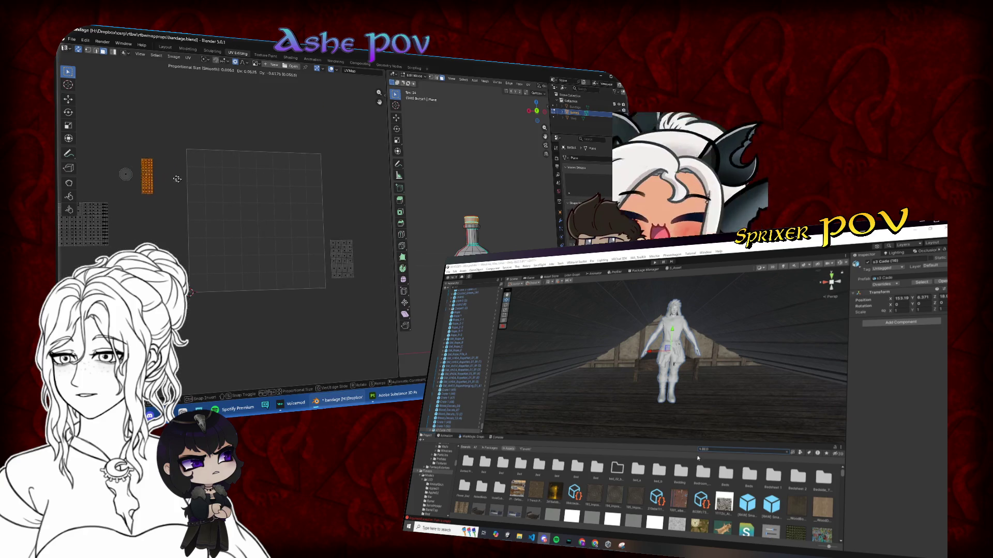
pyautogui.click(188, 181)
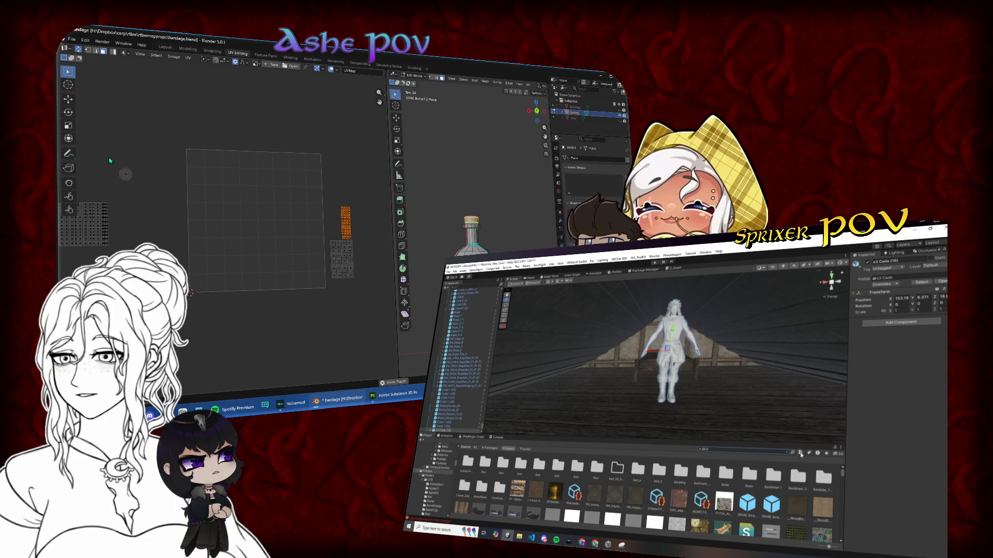
pyautogui.click(125, 174)
pyautogui.press('g')
pyautogui.click(352, 243)
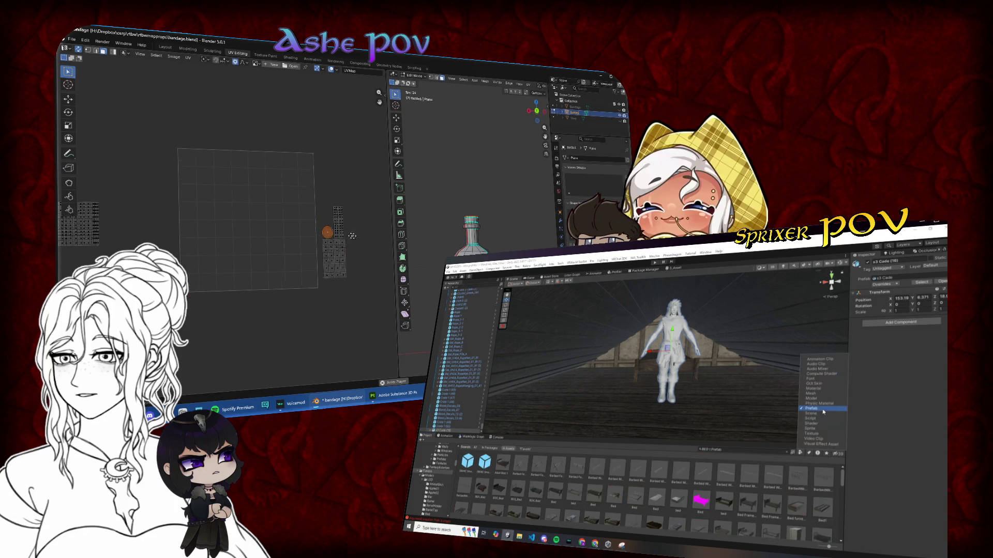
# - Reposition the tall strip island, clear the selection, and return to Object Mode
pyautogui.scroll(6, 270, 228)
pyautogui.moveTo(266, 97)
pyautogui.mouseDown()
pyautogui.moveTo(308, 205)
pyautogui.moveTo(335, 235)
pyautogui.mouseUp()
pyautogui.press('g')
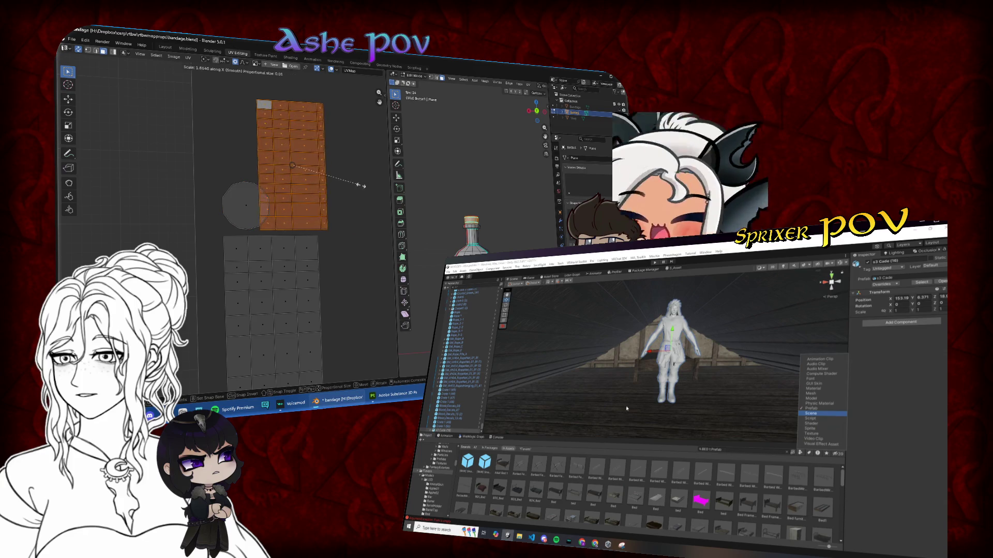
pyautogui.click(336, 209)
pyautogui.click(339, 218)
pyautogui.scroll(-5, 338, 215)
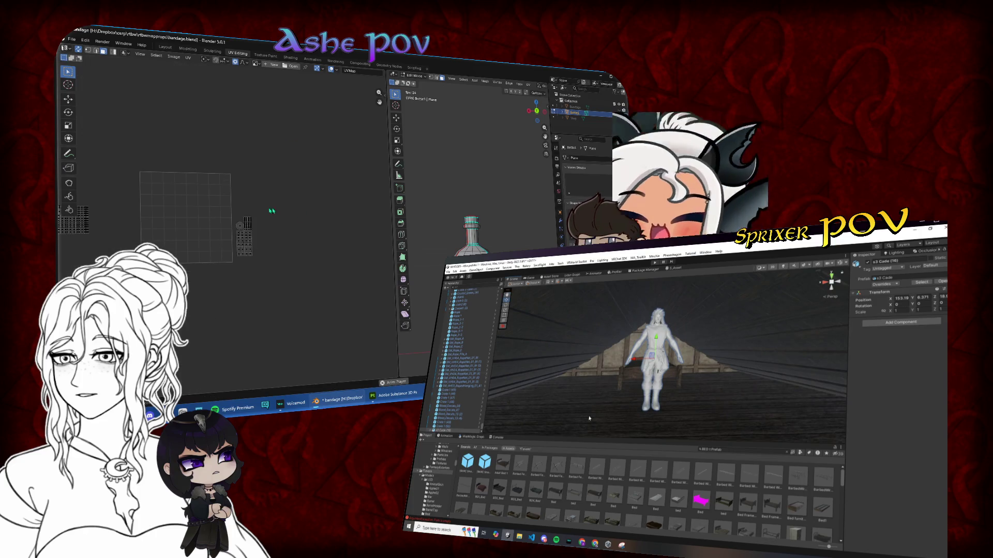
pyautogui.scroll(-10, 623, 493)
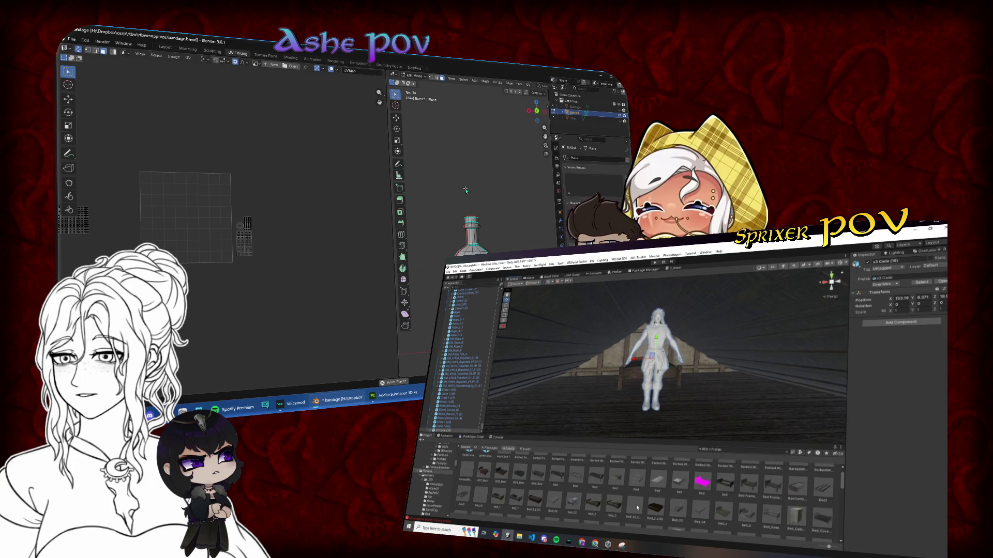
pyautogui.press('Tab')
pyautogui.scroll(-5, 623, 492)
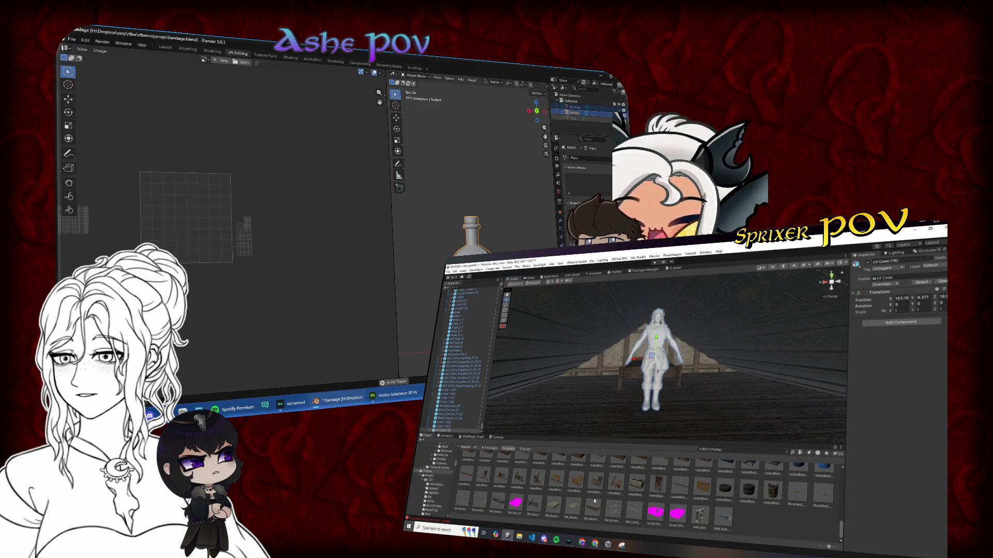
# - Enter edit mode to show the combined UV layout and deselect all islands
pyautogui.scroll(5, 594, 501)
pyautogui.scroll(2, 595, 501)
pyautogui.scroll(2, 280, 232)
pyautogui.scroll(3, 594, 501)
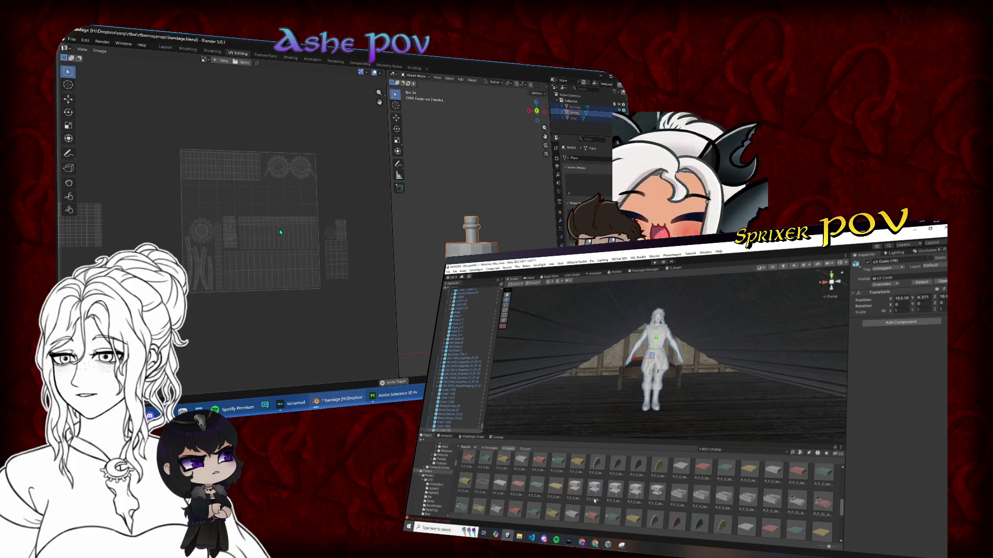
pyautogui.scroll(3, 594, 501)
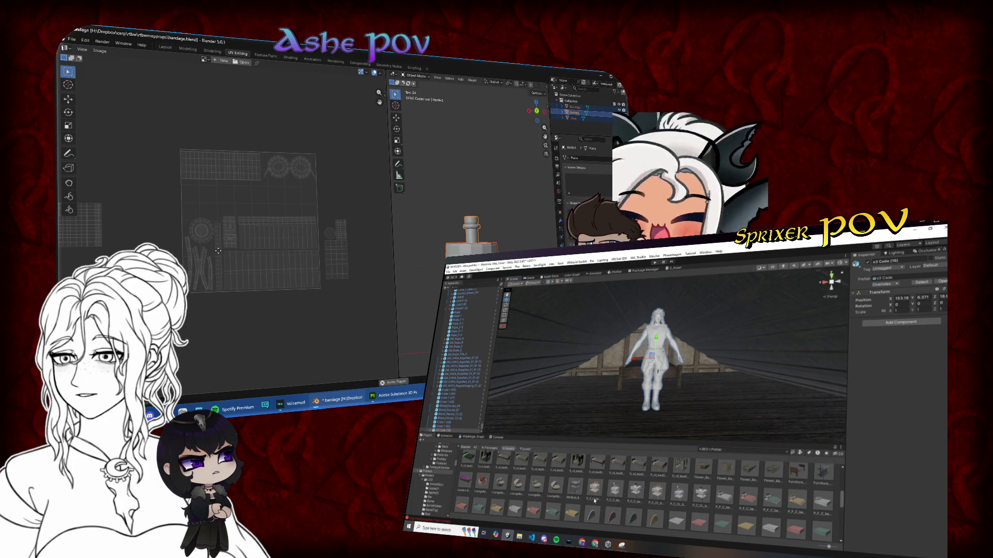
pyautogui.hscroll(-3, 257, 254)
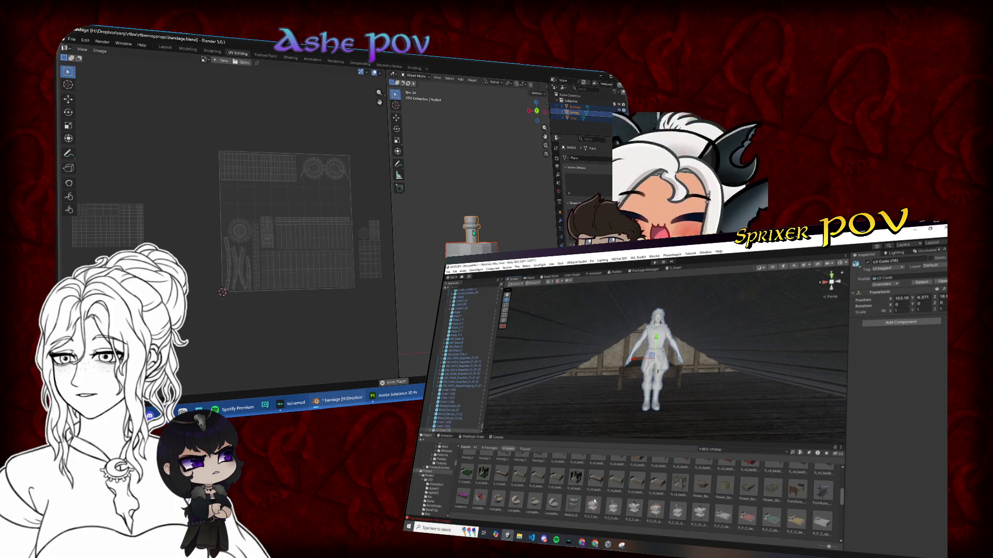
pyautogui.scroll(3, 594, 501)
pyautogui.press('Tab')
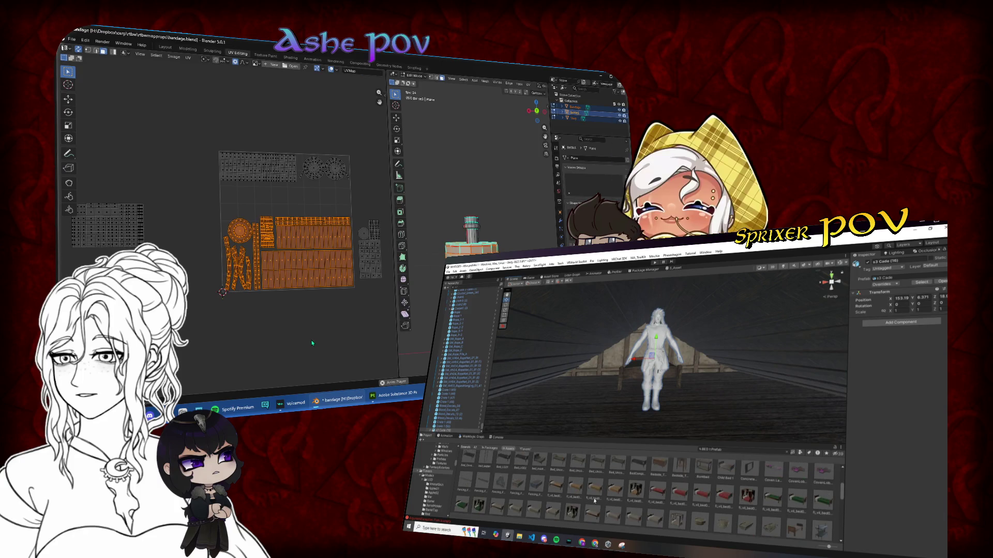
pyautogui.click(313, 343)
# - Shrink the small left island and move it into the UV square
pyautogui.scroll(-1, 200, 319)
pyautogui.scroll(2, 598, 492)
pyautogui.moveTo(93, 206); pyautogui.dragTo(176, 262)
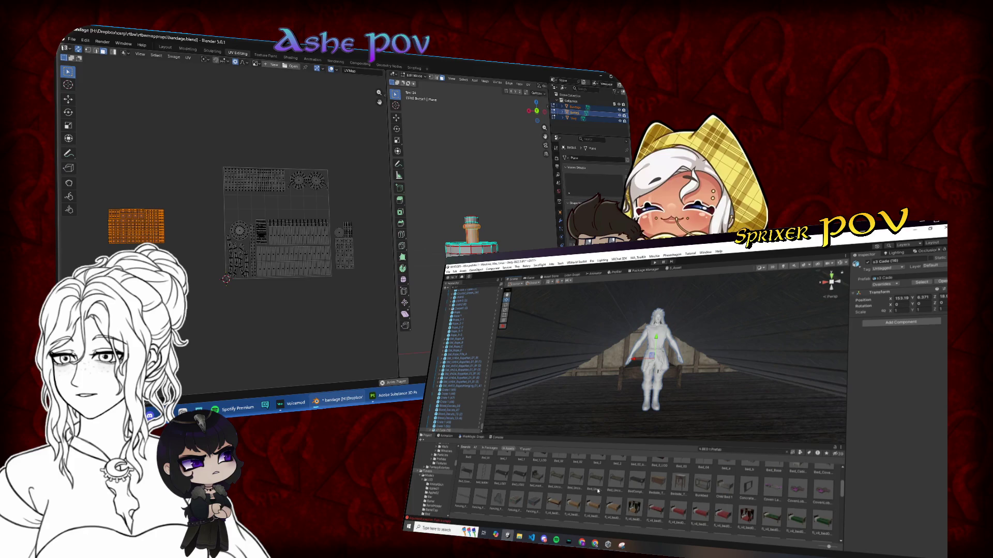
pyautogui.press('s')
pyautogui.click(176, 239)
pyautogui.press('g')
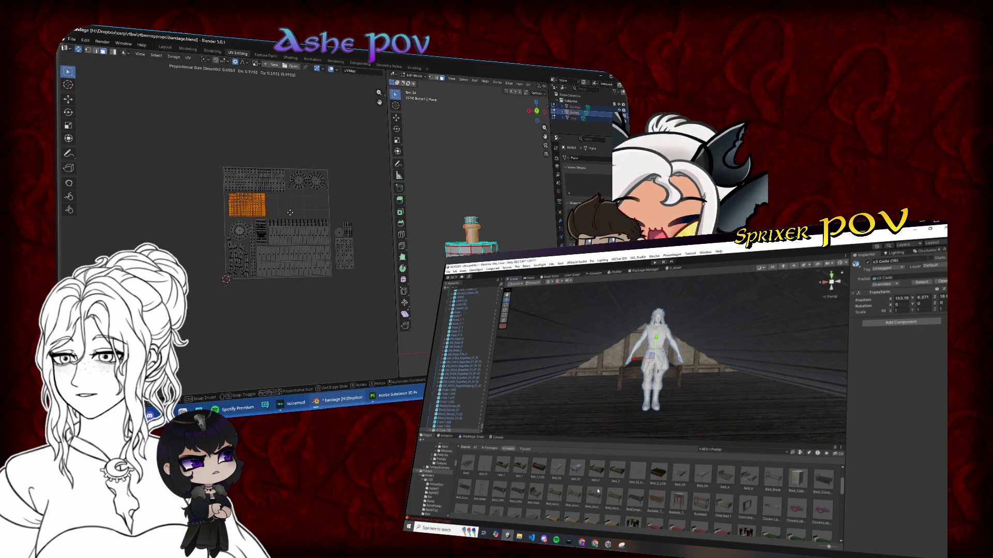
pyautogui.scroll(5, 287, 218)
pyautogui.press('g')
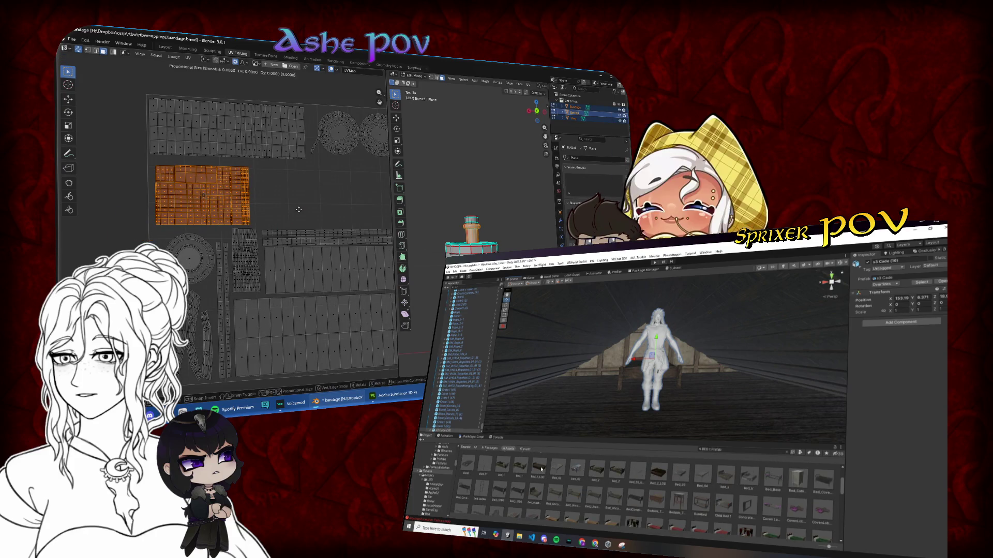
pyautogui.click(297, 210)
# - Scale down the orange islands and place them in a free gap
pyautogui.click(539, 467)
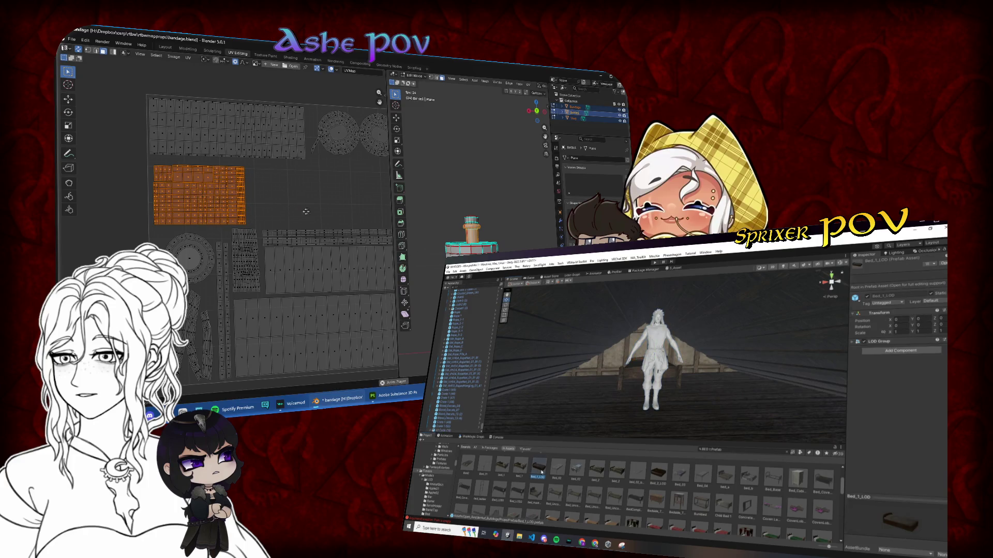
pyautogui.scroll(-3, 153, 202)
pyautogui.scroll(2, 574, 475)
pyautogui.click(310, 245)
pyautogui.scroll(-1, 305, 258)
pyautogui.scroll(2, 305, 258)
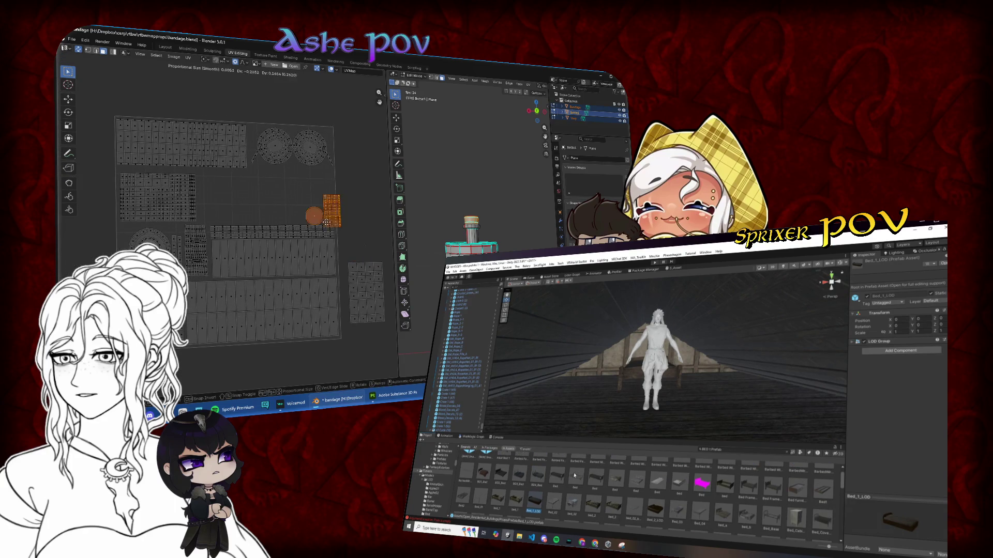
pyautogui.press('s')
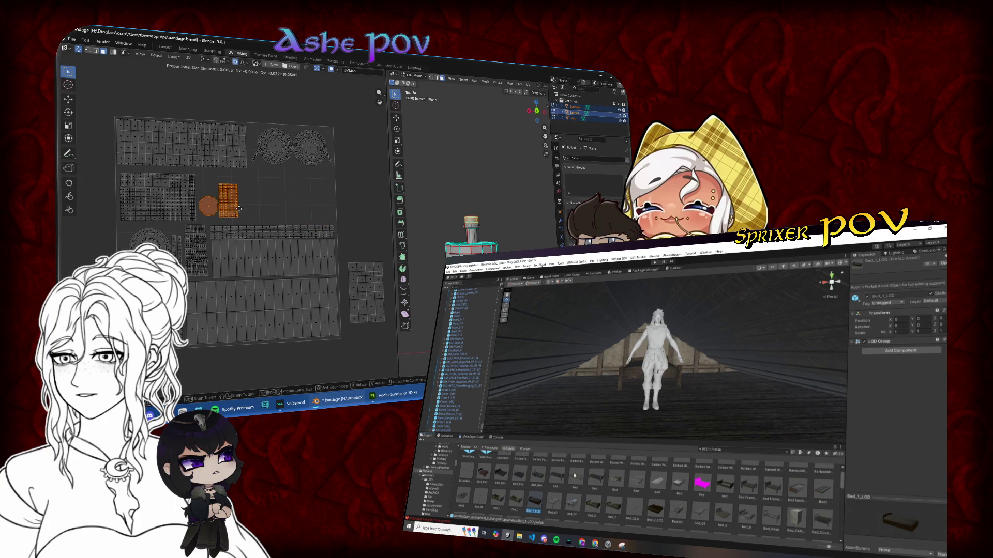
pyautogui.scroll(1, 733, 481)
pyautogui.click(235, 217)
pyautogui.press('g')
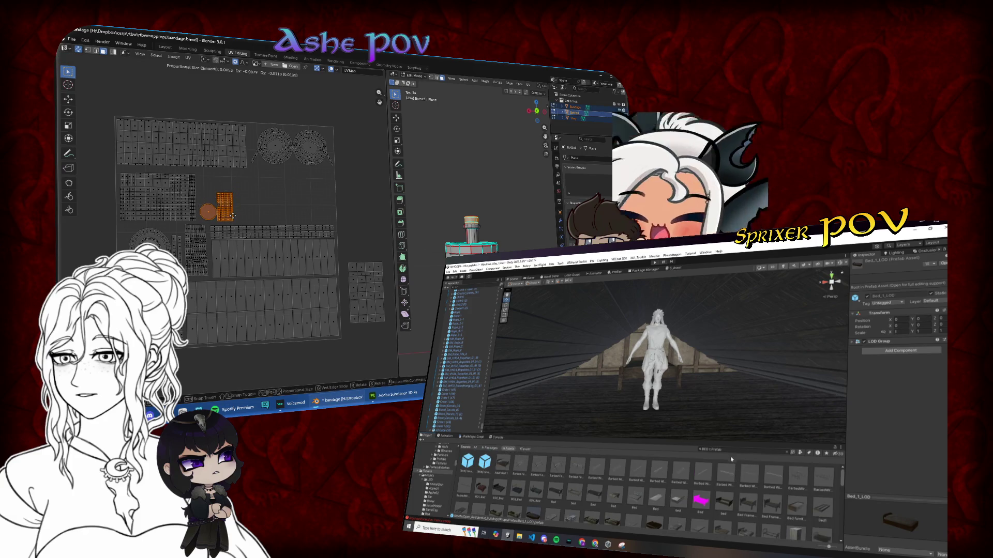
pyautogui.click(232, 216)
# - Select the next island at the lower right and reduce its size
pyautogui.moveTo(342, 256); pyautogui.dragTo(391, 332)
pyautogui.write('SLEEPINGs')
pyautogui.click(390, 330)
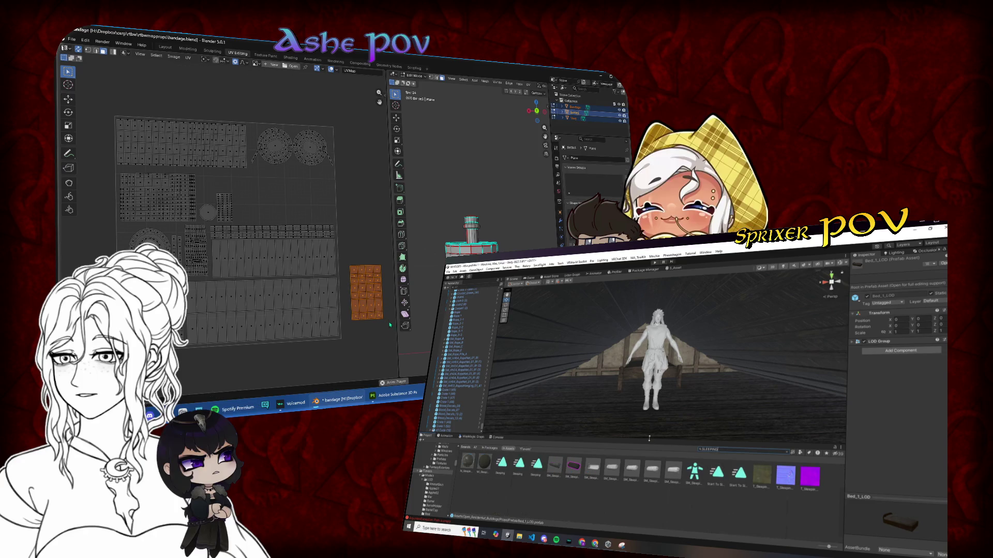
# - Move the orange island up into the layout, slide it horizontally into place, and deselect it
pyautogui.press('g')
pyautogui.click(308, 215)
pyautogui.press('s')
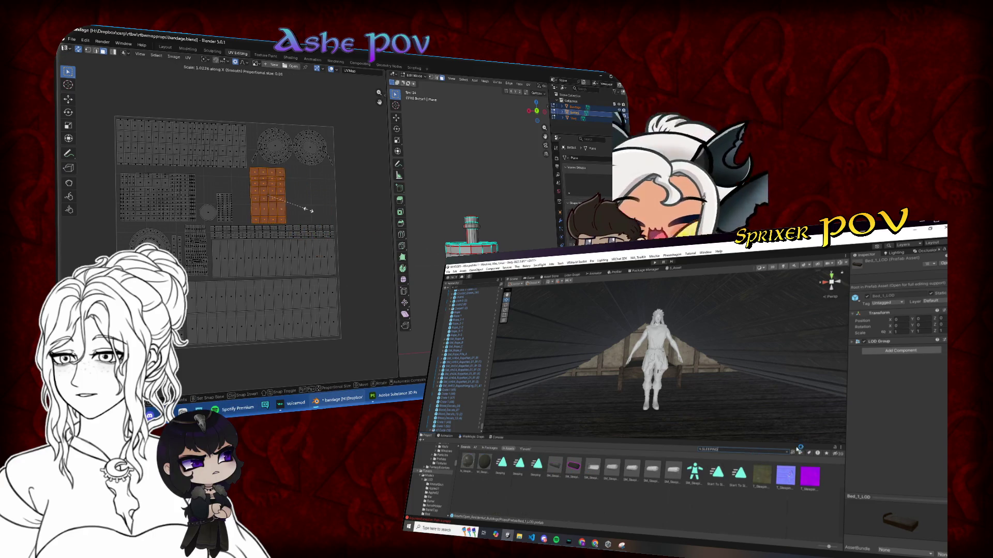
pyautogui.press('s')
pyautogui.press('x')
pyautogui.press('Escape')
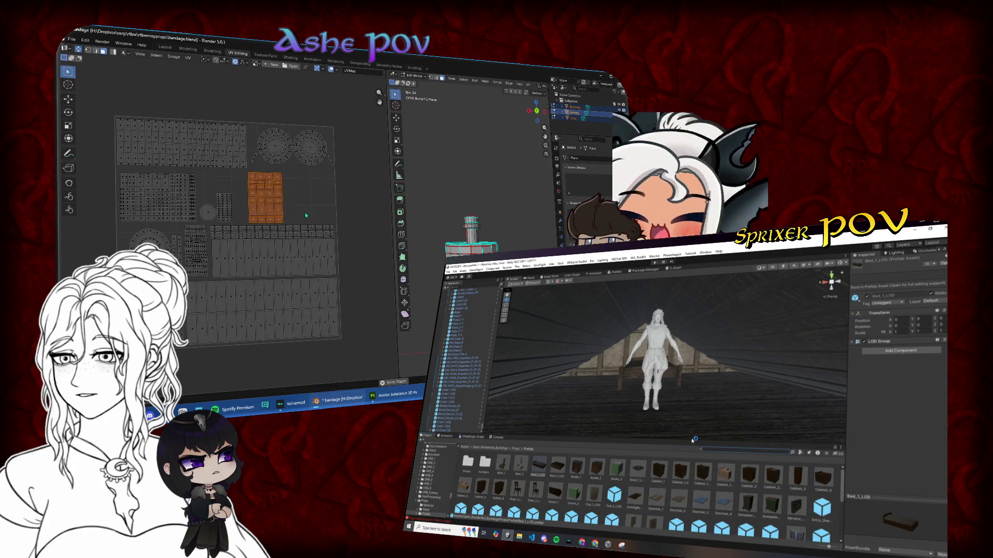
pyautogui.press('g')
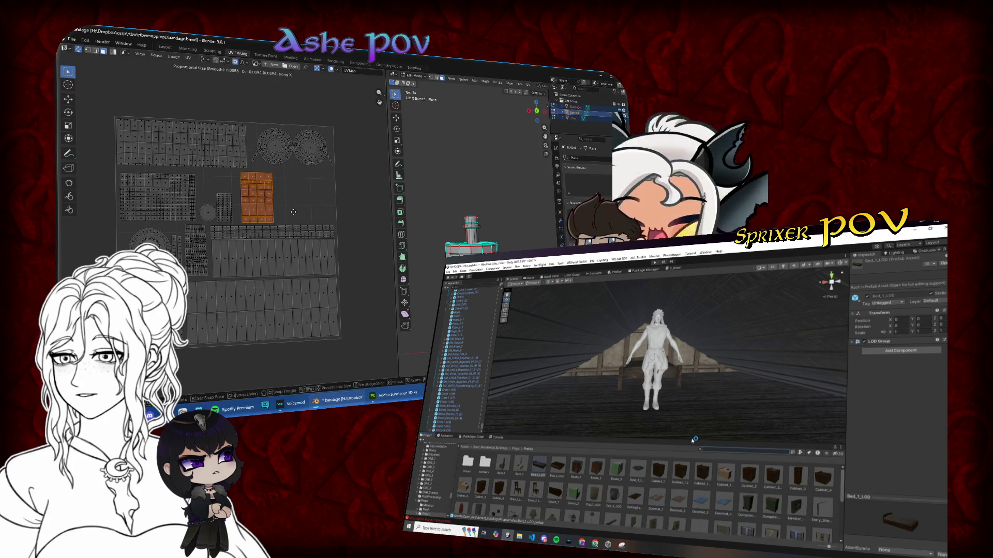
pyautogui.click(293, 213)
pyautogui.click(361, 216)
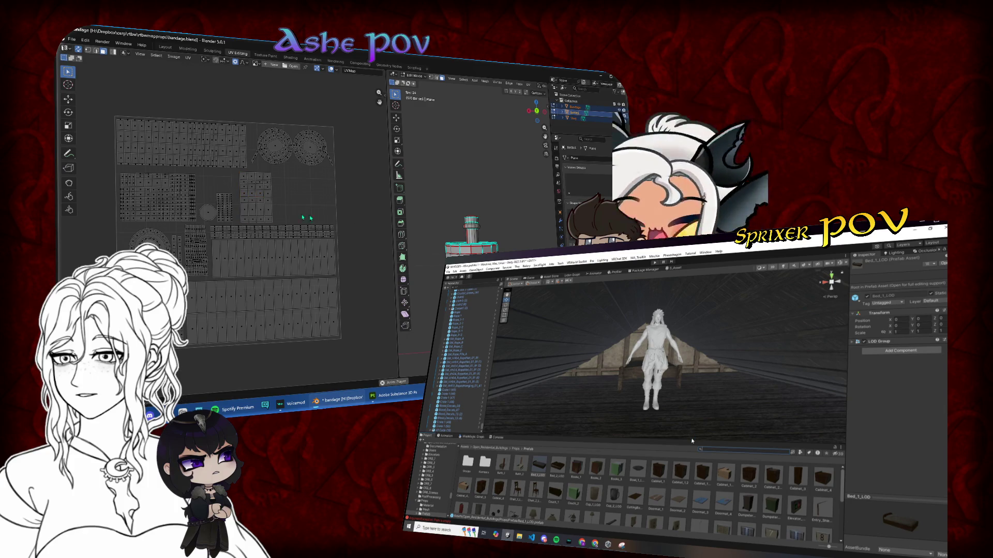
# - Box-select the block of UV islands, shrink it, and move it down along Y
pyautogui.hotkey('ctrl', 'p')
pyautogui.scroll(3, 295, 242)
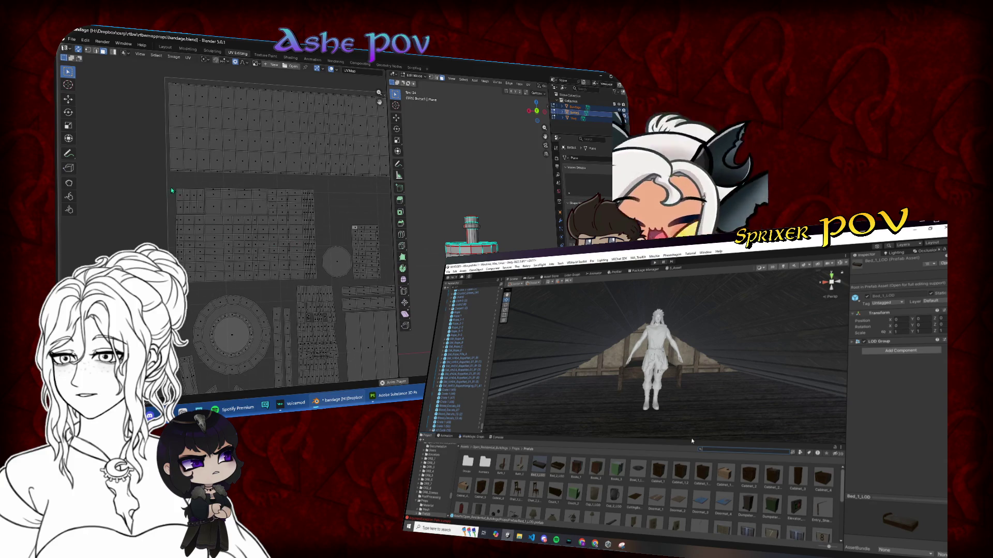
pyautogui.moveTo(194, 248); pyautogui.dragTo(321, 284)
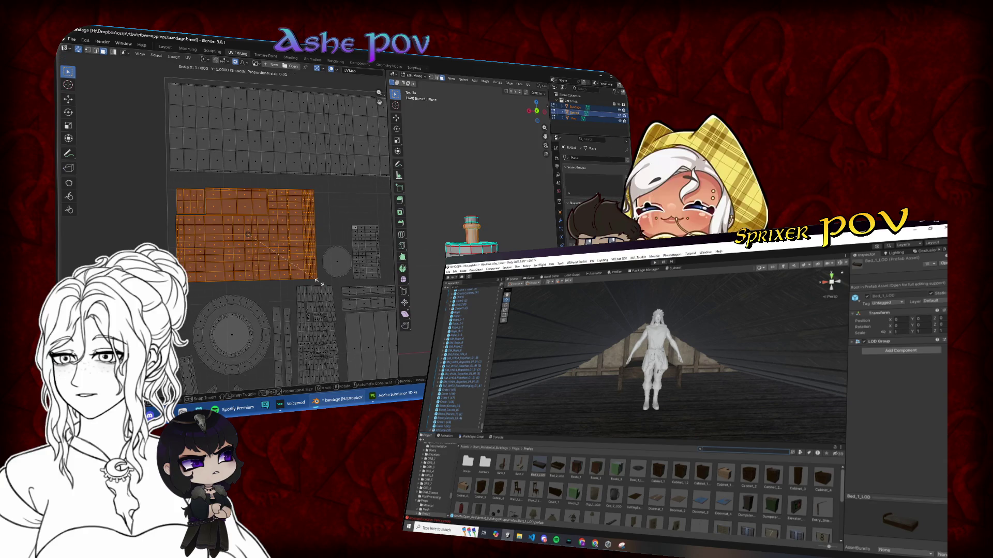
pyautogui.press('s')
pyautogui.click(321, 267)
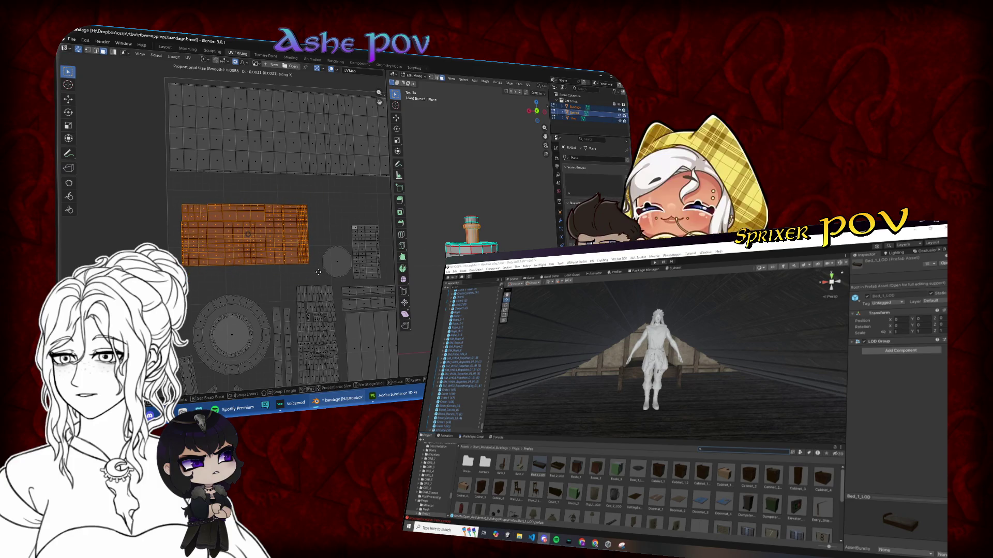
pyautogui.press('g')
pyautogui.press('y')
pyautogui.click(319, 291)
# - Fine-tune the block's size and nudge it slightly down on Y into its final position
pyautogui.press('s')
pyautogui.press('x')
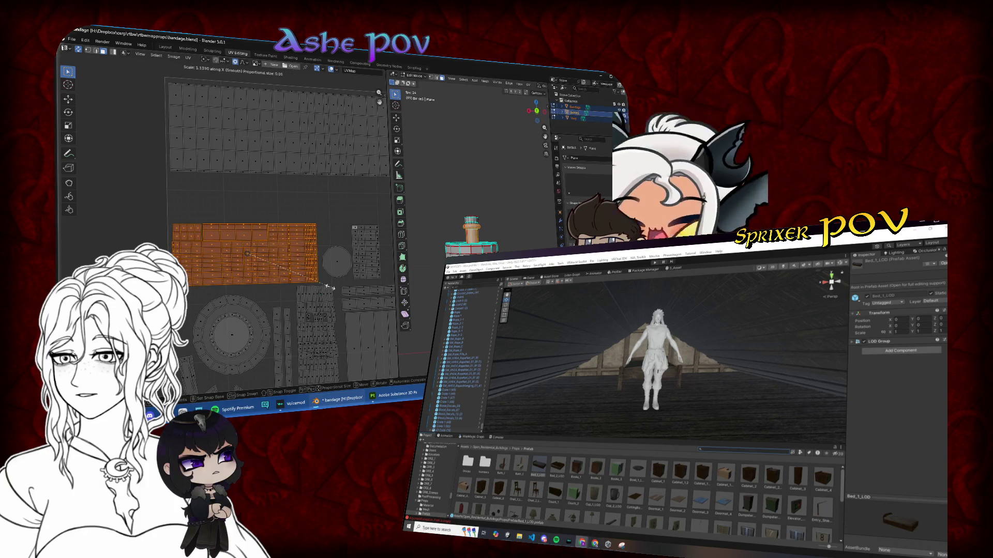
pyautogui.press('x')
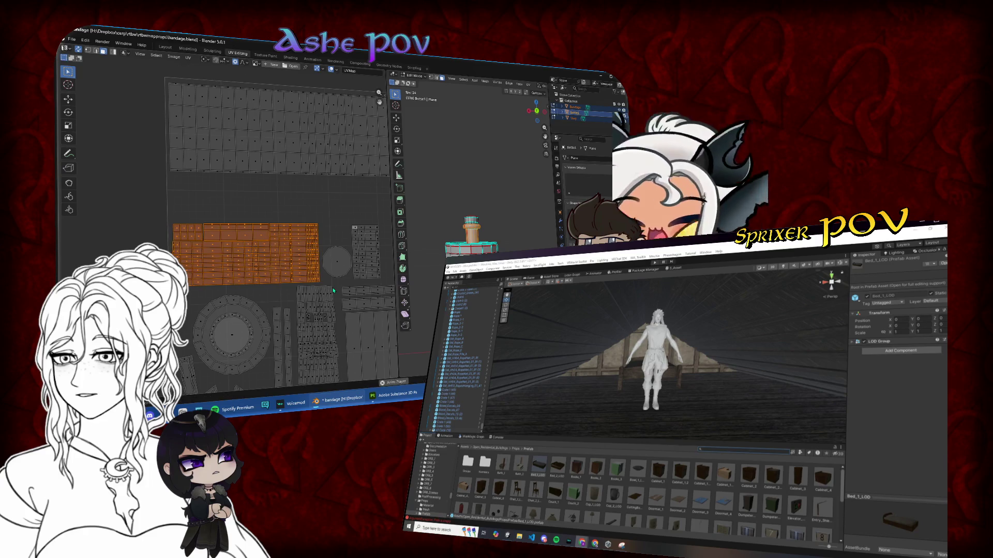
pyautogui.press('g')
pyautogui.press('x')
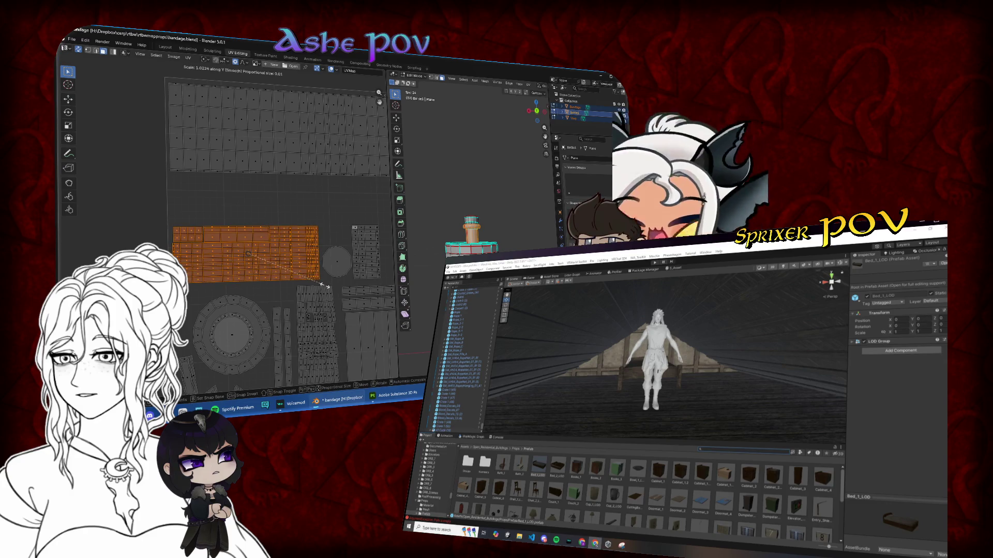
pyautogui.press('Escape')
pyautogui.press('g')
pyautogui.press('y')
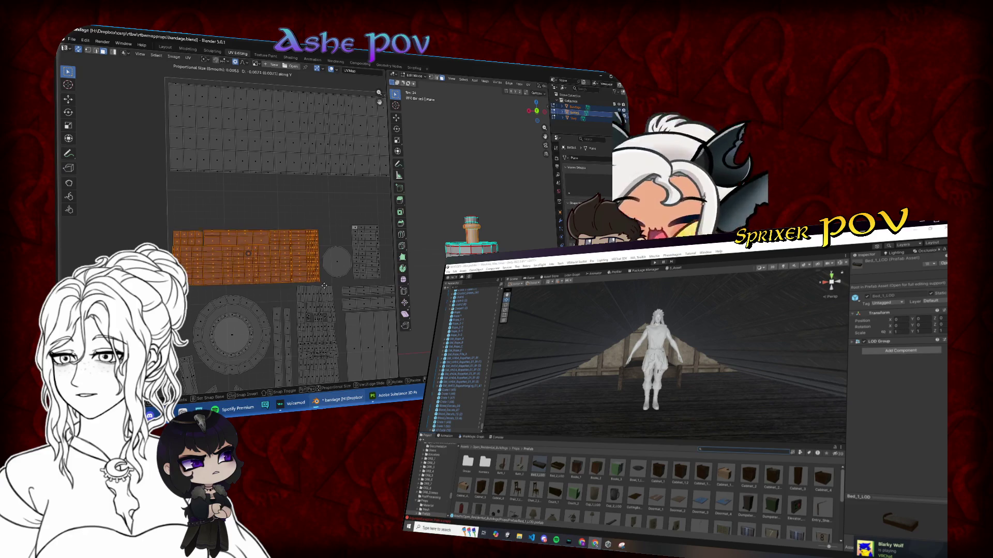
pyautogui.click(324, 286)
pyautogui.scroll(-2, 252, 255)
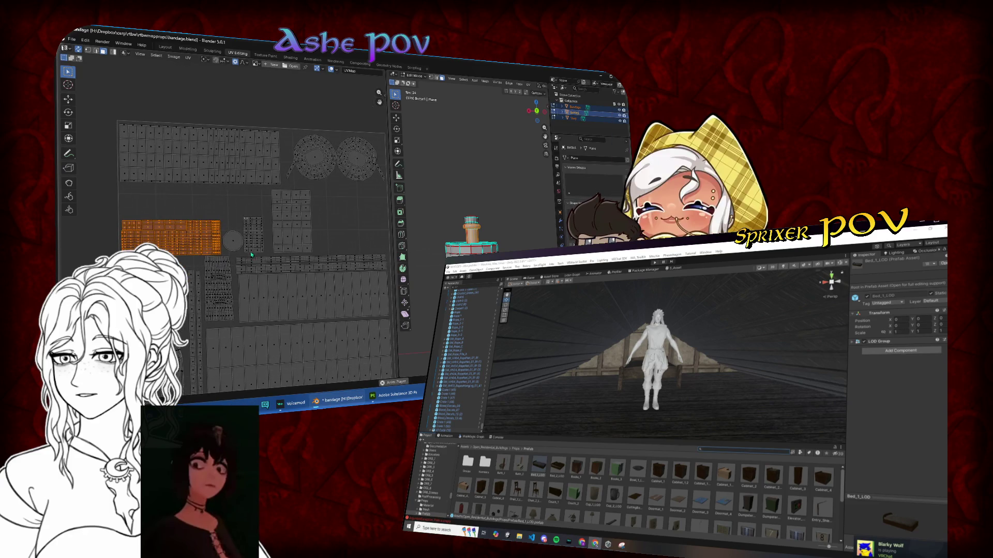
pyautogui.scroll(5, 252, 255)
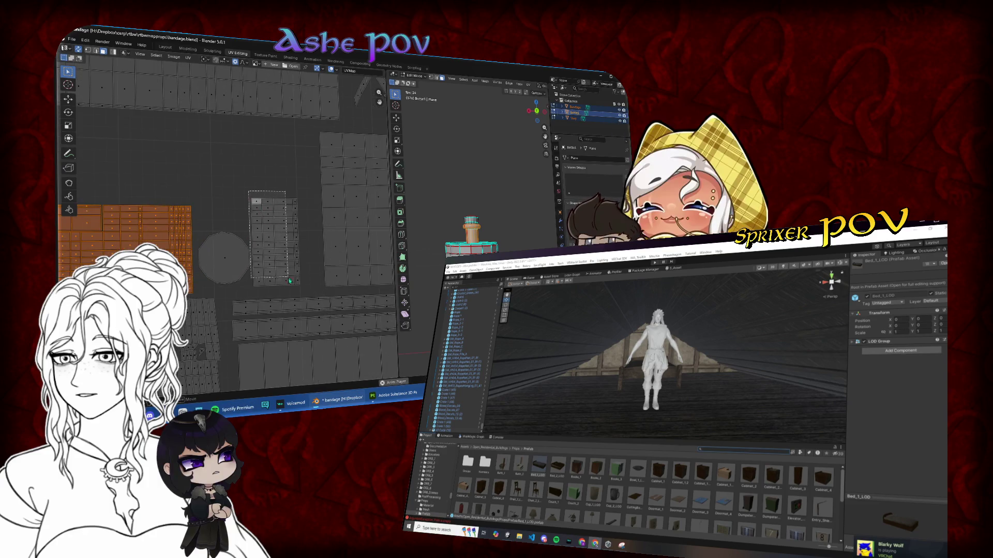
# - Widen the centre island on X, squash it to about two-thirds height, and place it in the open space
pyautogui.click(304, 292)
pyautogui.press('s')
pyautogui.press('x')
pyautogui.click(330, 276)
pyautogui.press('g')
pyautogui.press('s')
pyautogui.press('y')
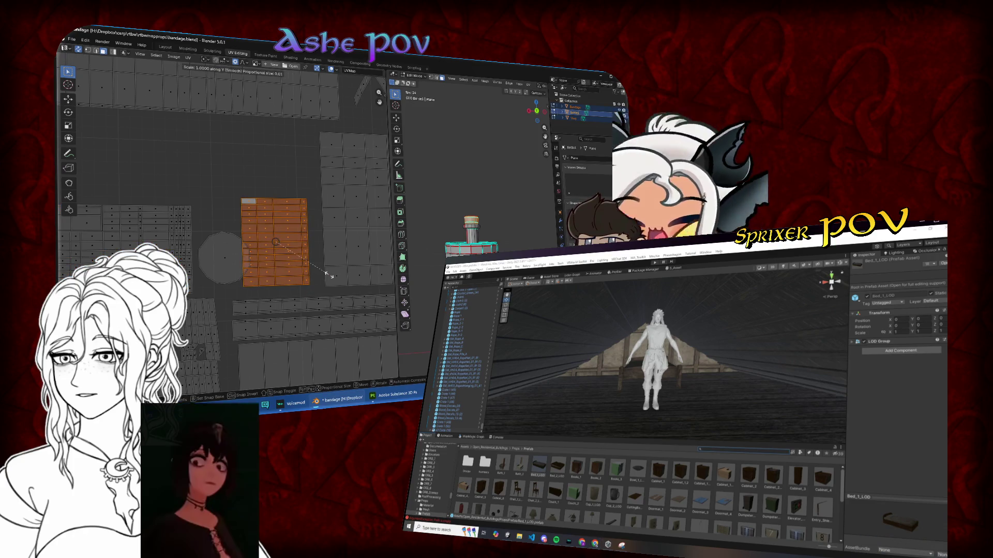
pyautogui.click(309, 265)
pyautogui.press('g')
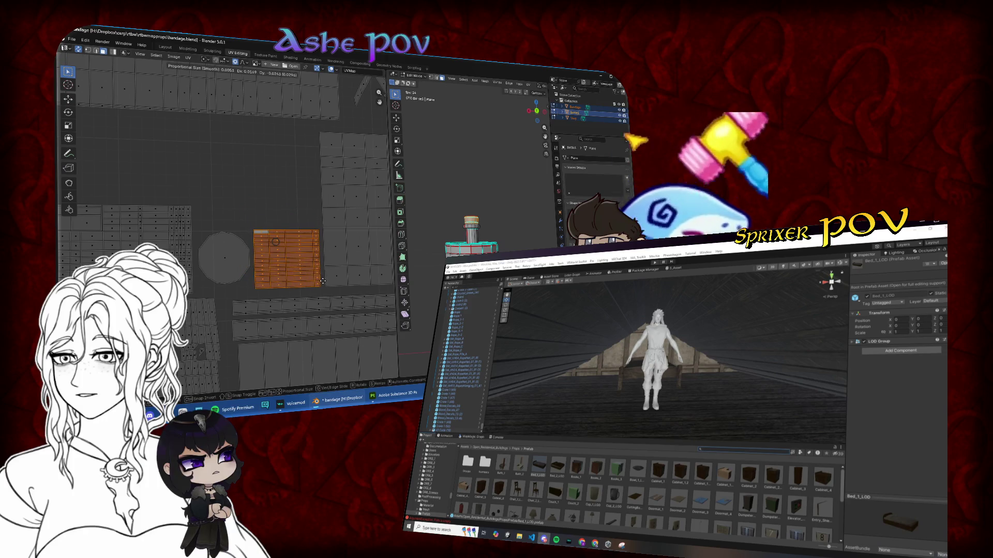
pyautogui.click(291, 280)
pyautogui.scroll(-4, 291, 280)
pyautogui.click(351, 226)
pyautogui.scroll(-3, 351, 227)
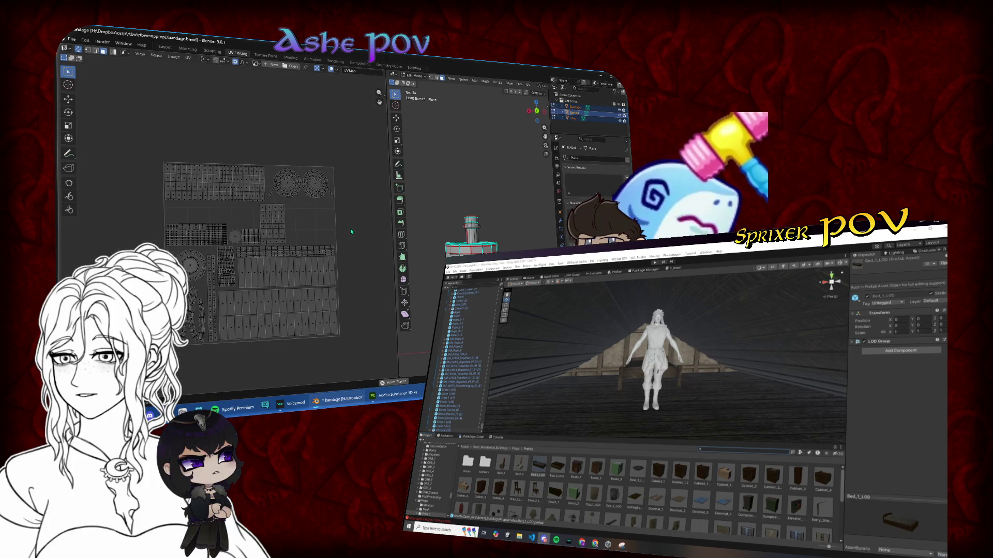
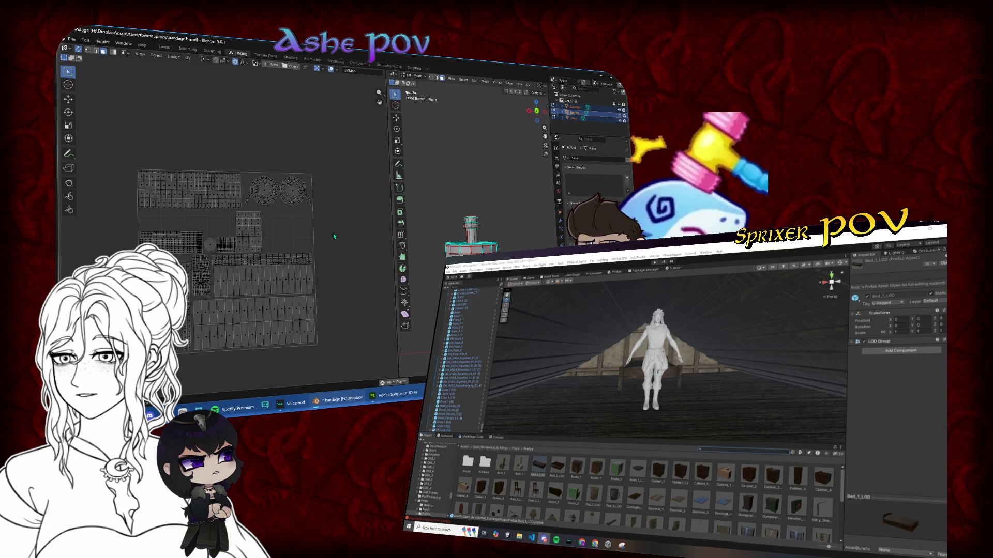
# - Return to the Layout workspace and hide the mug
pyautogui.scroll(-2, 274, 171)
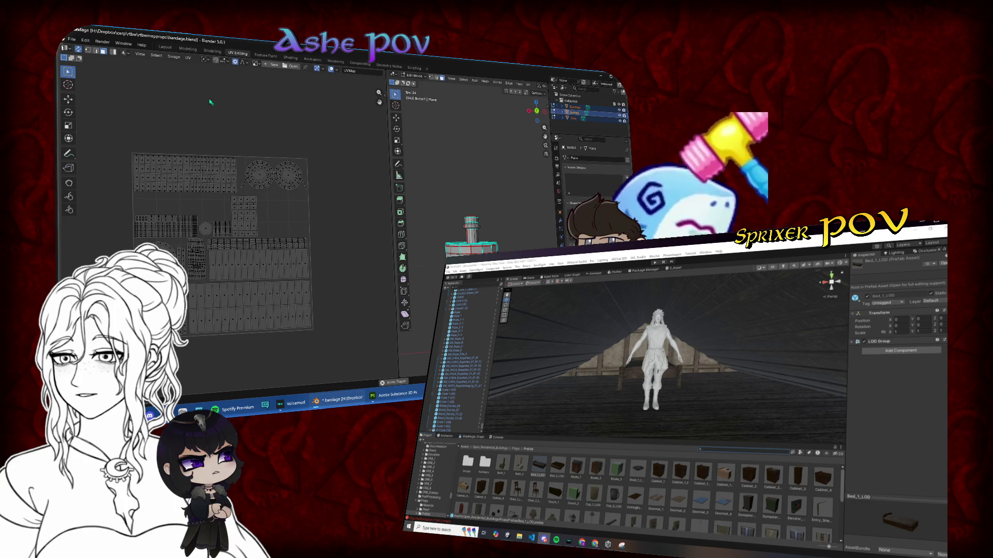
pyautogui.click(165, 47)
pyautogui.click(380, 178)
pyautogui.click(369, 224)
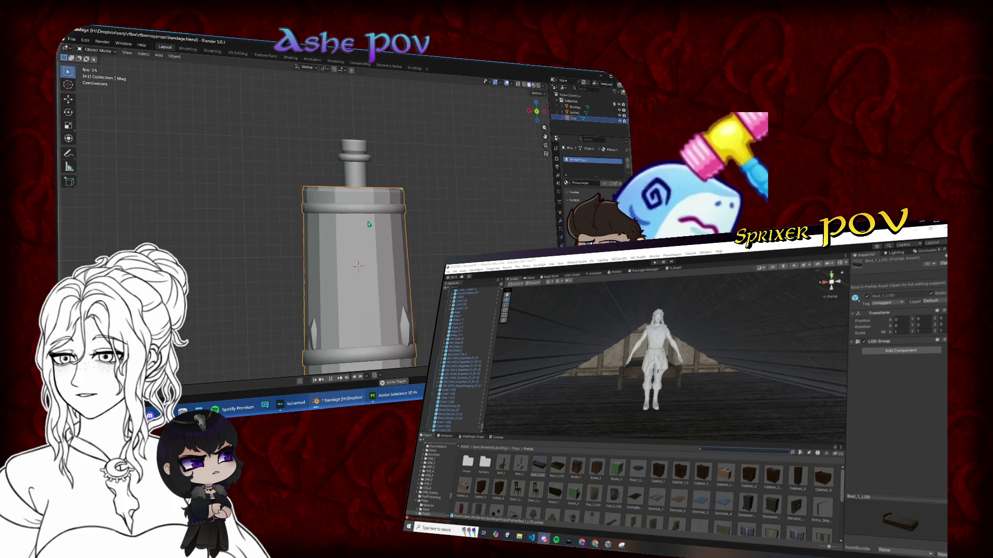
pyautogui.press('h')
# - Select Bottle1 and enter Edit Mode on its mesh
pyautogui.click(373, 241)
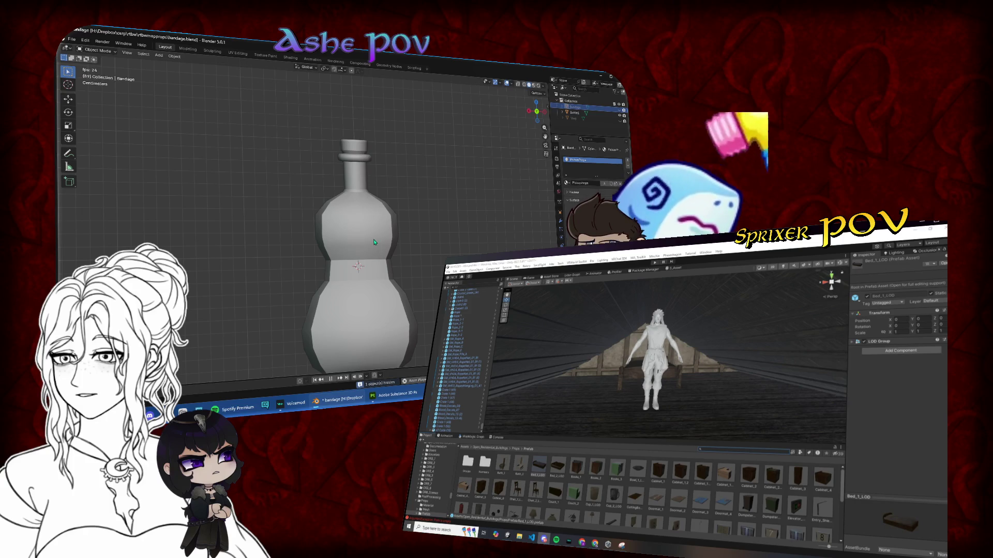
pyautogui.scroll(-2, 374, 242)
pyautogui.click(341, 227)
pyautogui.press('Tab')
pyautogui.moveTo(333, 224); pyautogui.dragTo(413, 227)
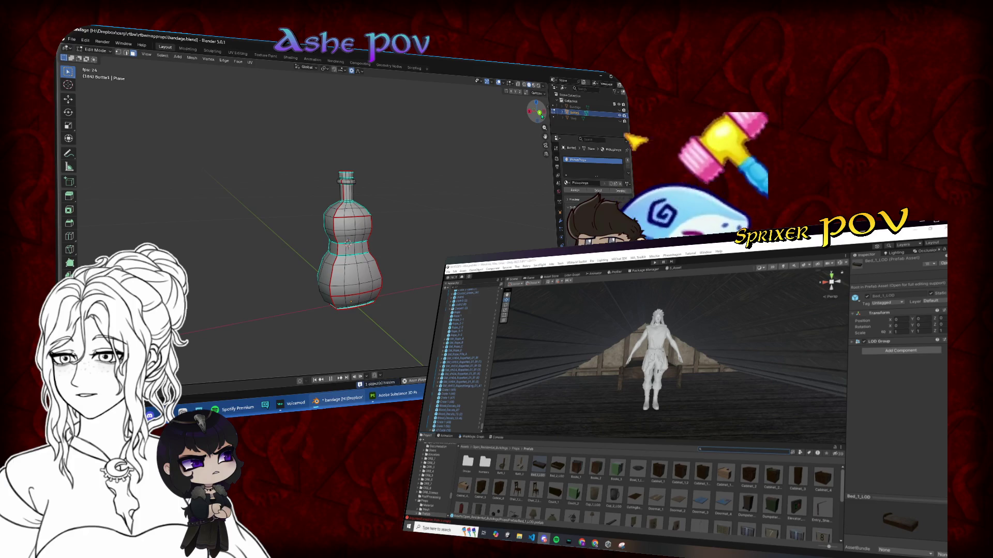
pyautogui.press('Tab')
pyautogui.scroll(3, 342, 169)
pyautogui.click(342, 169)
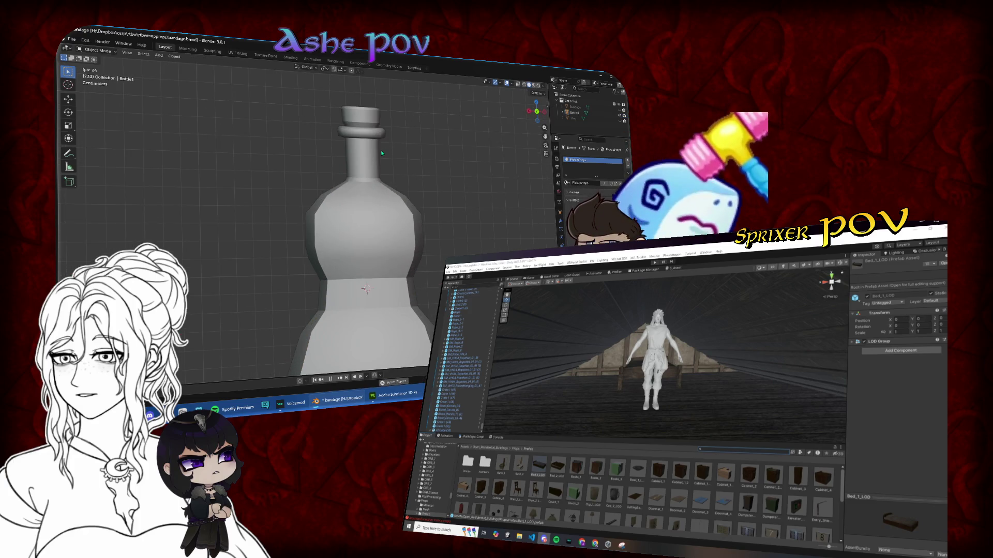
pyautogui.press('Tab')
pyautogui.scroll(1, 342, 170)
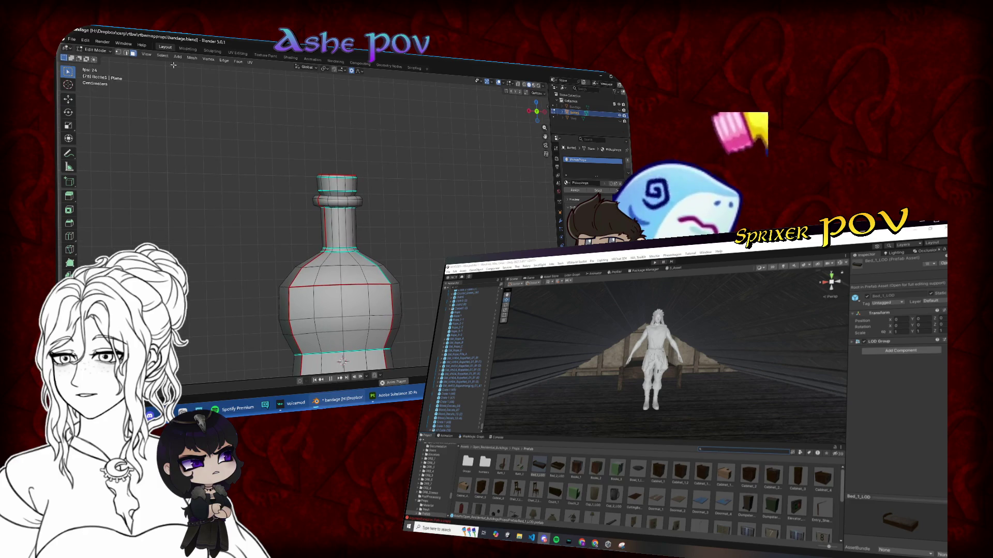
# - In vertex mode, select the neck loop and linked rim piece, then separate it by selection
pyautogui.click(119, 52)
pyautogui.scroll(5, 348, 181)
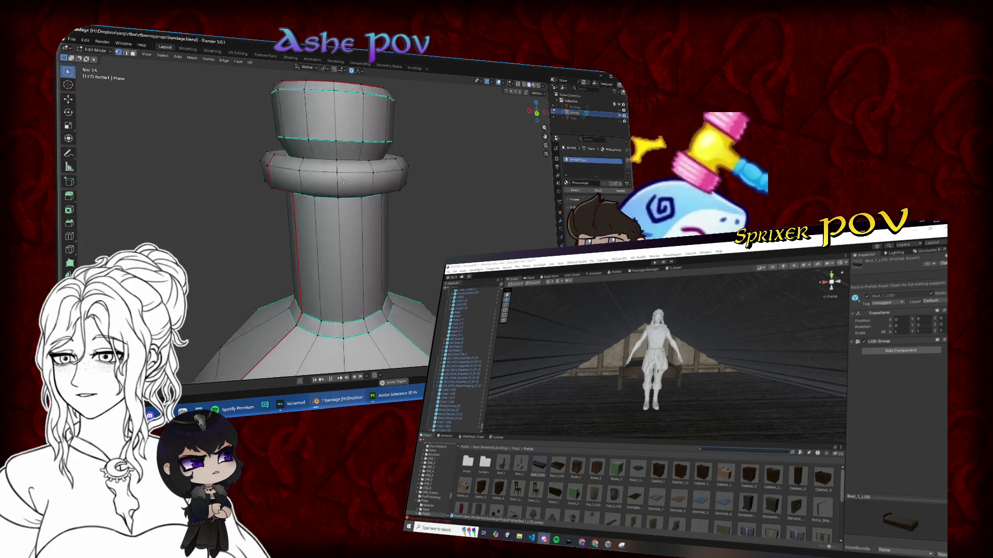
pyautogui.keyDown('alt'); pyautogui.click(347, 181); pyautogui.keyUp('alt')
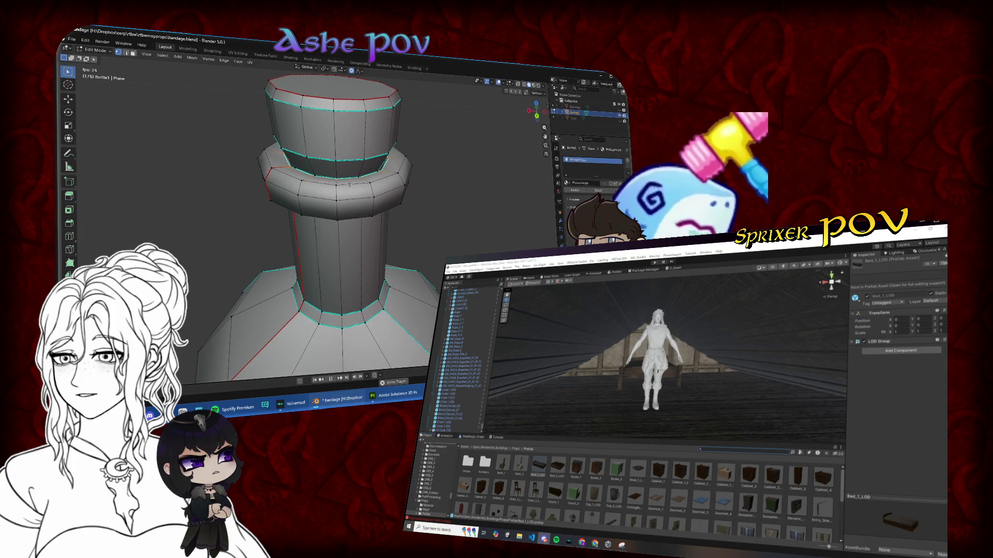
pyautogui.press('s')
pyautogui.moveTo(347, 182); pyautogui.dragTo(348, 196)
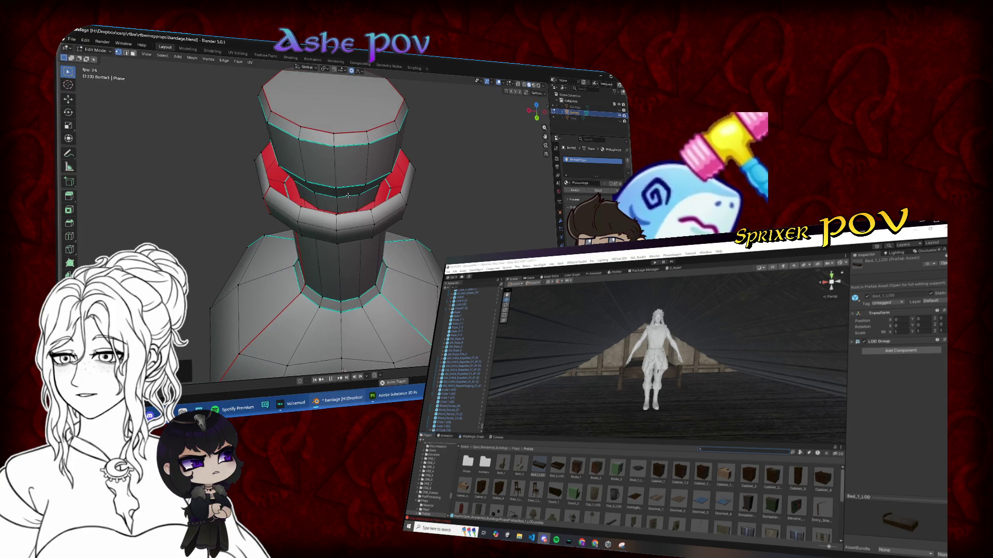
pyautogui.press('l')
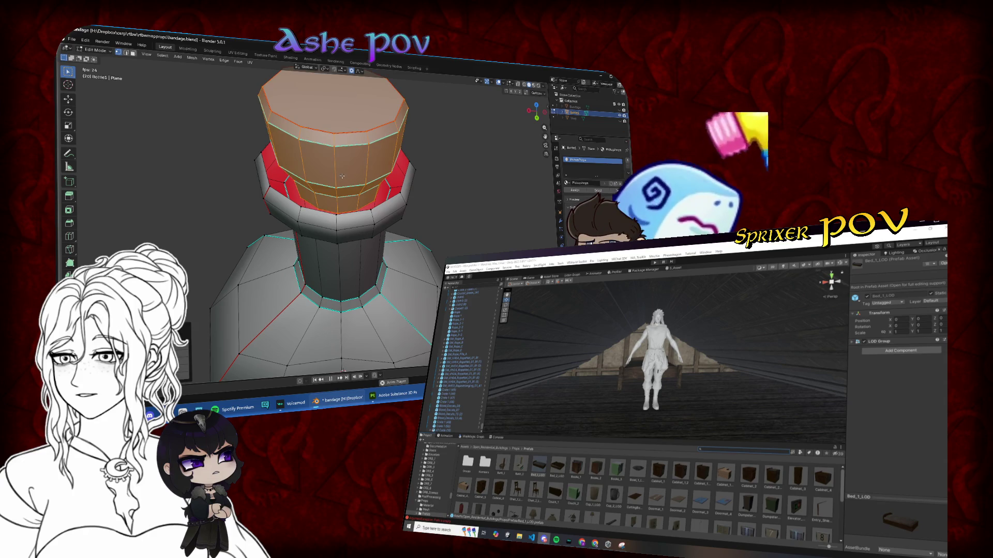
pyautogui.press('p')
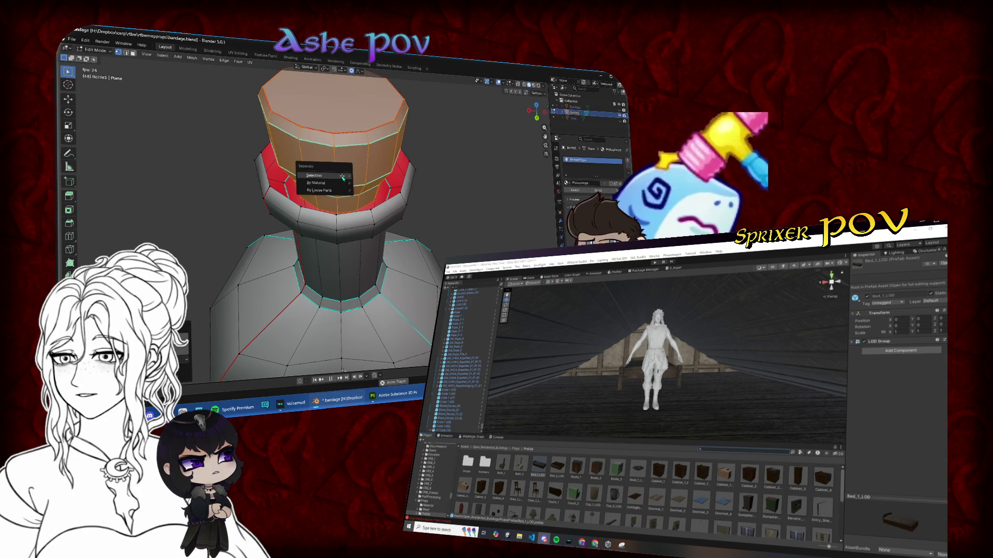
pyautogui.click(343, 179)
pyautogui.press('Tab')
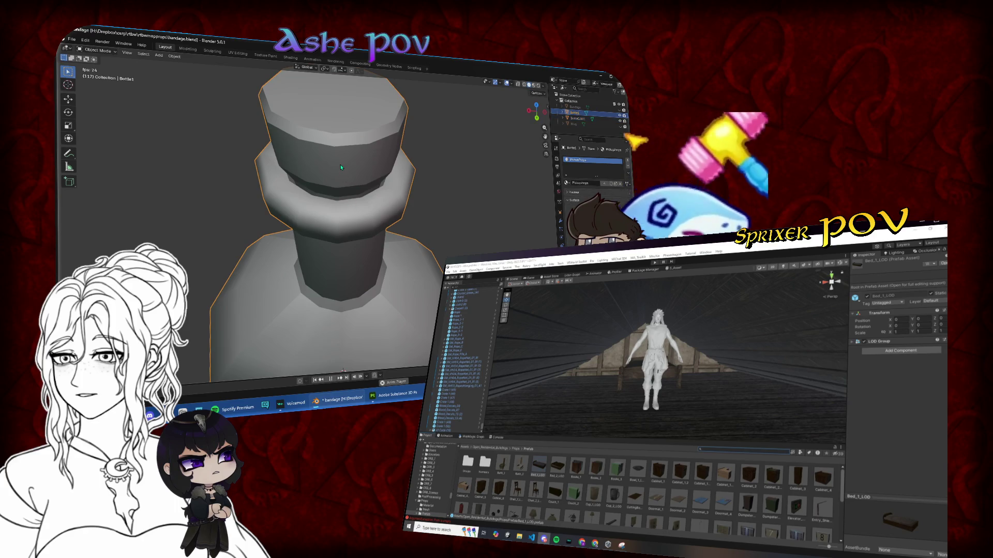
# - From the front view, hide the Bottle1 body so only the separated top piece shows
pyautogui.click(343, 167)
pyautogui.click(536, 115)
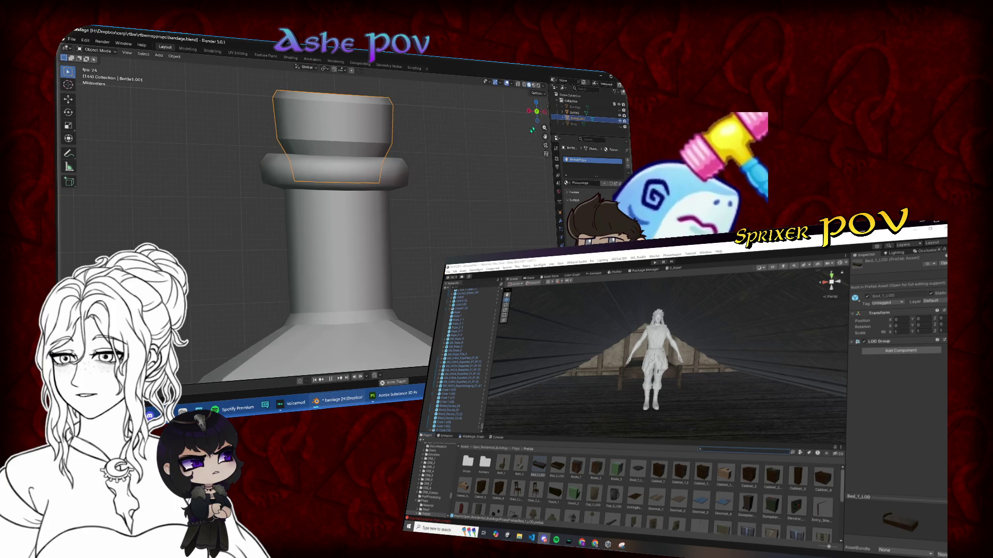
pyautogui.click(353, 226)
pyautogui.press('h')
pyautogui.scroll(-6, 352, 226)
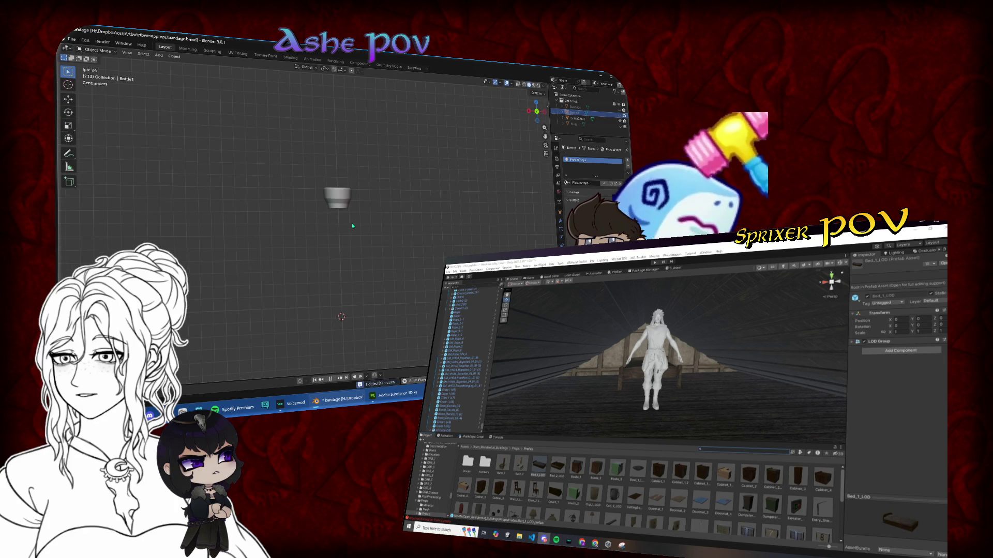
# - Edit the cap mesh, select all and scale it twice into a tapered cork
pyautogui.click(339, 198)
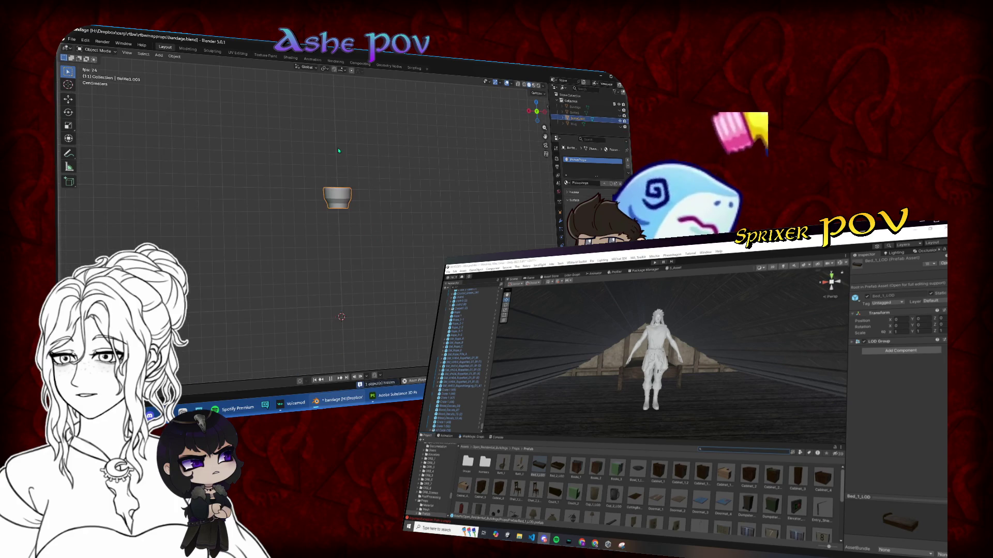
pyautogui.press('Tab')
pyautogui.press('KP_Decimal')
pyautogui.press('a')
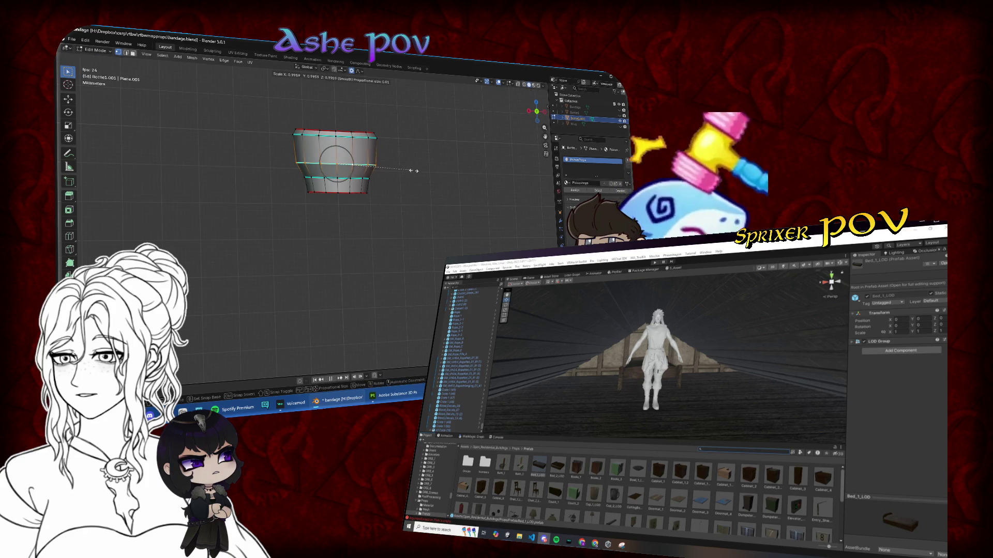
pyautogui.press('s')
pyautogui.click(406, 170)
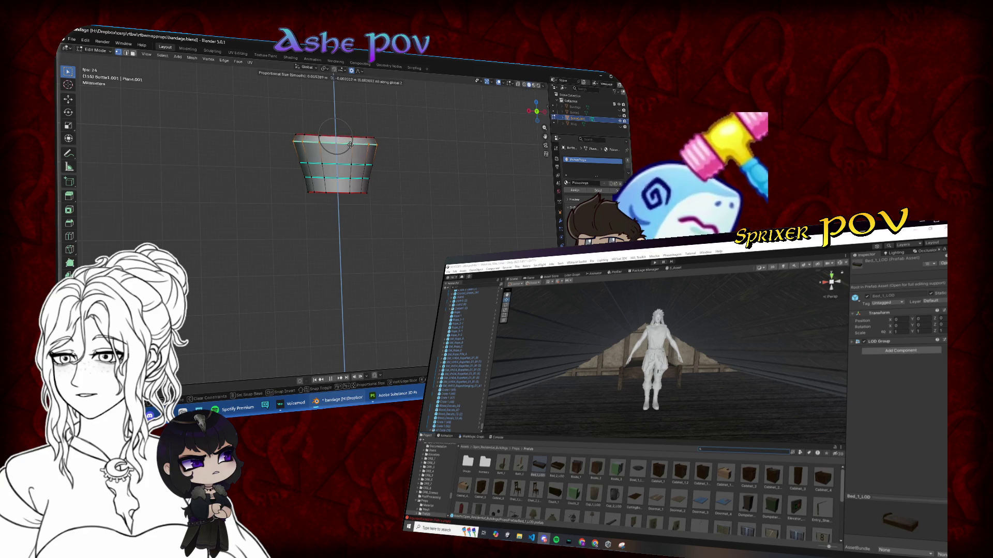
pyautogui.press('space')
pyautogui.press('s')
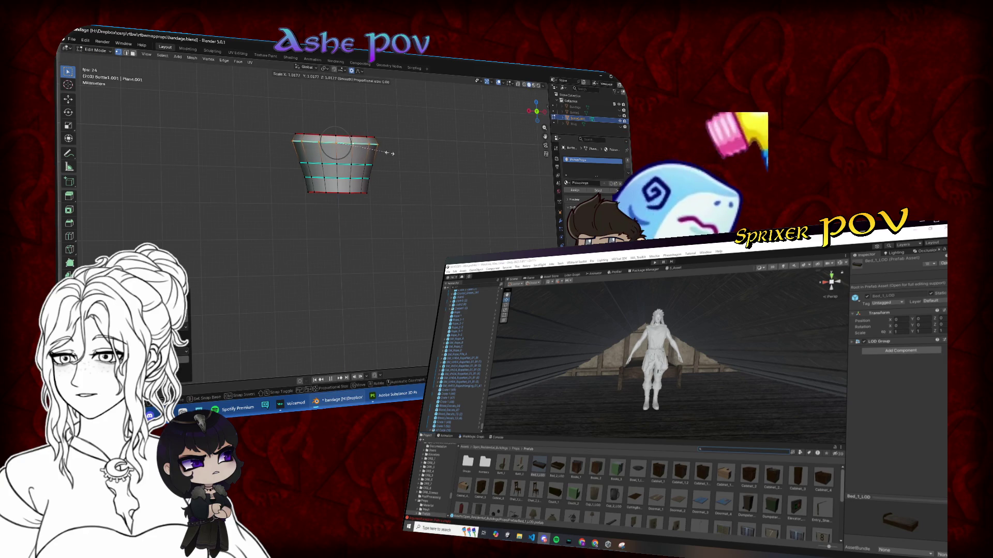
pyautogui.click(385, 153)
pyautogui.press('Tab')
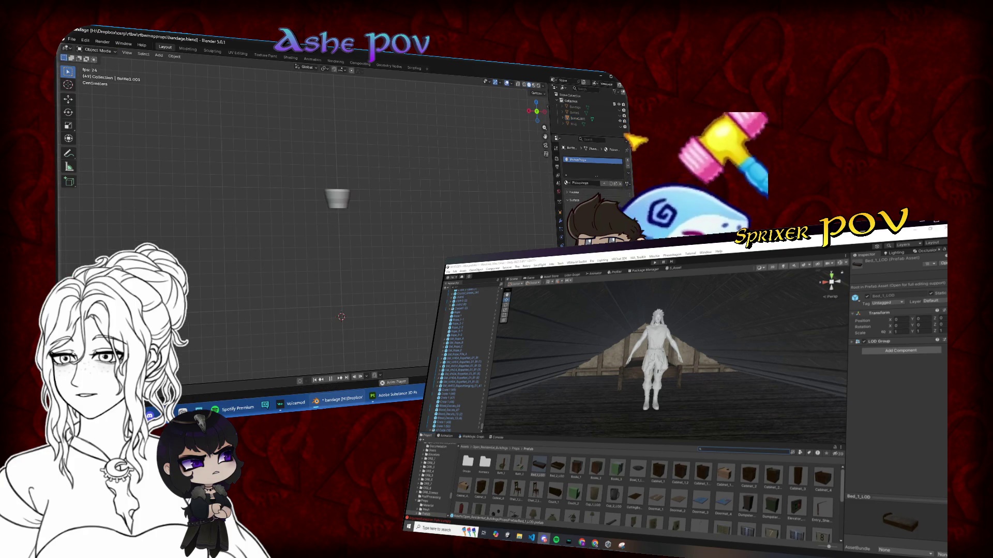
pyautogui.click(158, 56)
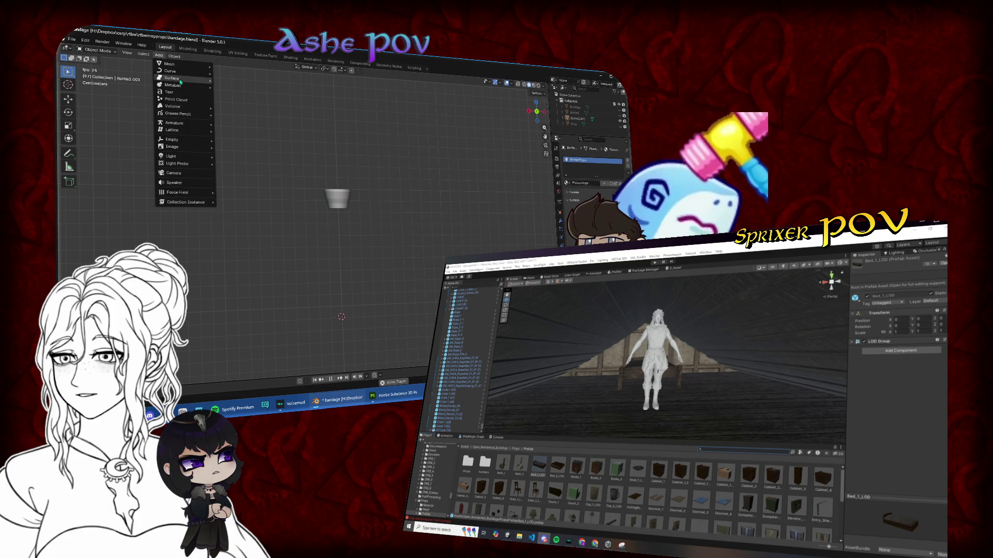
pyautogui.moveTo(176, 64)
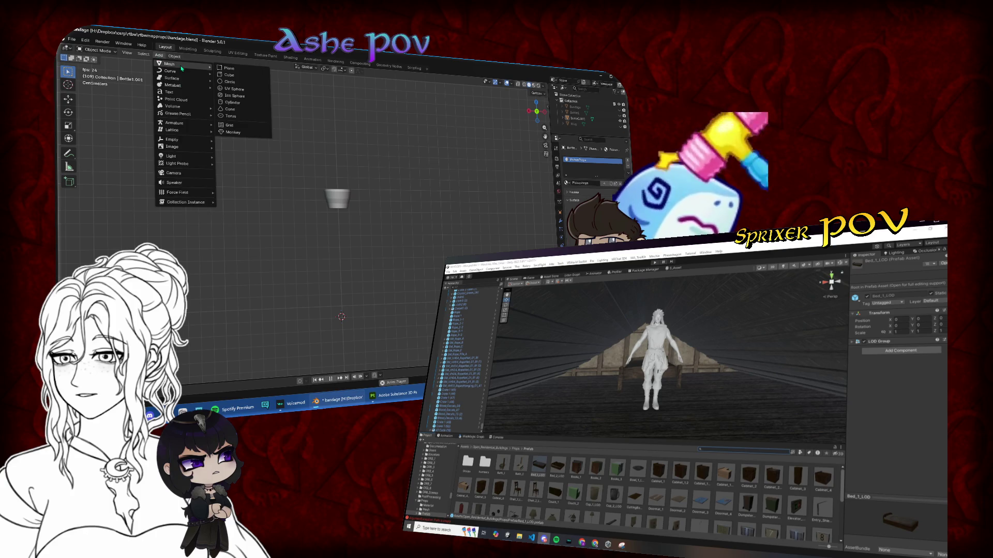
pyautogui.click(230, 82)
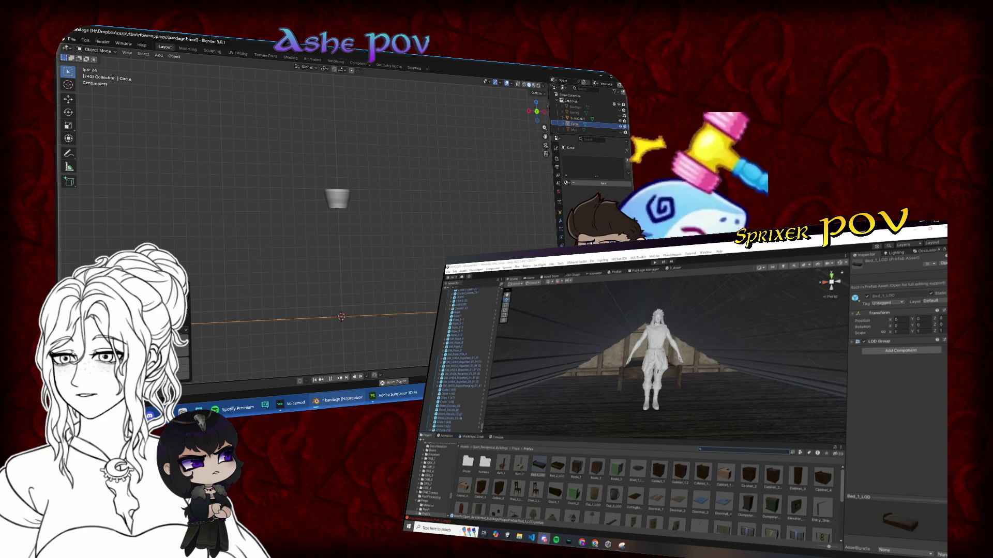
pyautogui.press('Escape')
pyautogui.press('ctrl+KP_1')
pyautogui.press('Tab')
pyautogui.press('s')
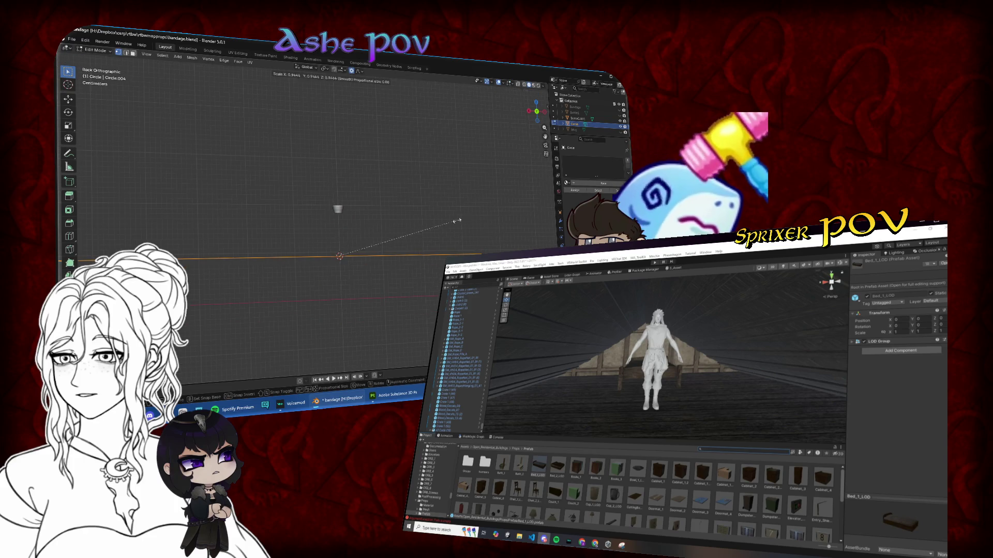
pyautogui.click(372, 243)
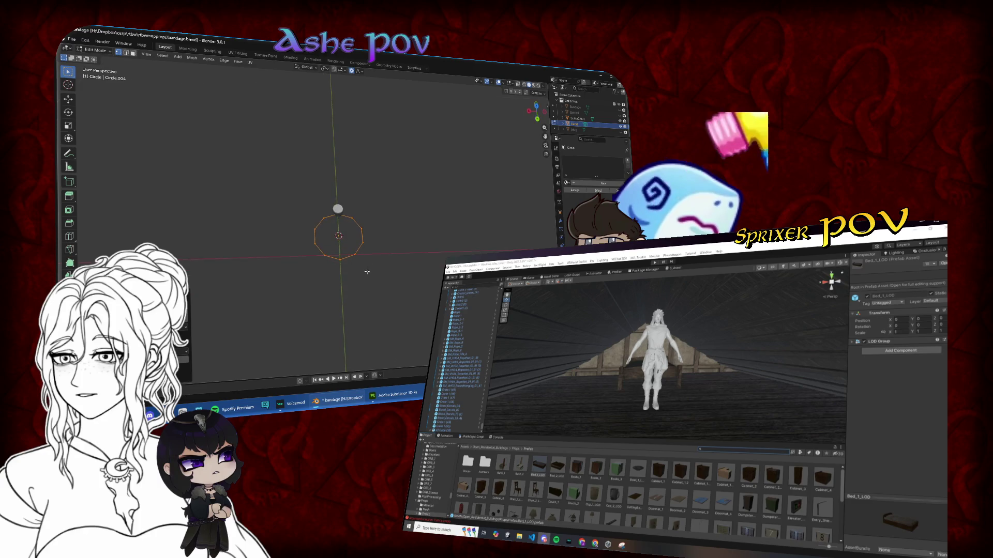
pyautogui.click(536, 120)
pyautogui.press('g')
pyautogui.press('z')
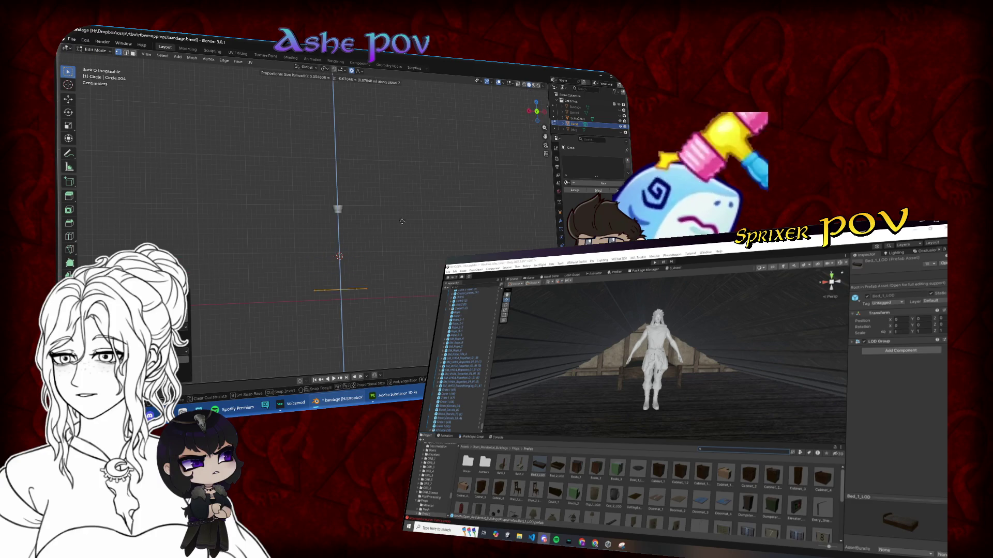
pyautogui.click(403, 229)
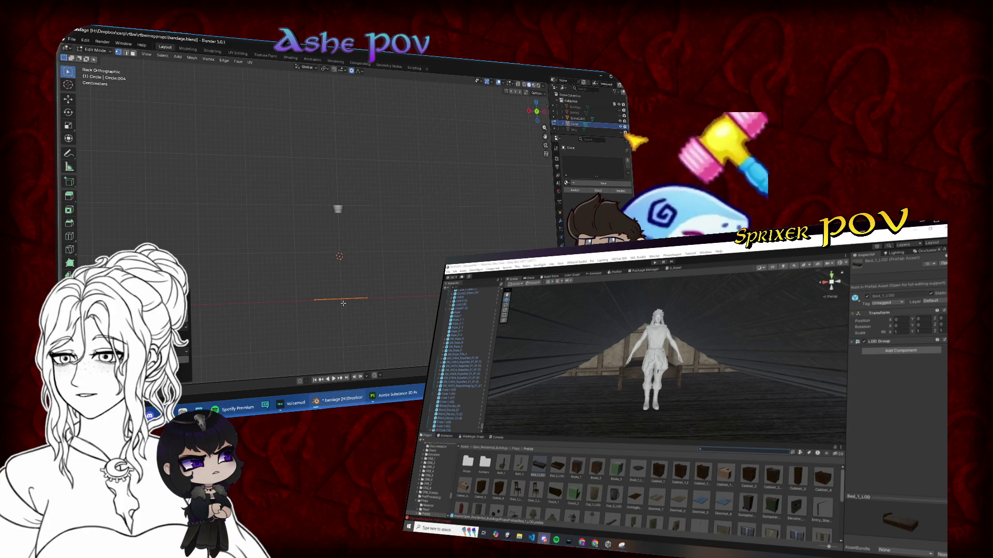
pyautogui.press('KP_8')
pyautogui.press('KP_8')
pyautogui.press('KP_4')
pyautogui.press('KP_4')
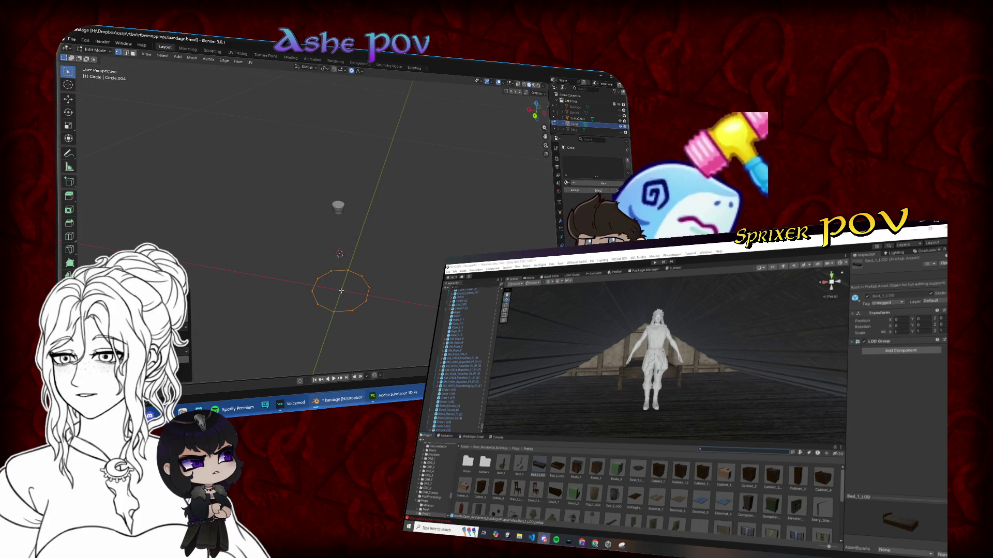
pyautogui.press('KP_6')
pyautogui.press('KP_6')
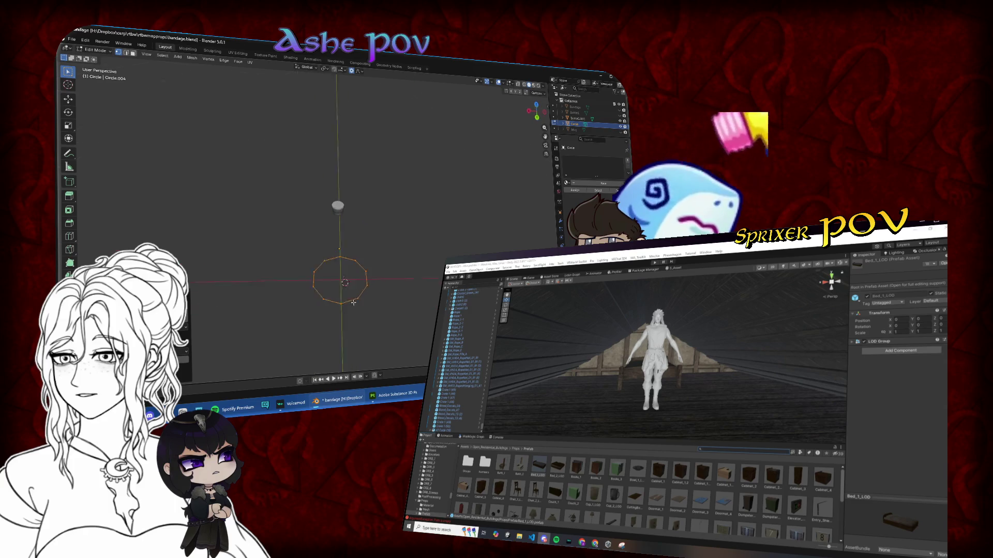
pyautogui.press('KP_2')
pyautogui.press('KP_2')
pyautogui.press('KP_2')
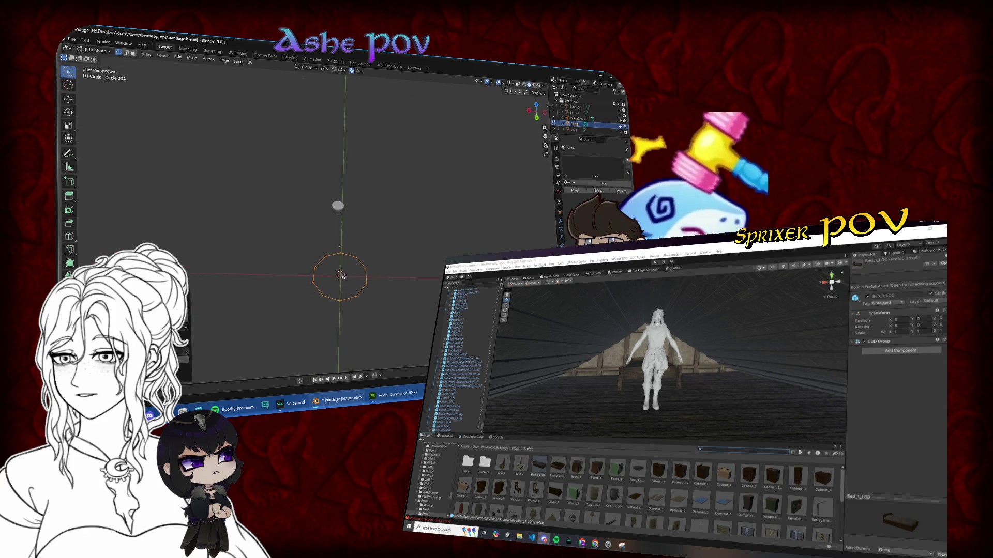
pyautogui.click(533, 111)
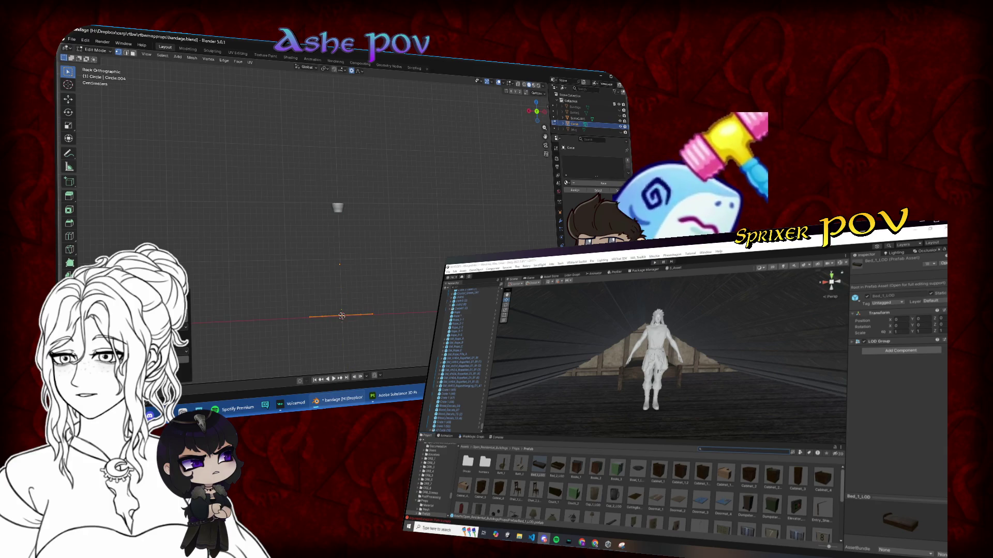
pyautogui.press('KP_8')
pyautogui.press('KP_8')
pyautogui.press('KP_8')
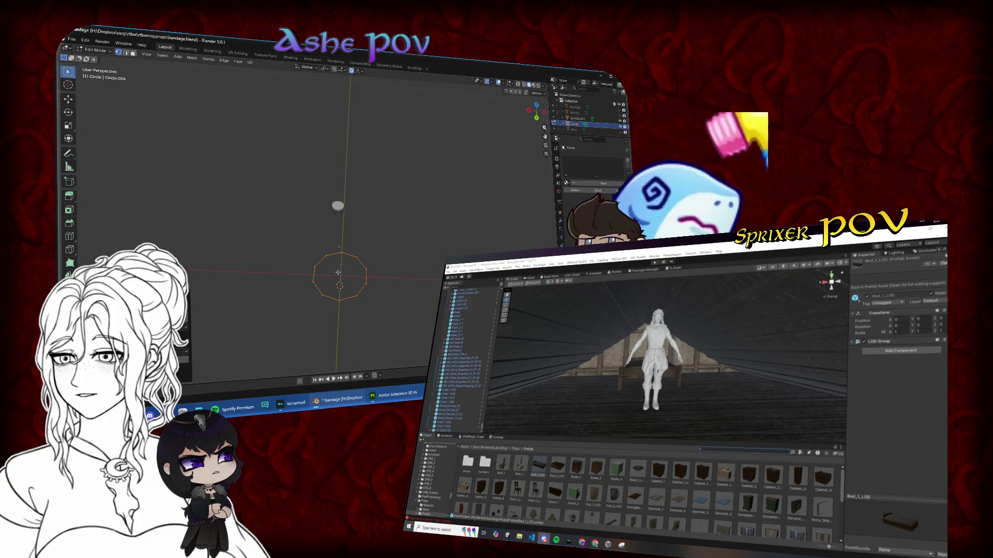
pyautogui.press('KP_6')
pyautogui.press('KP_6')
pyautogui.press('KP_6')
pyautogui.press('KP_2')
pyautogui.press('KP_2')
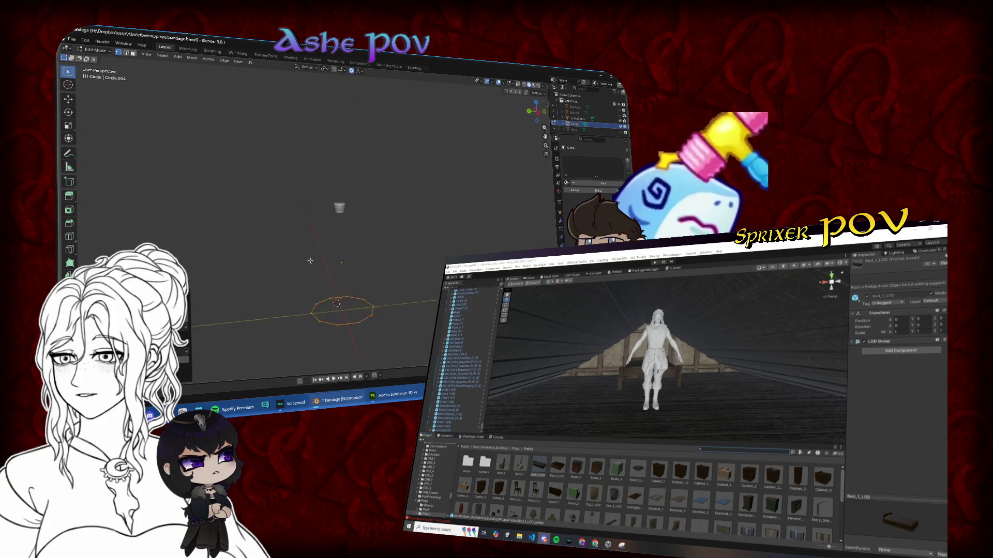
pyautogui.click(530, 111)
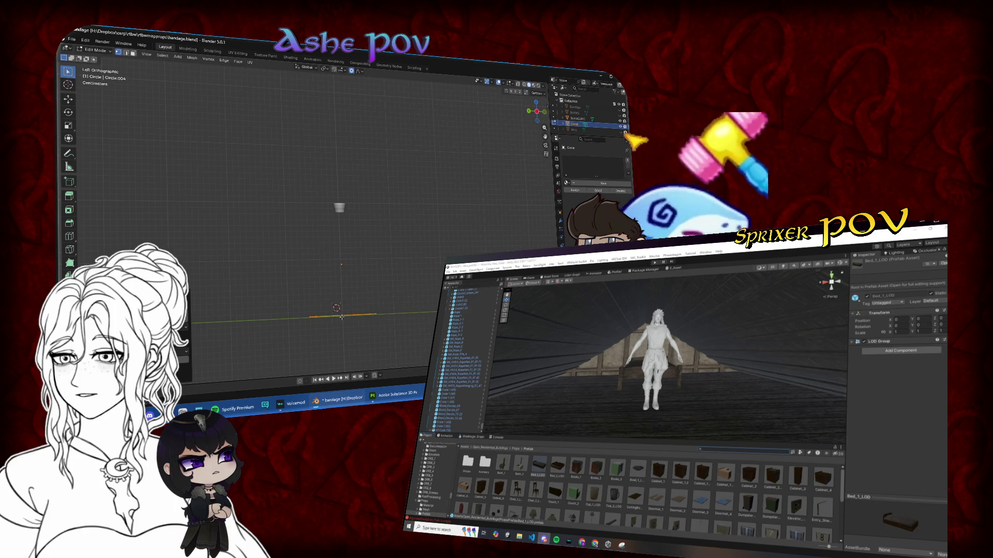
pyautogui.click(530, 113)
pyautogui.press('KP_8')
pyautogui.press('KP_8')
pyautogui.press('KP_8')
pyautogui.press('KP_4')
pyautogui.press('KP_4')
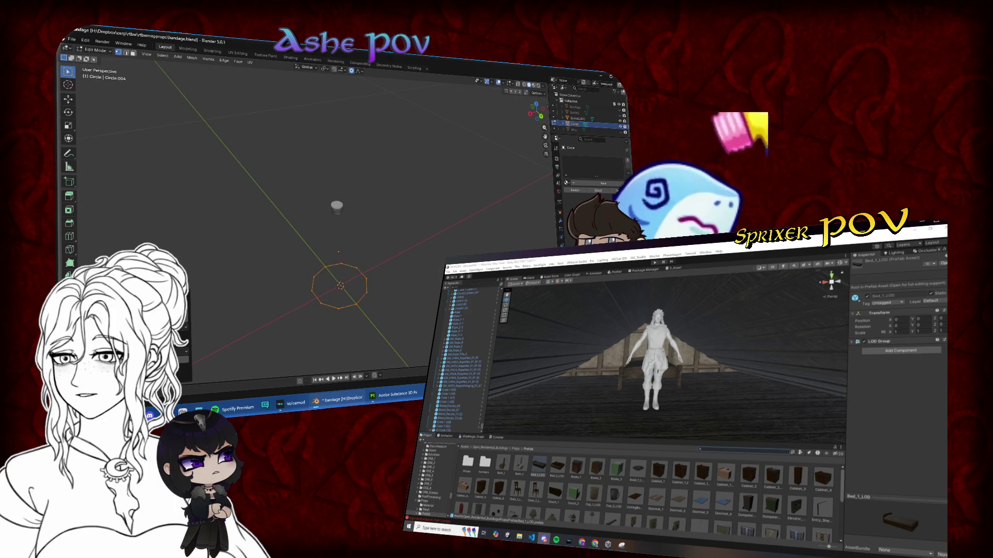
pyautogui.click(537, 107)
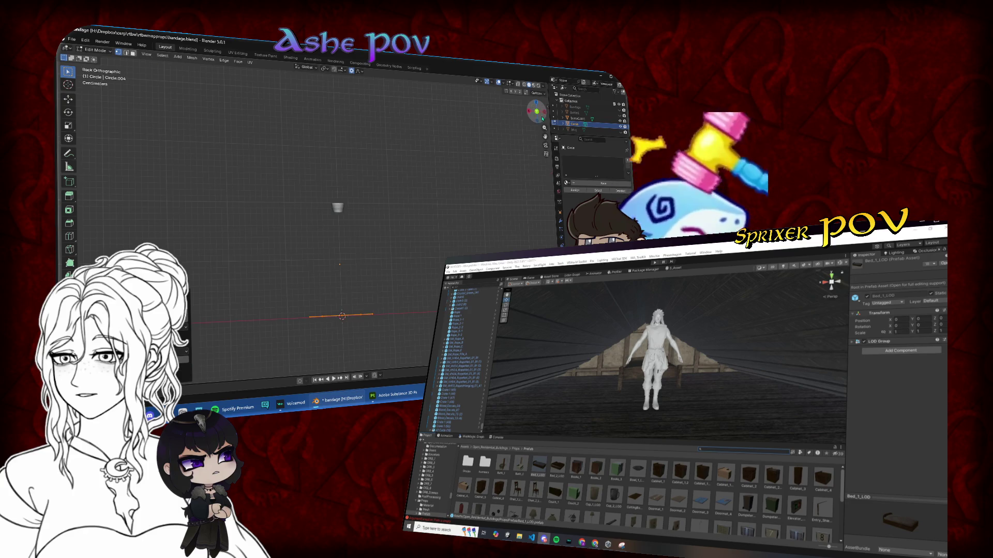
# - Zoom in on Circle.004 and scale it down slightly
pyautogui.moveTo(545, 136)
pyautogui.mouseDown()
pyautogui.moveTo(551, 108)
pyautogui.moveTo(545, 116)
pyautogui.mouseUp()
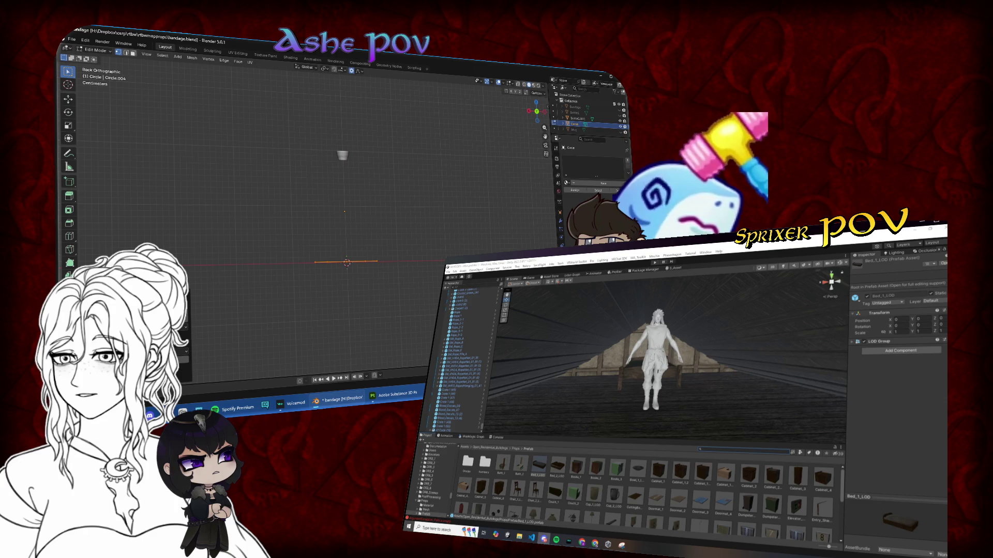
pyautogui.scroll(3, 336, 248)
pyautogui.press('s')
pyautogui.press('Return')
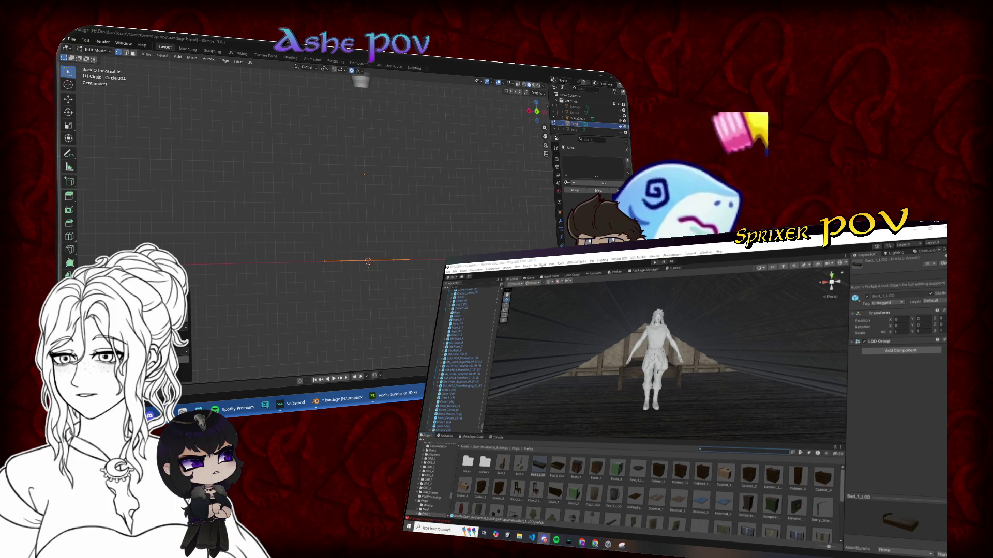
# - From the top view, squeeze the ring along the X axis
pyautogui.moveTo(417, 280); pyautogui.dragTo(429, 241)
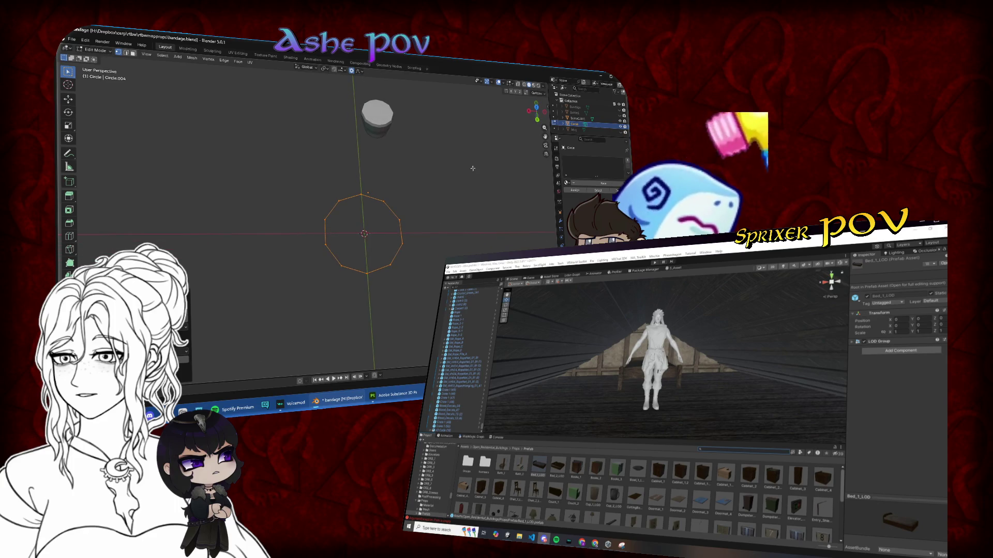
pyautogui.click(536, 107)
pyautogui.press('s')
pyautogui.press('y')
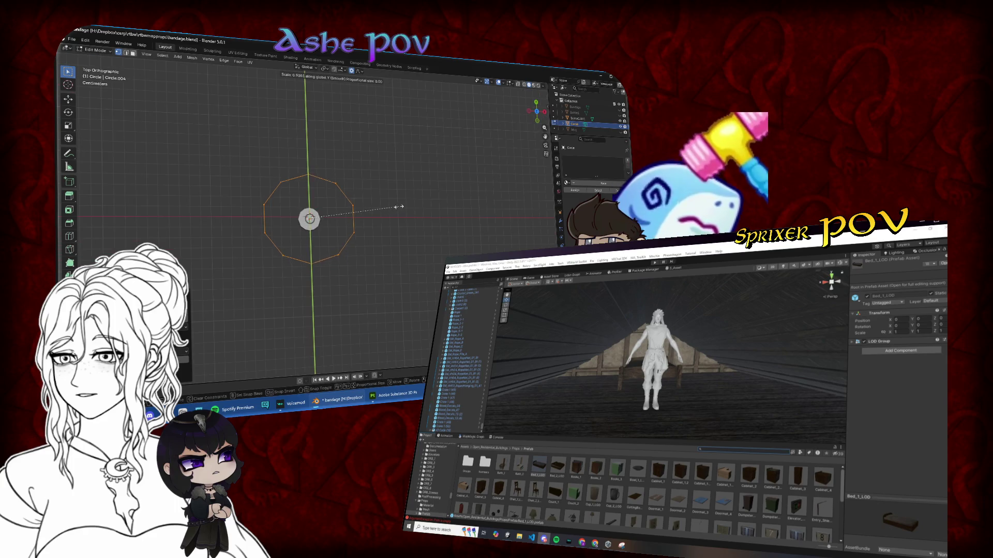
pyautogui.press('x')
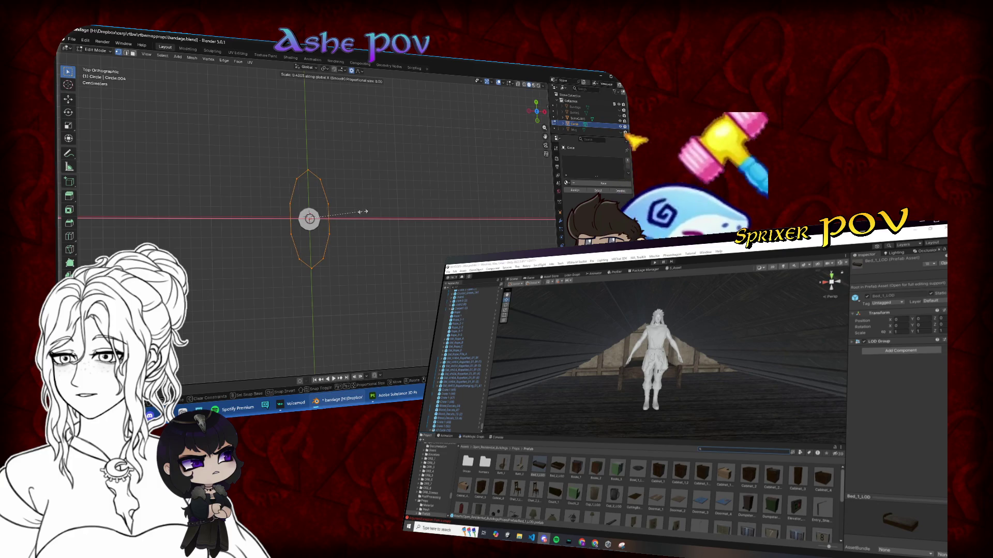
pyautogui.click(363, 211)
# - From the side view, try a proportional vertical move and a Z extrusion, cancelling both
pyautogui.press('ctrl+KP_3')
pyautogui.press('g')
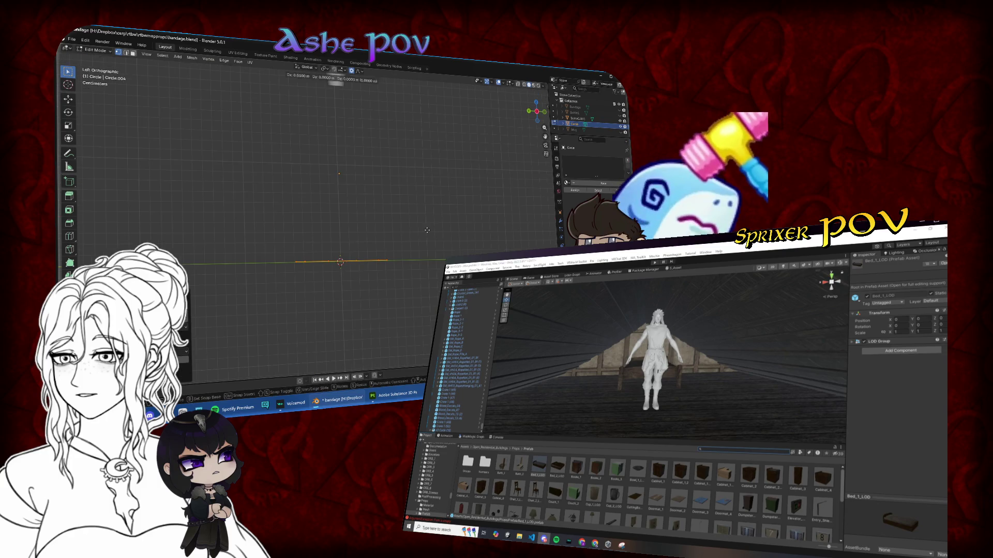
pyautogui.press('o')
pyautogui.press('z')
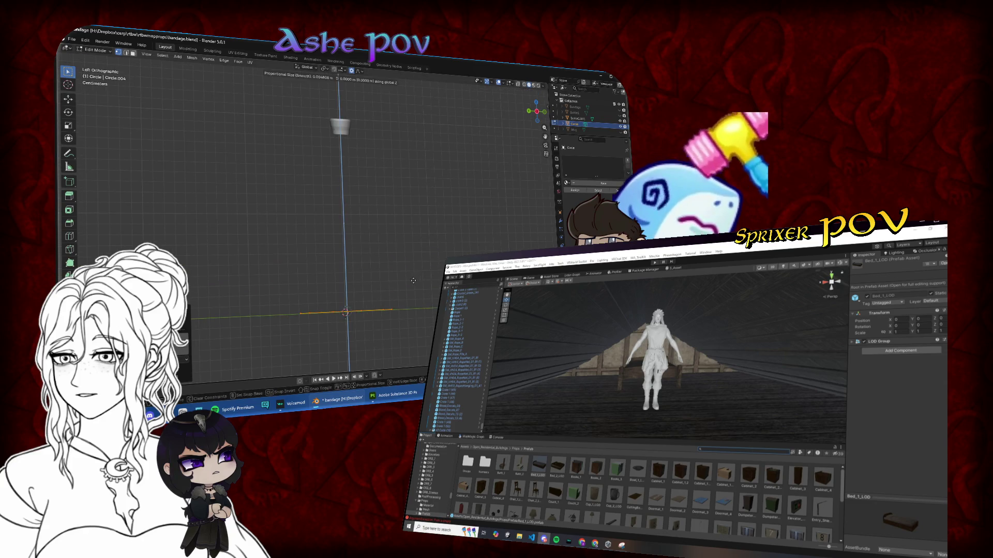
pyautogui.press('Escape')
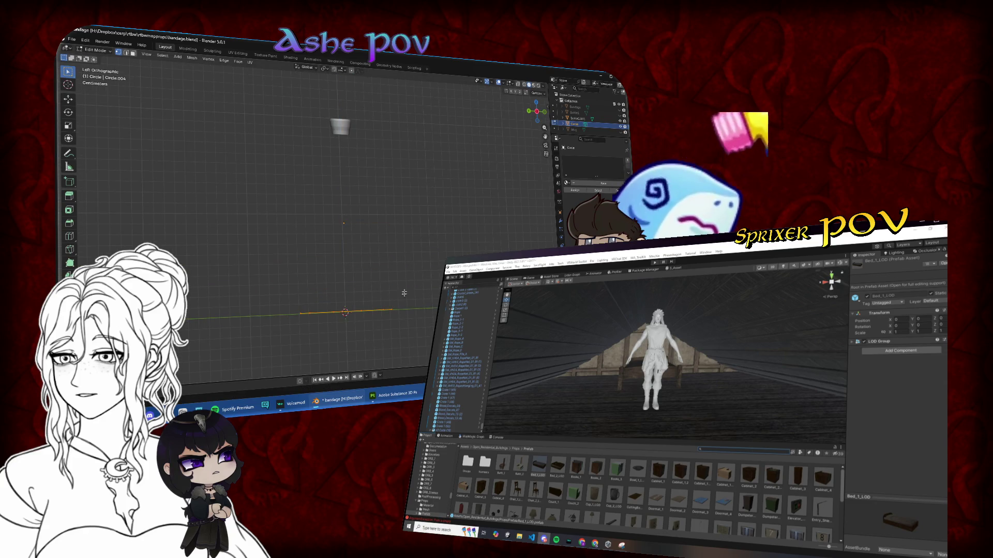
pyautogui.press('e')
pyautogui.press('z')
pyautogui.press('Escape')
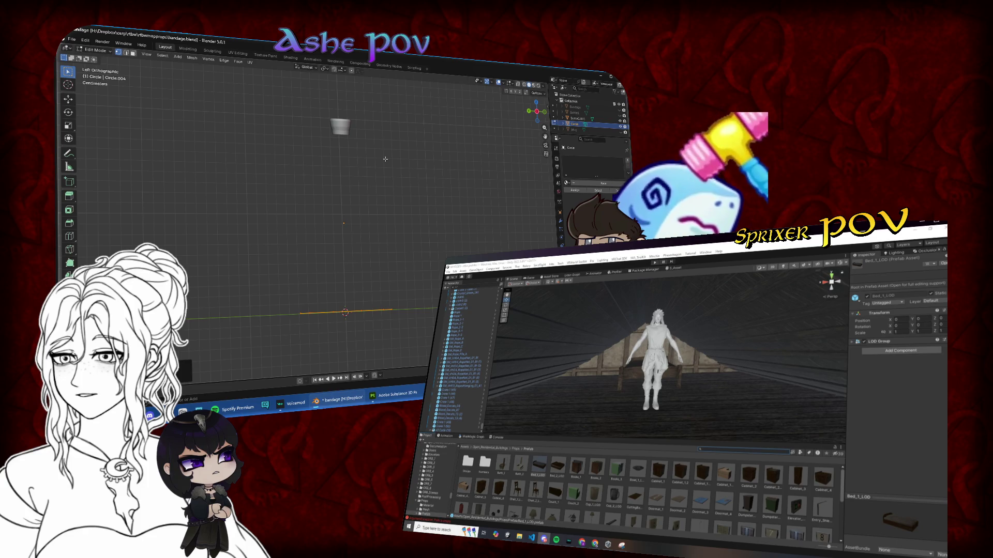
# - Try moving the ring edge along Z twice, cancelling each time
pyautogui.press('g')
pyautogui.press('z')
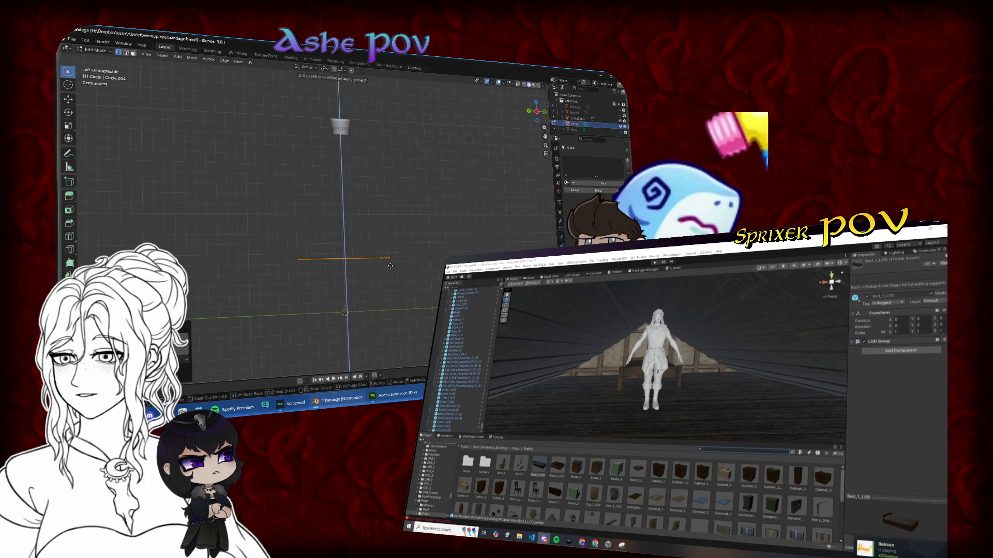
pyautogui.press('Escape')
pyautogui.press('g')
pyautogui.press('z')
pyautogui.press('Escape')
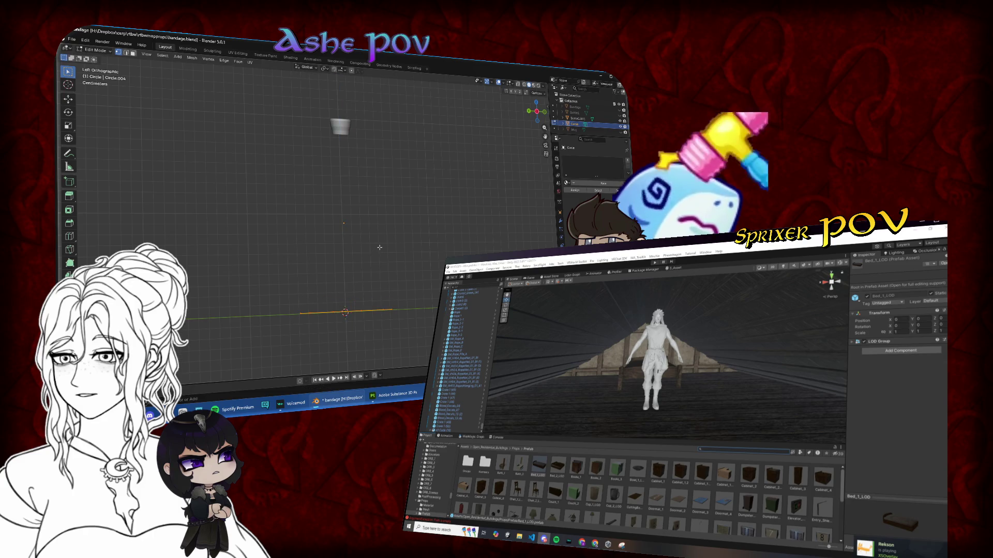
# - Flatten the ring along X in perspective, then undo the change
pyautogui.moveTo(380, 247); pyautogui.dragTo(395, 304)
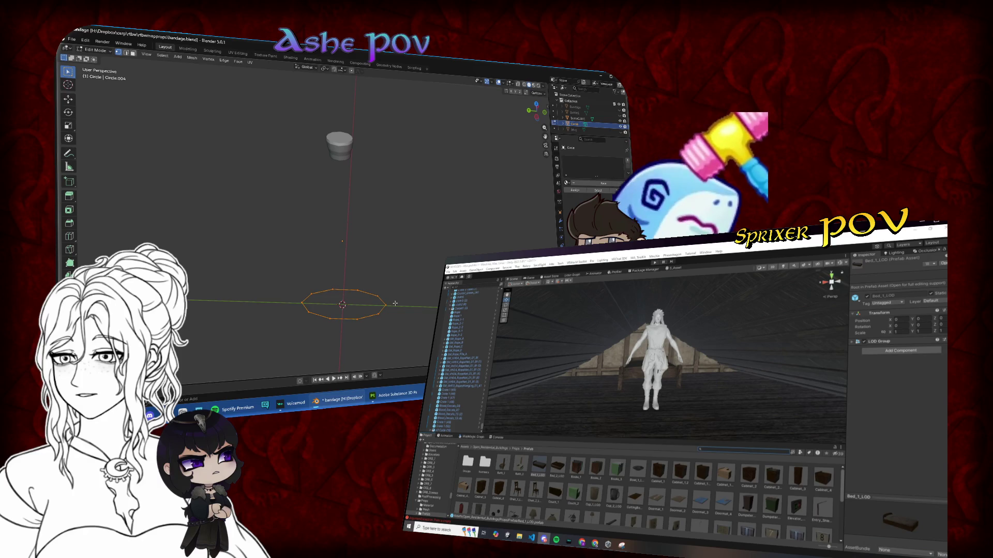
pyautogui.press('s')
pyautogui.press('y')
pyautogui.press('z')
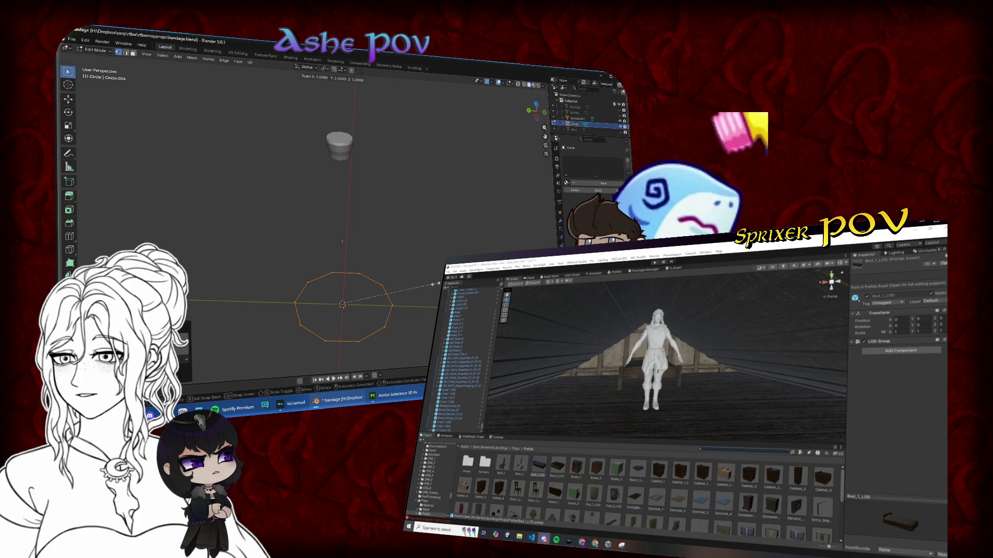
pyautogui.press('y')
pyautogui.press('x')
pyautogui.click(377, 312)
pyautogui.hotkey('ctrl', 'z')
# - From a near top-down view, scale the ring along the Y axis
pyautogui.moveTo(535, 110)
pyautogui.mouseDown()
pyautogui.moveTo(533, 120)
pyautogui.moveTo(523, 103)
pyautogui.mouseUp()
pyautogui.press('s')
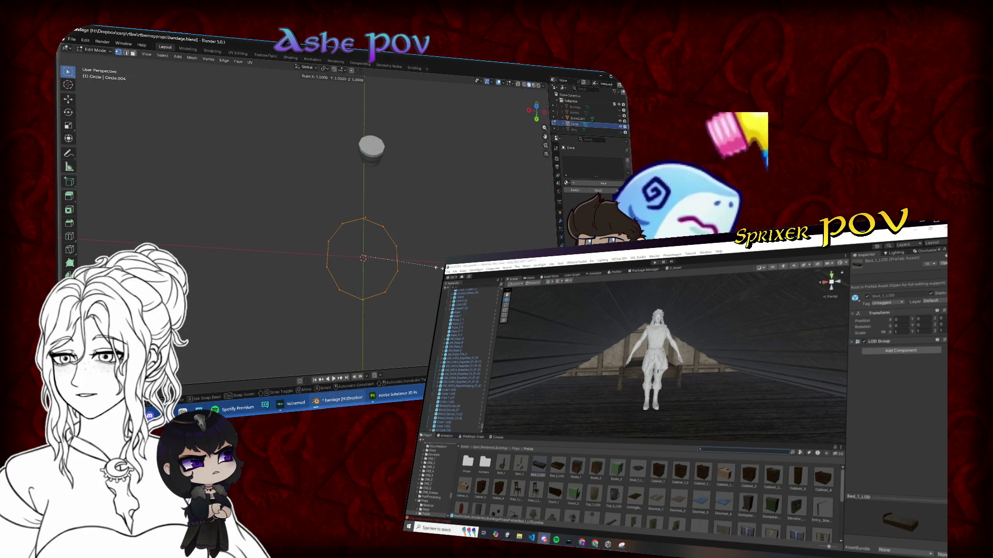
pyautogui.press('y')
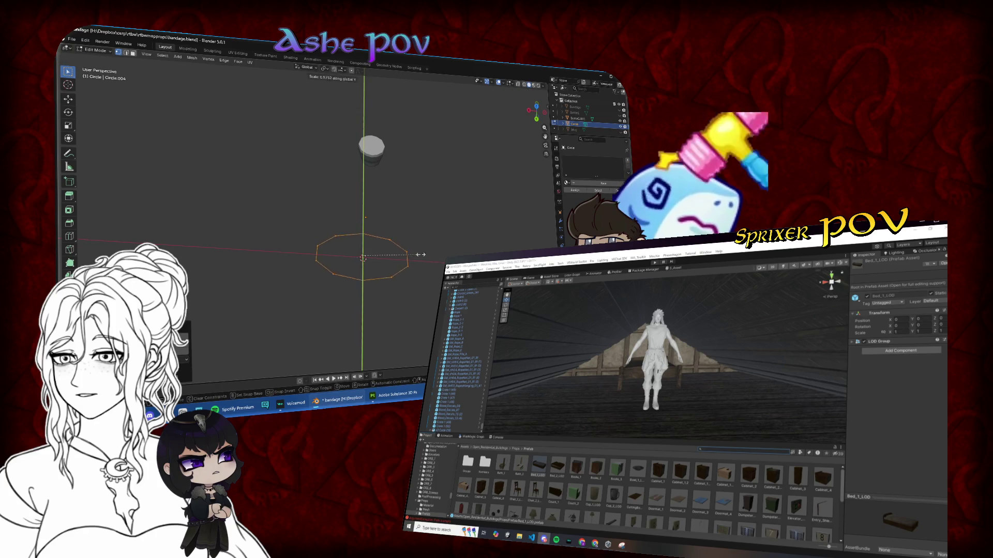
pyautogui.click(416, 252)
pyautogui.press('Tab')
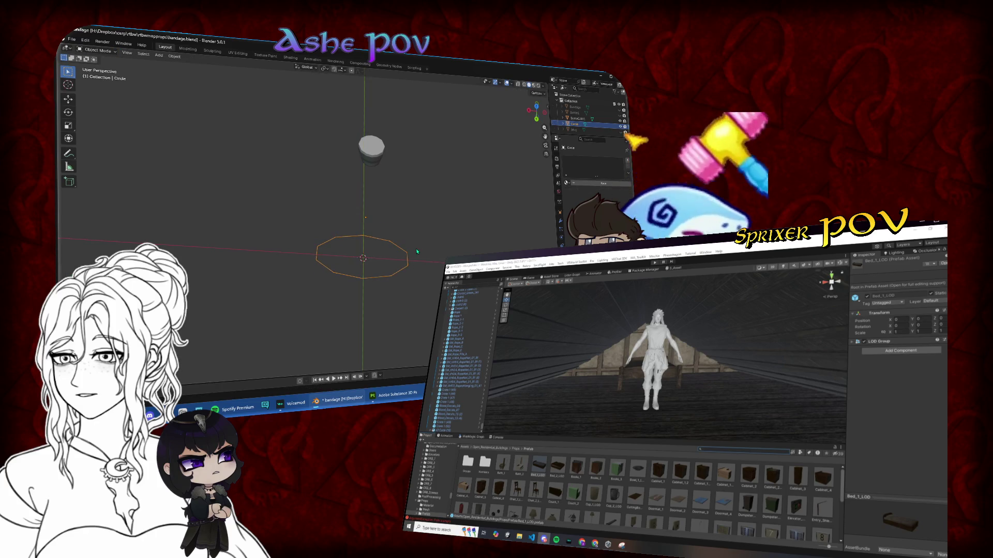
pyautogui.press('Tab')
# - Switch to the back view and extrude the first wall section upward
pyautogui.press('KP_7')
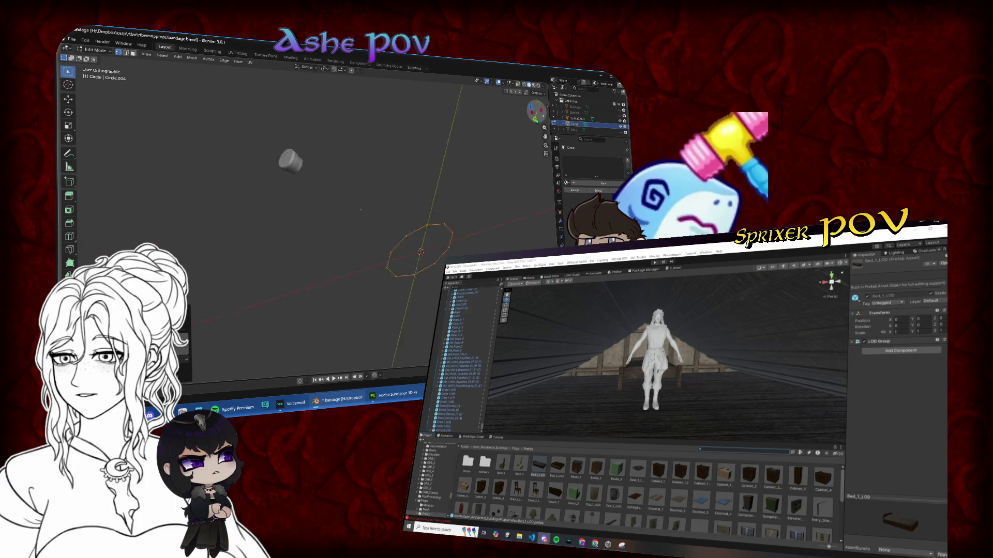
pyautogui.press('ctrl+KP_1')
pyautogui.press('g')
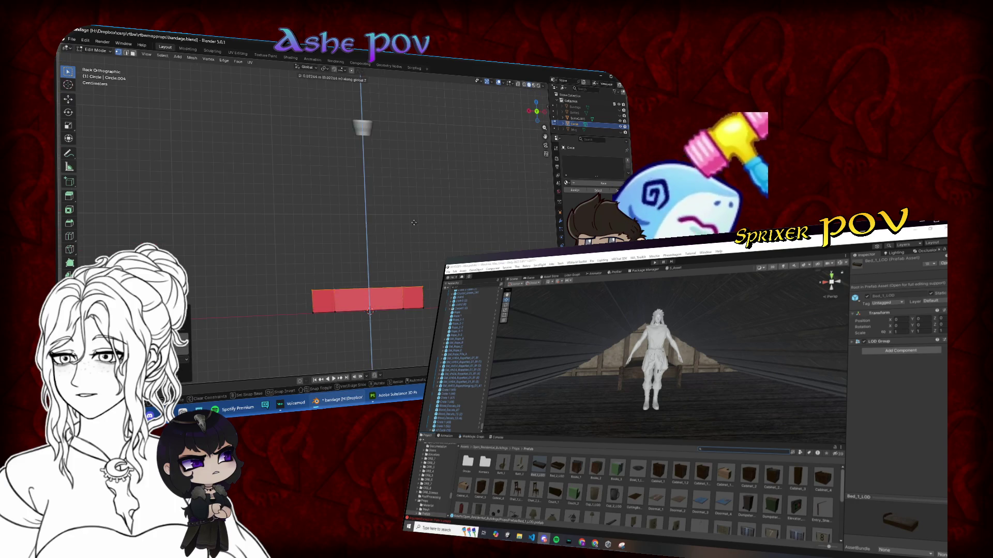
pyautogui.click(415, 135)
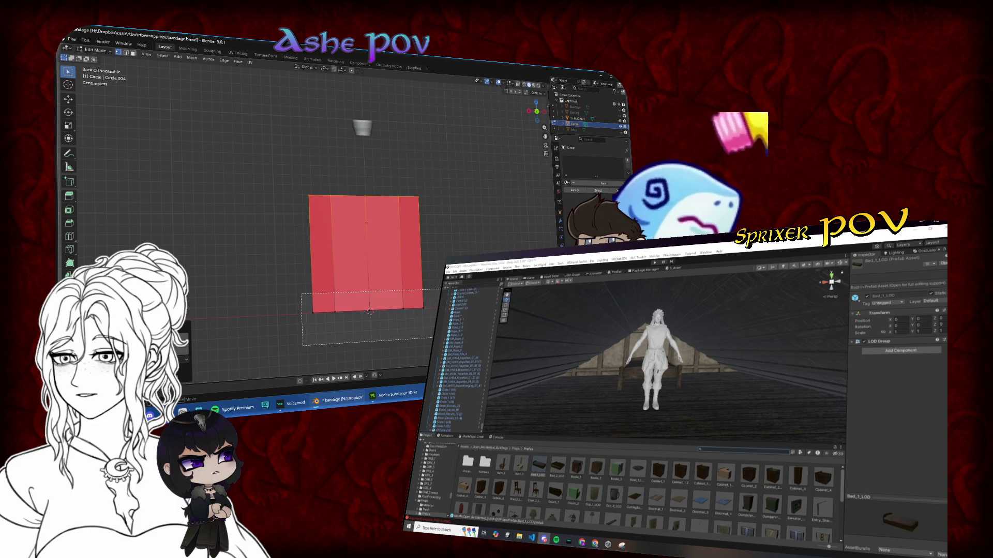
# - Extrude the top loop upward along Z into a taller second section
pyautogui.press('e')
pyautogui.press('z')
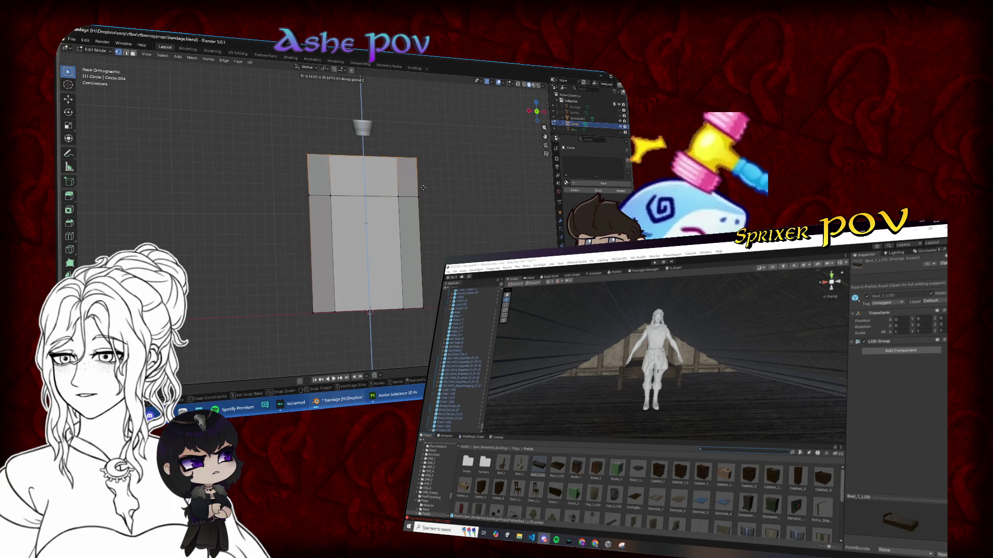
pyautogui.click(423, 183)
# - Delete the extruded top section and the curved wall, keeping only the top ring
pyautogui.press('x')
pyautogui.click(423, 183)
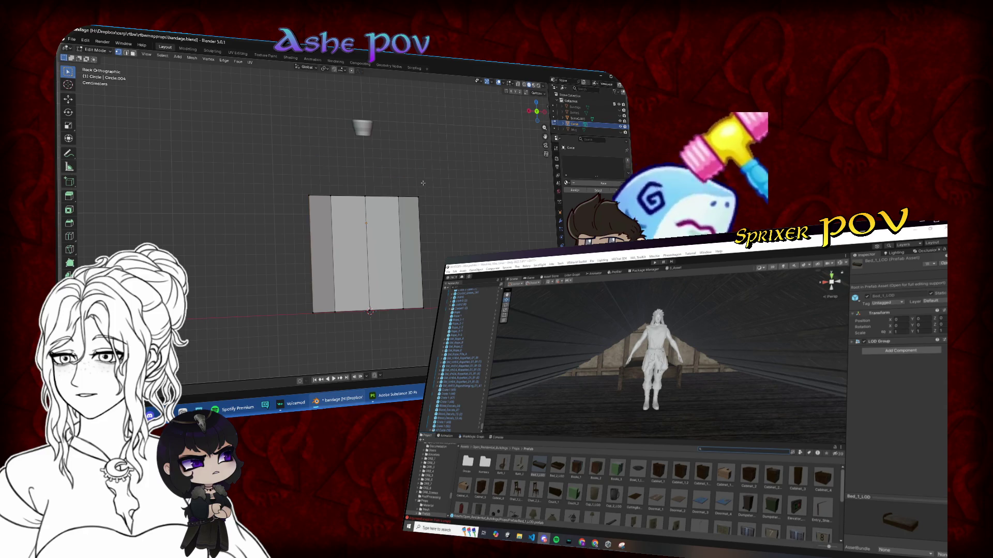
pyautogui.moveTo(366, 226); pyautogui.dragTo(361, 236)
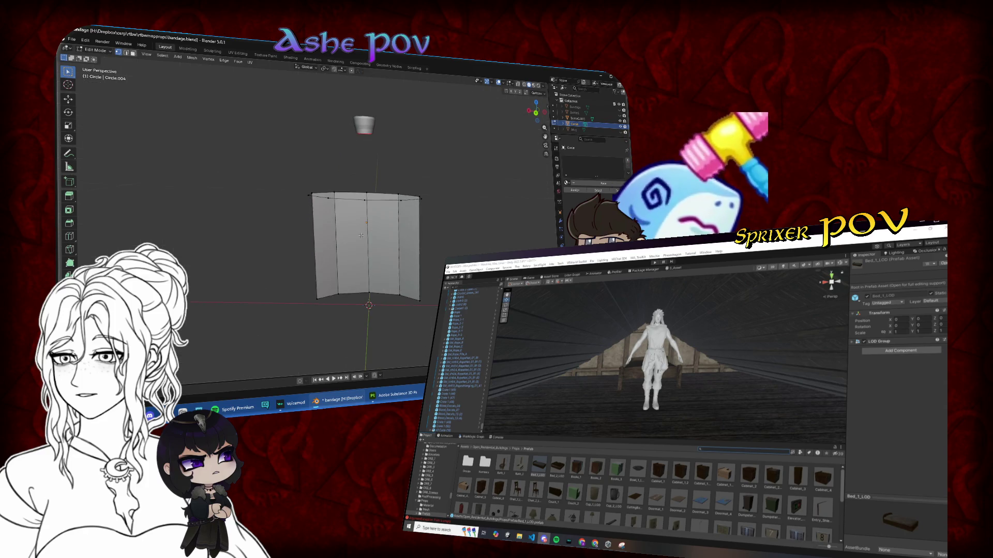
pyautogui.press('a')
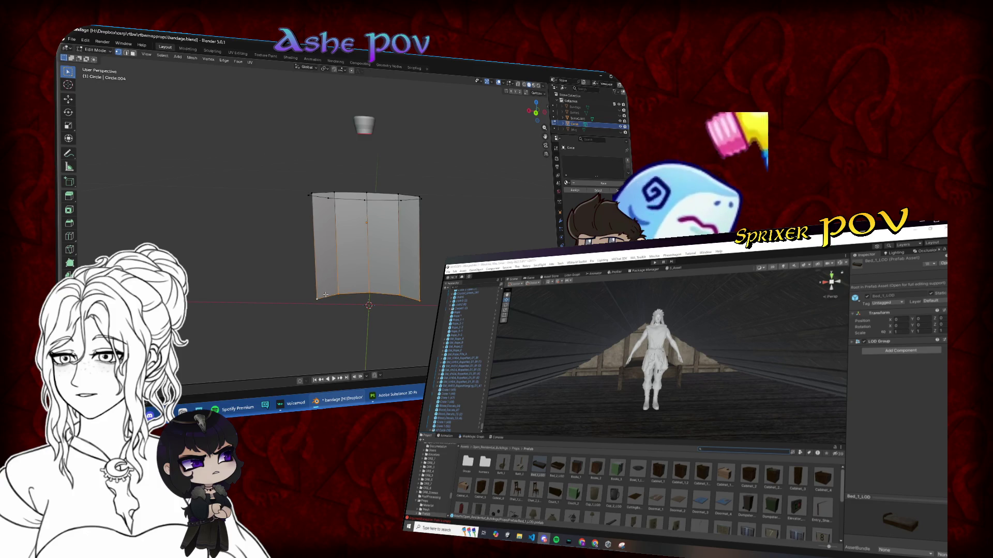
pyautogui.press('x')
pyautogui.click(326, 297)
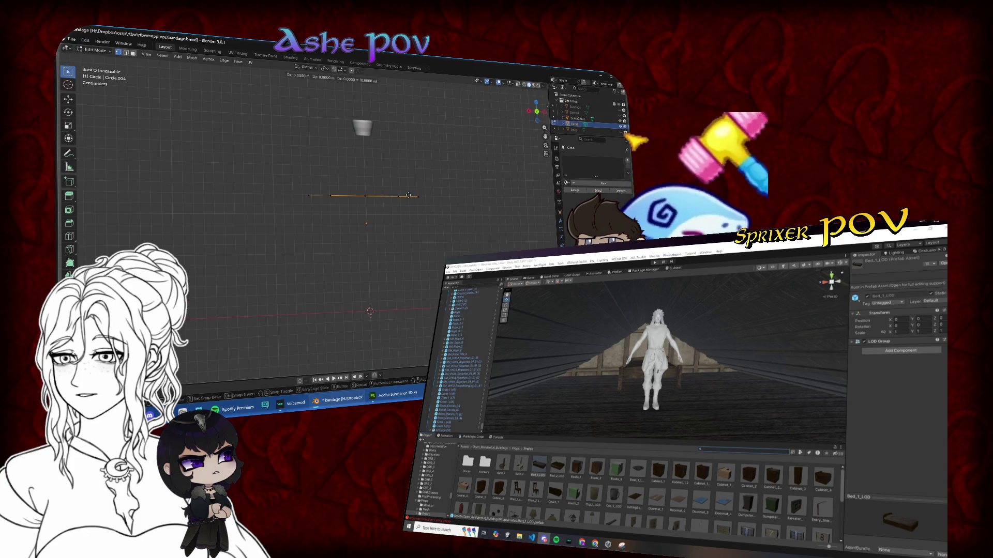
# - Extrude the ring straight down into a cylindrical wall
pyautogui.press('z')
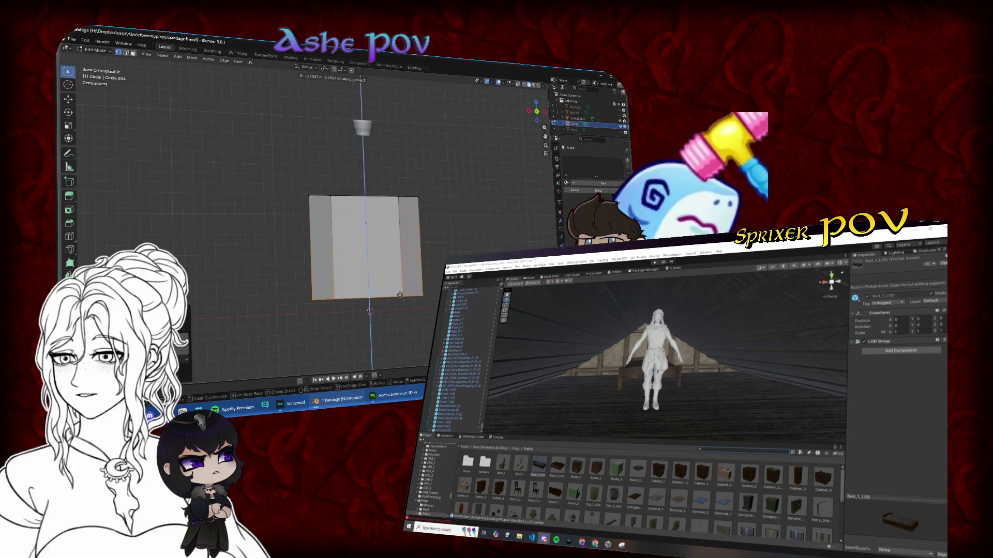
pyautogui.click(399, 307)
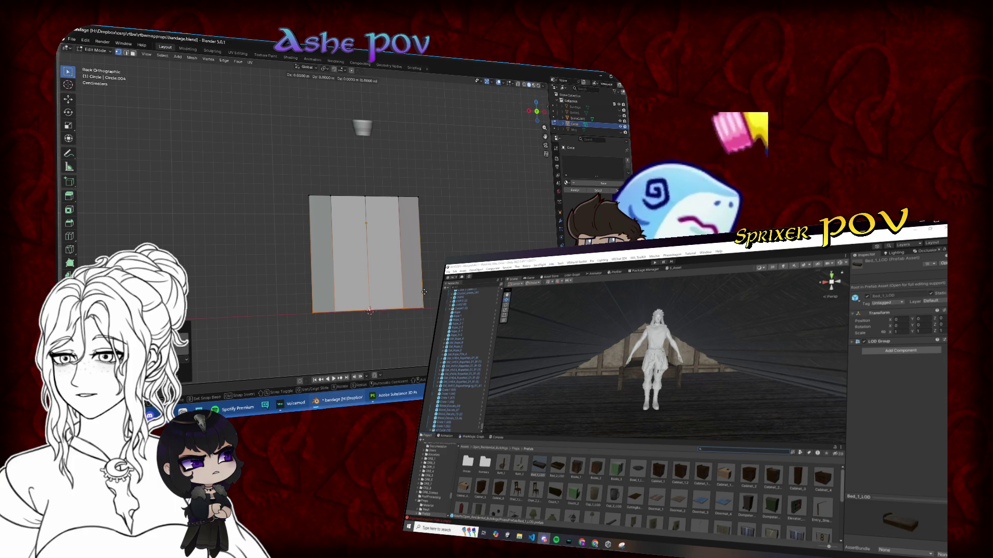
pyautogui.moveTo(393, 279); pyautogui.dragTo(428, 246)
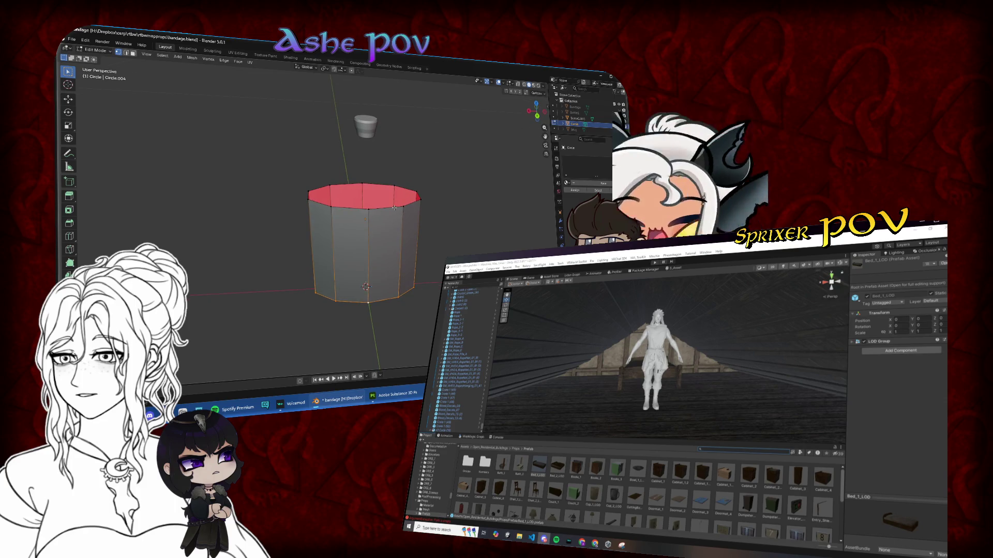
pyautogui.press('ctrl+KP_1')
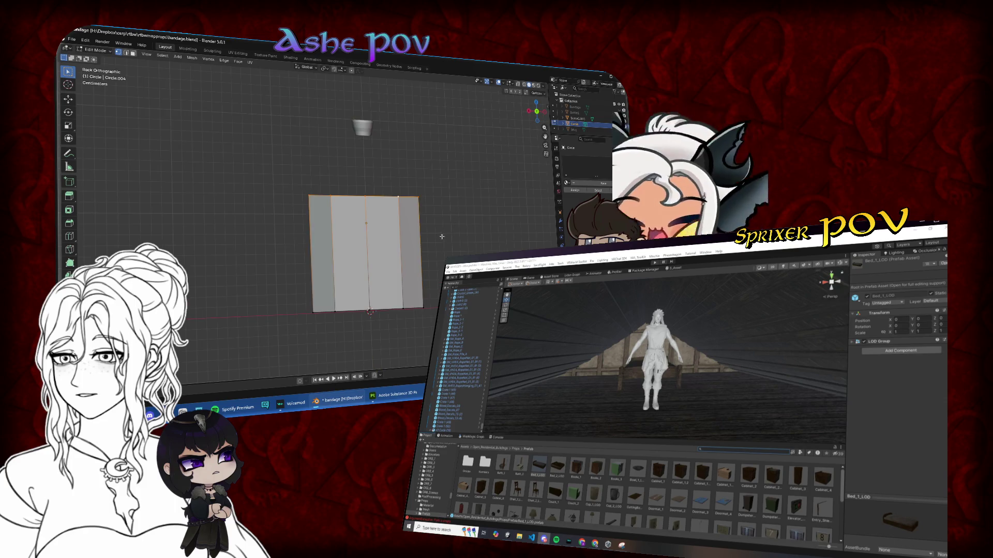
# - Extrude a short section up from the top edge and start scaling it inward
pyautogui.press('e')
pyautogui.press('z')
pyautogui.click(431, 233)
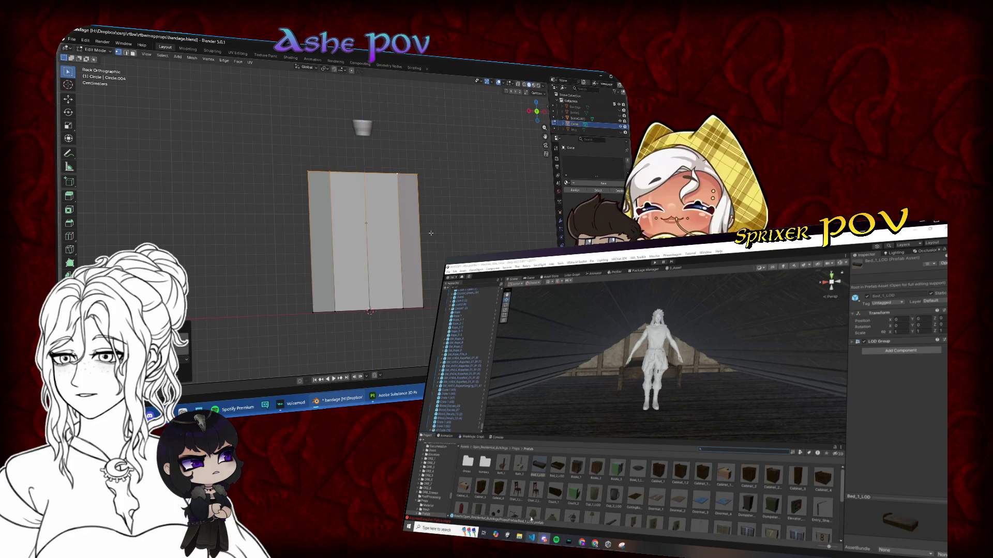
pyautogui.press('g')
pyautogui.press('z')
pyautogui.click(465, 447)
pyautogui.click(431, 248)
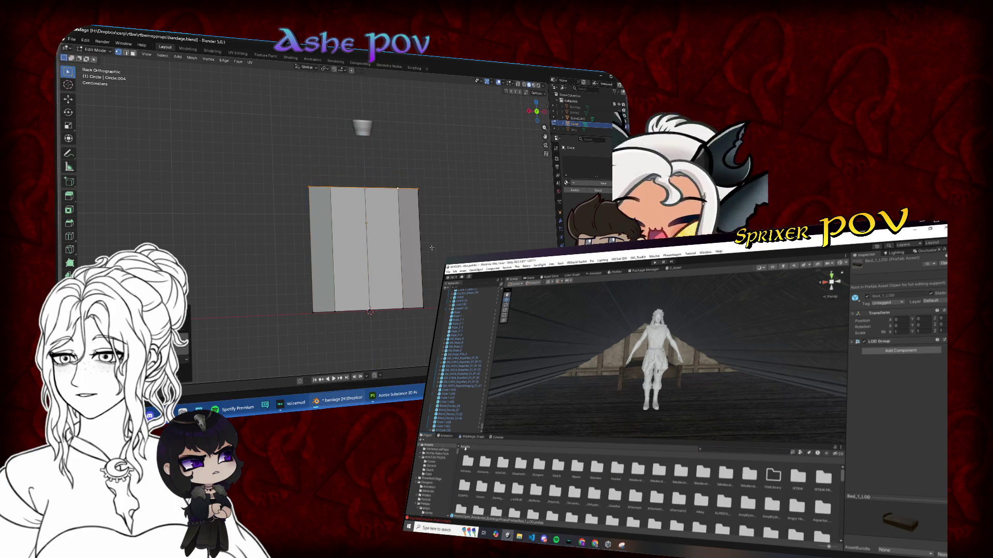
pyautogui.hotkey('ctrl', 'z')
pyautogui.press('s')
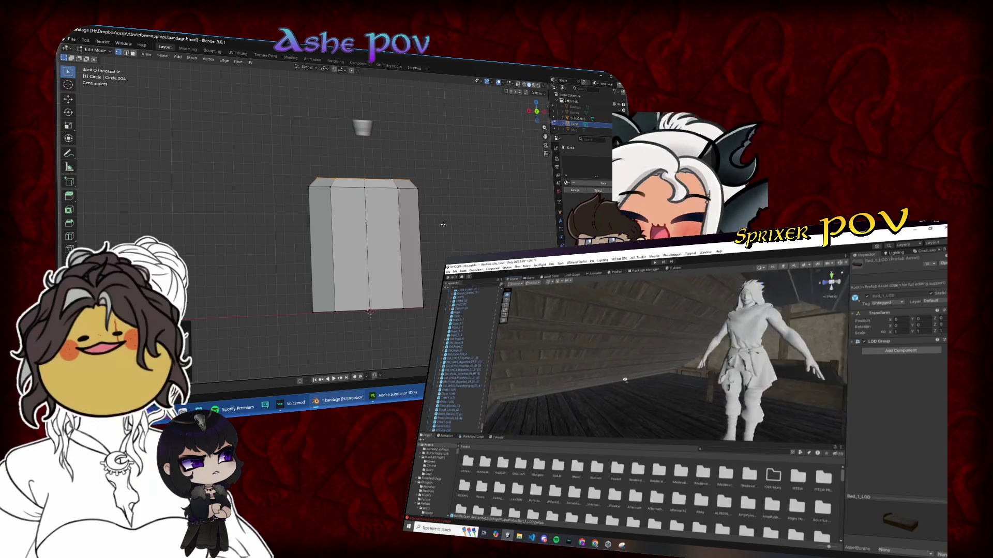
# - Select the whole bottle body and scale it down
pyautogui.press('a')
pyautogui.click(660, 378)
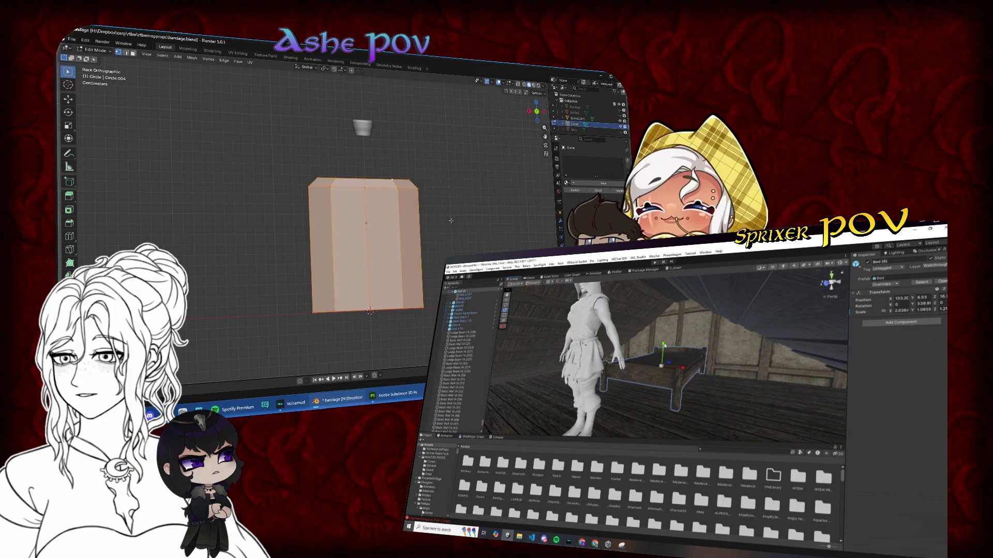
pyautogui.moveTo(450, 220); pyautogui.dragTo(440, 196)
pyautogui.press('s')
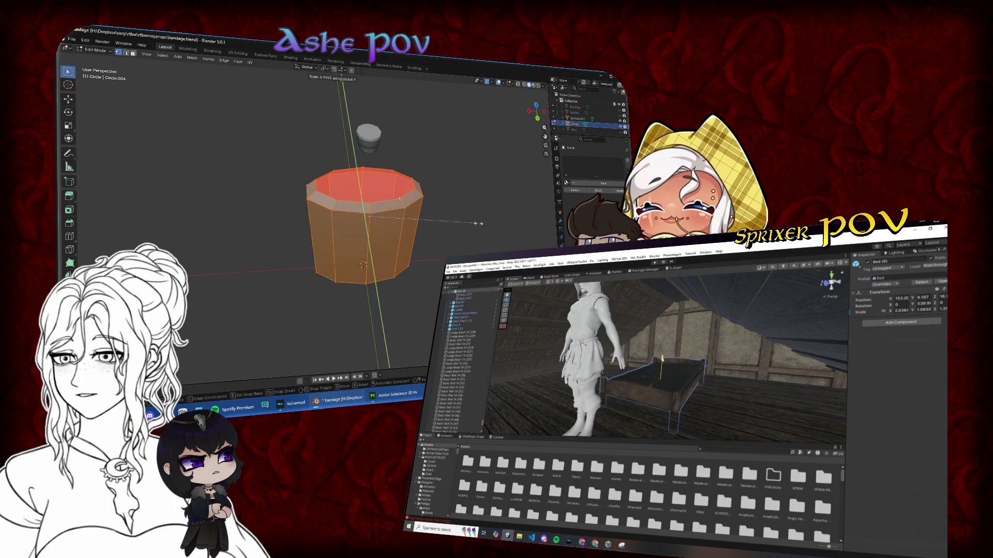
pyautogui.click(446, 221)
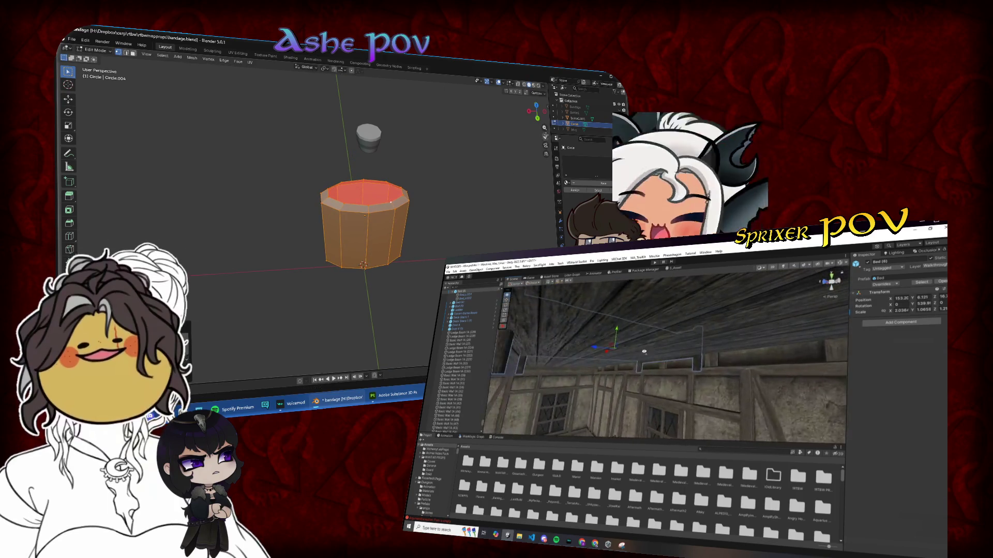
# - From the side view, move the body down onto the origin
pyautogui.press('ctrl+KP_7')
pyautogui.press('KP_3')
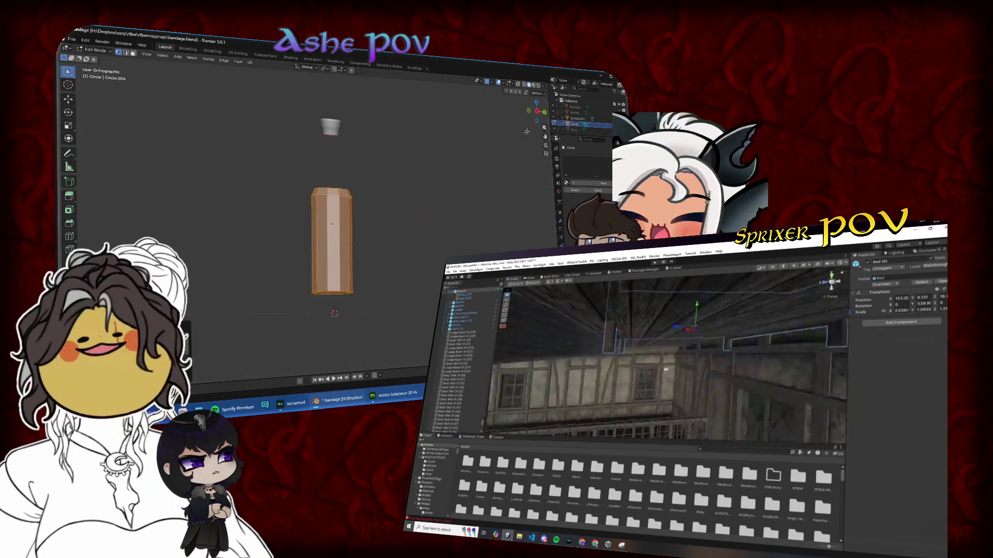
pyautogui.press('g')
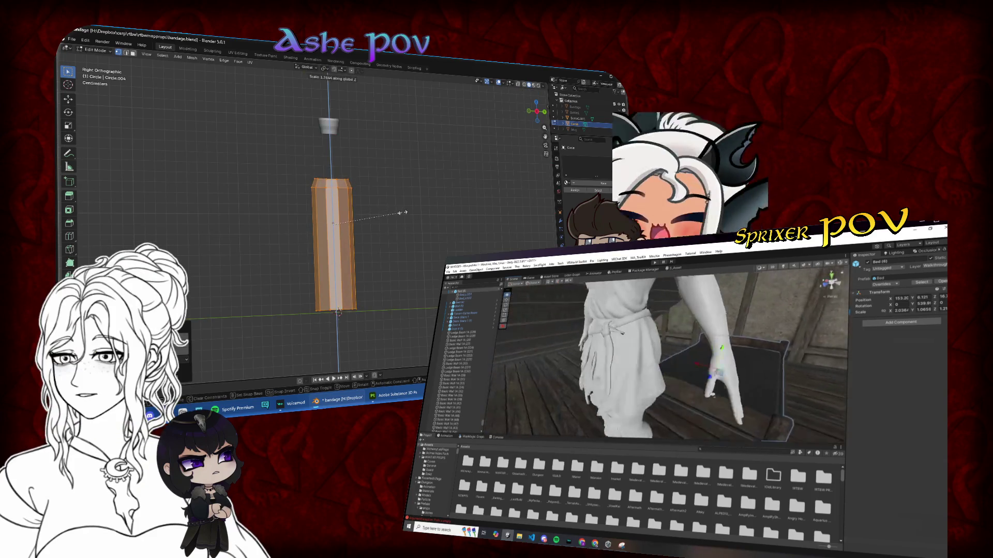
pyautogui.click(471, 160)
# - Stretch the body taller along Z and fine-tune its vertical position
pyautogui.click(543, 112)
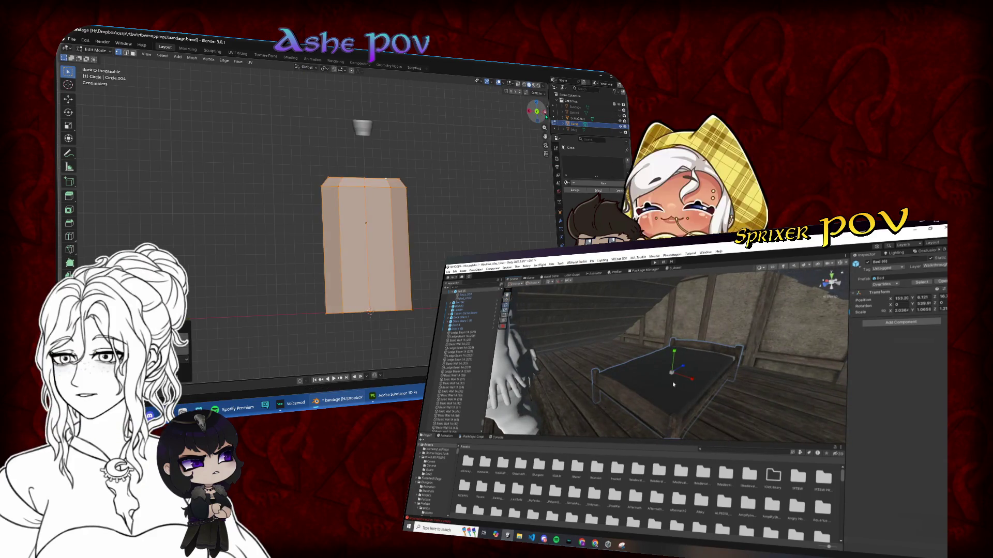
pyautogui.press('s')
pyautogui.press('z')
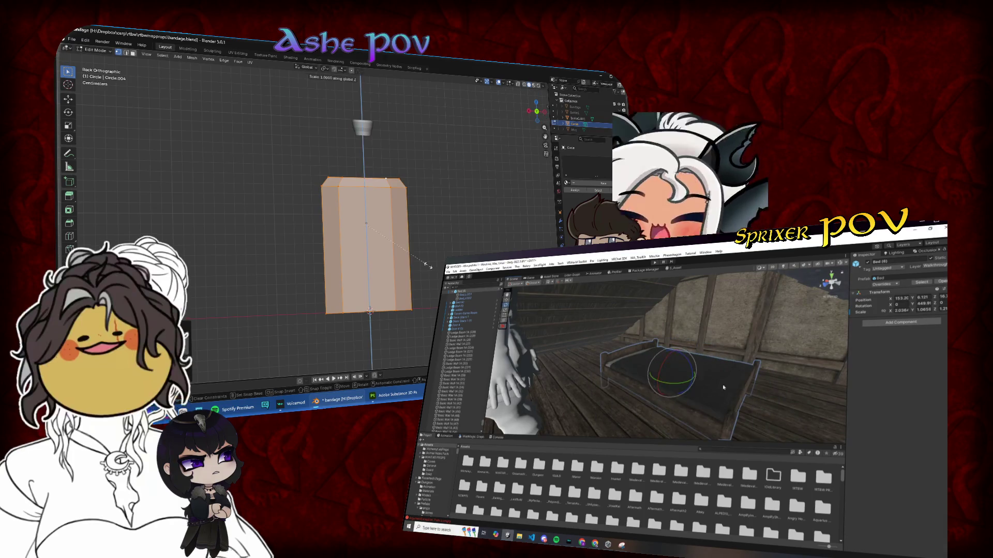
pyautogui.press('g')
pyautogui.press('z')
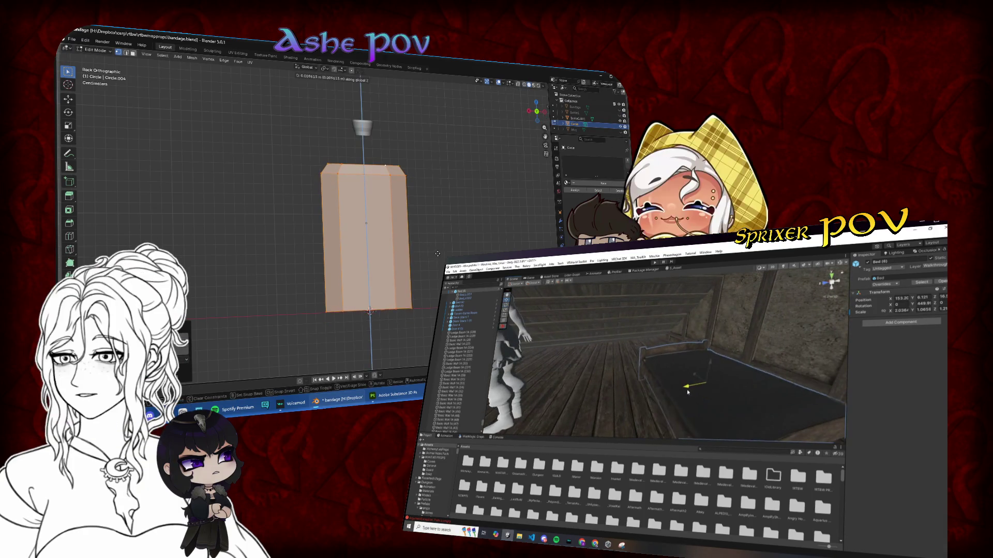
pyautogui.click(437, 255)
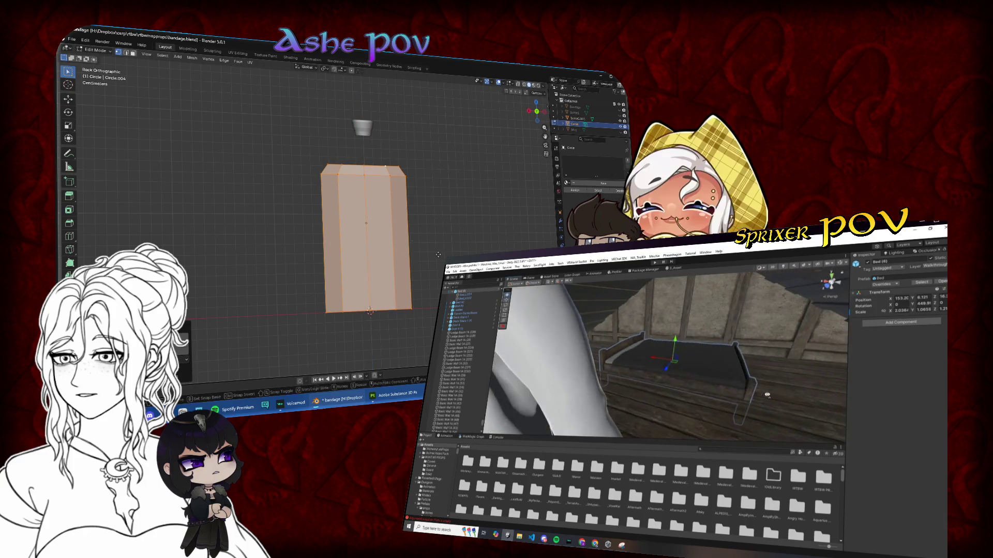
pyautogui.press('g')
pyautogui.press('z')
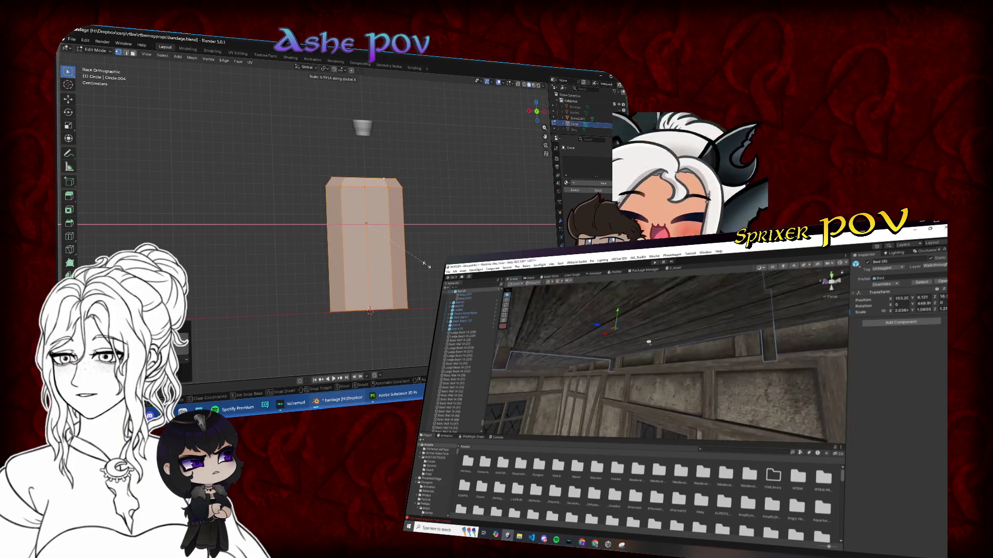
pyautogui.click(426, 266)
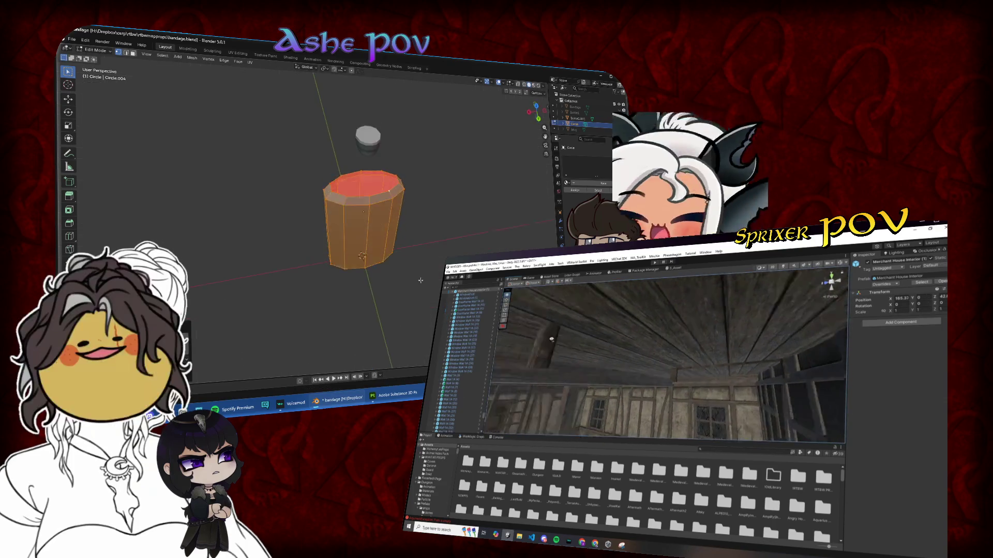
pyautogui.press('ctrl+KP_1')
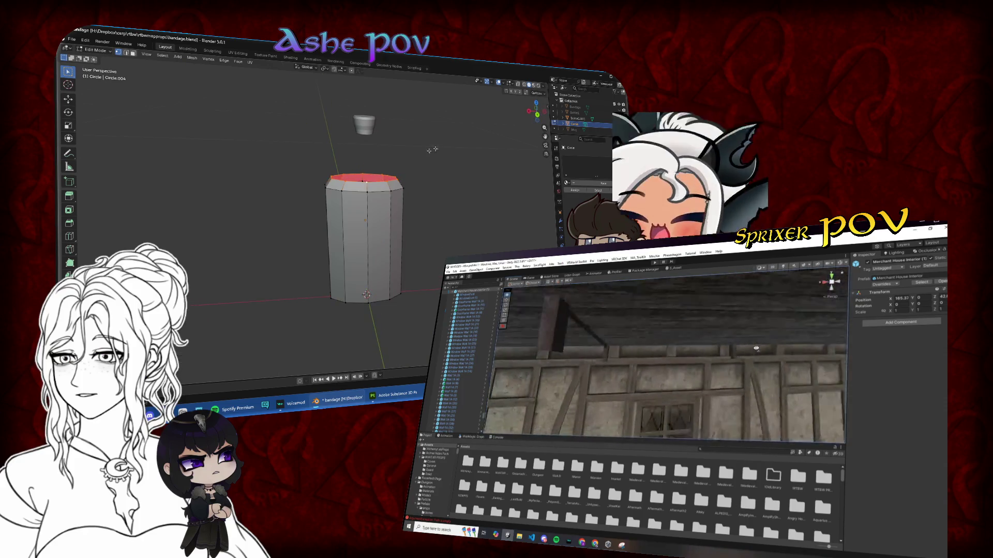
pyautogui.scroll(5, 486, 204)
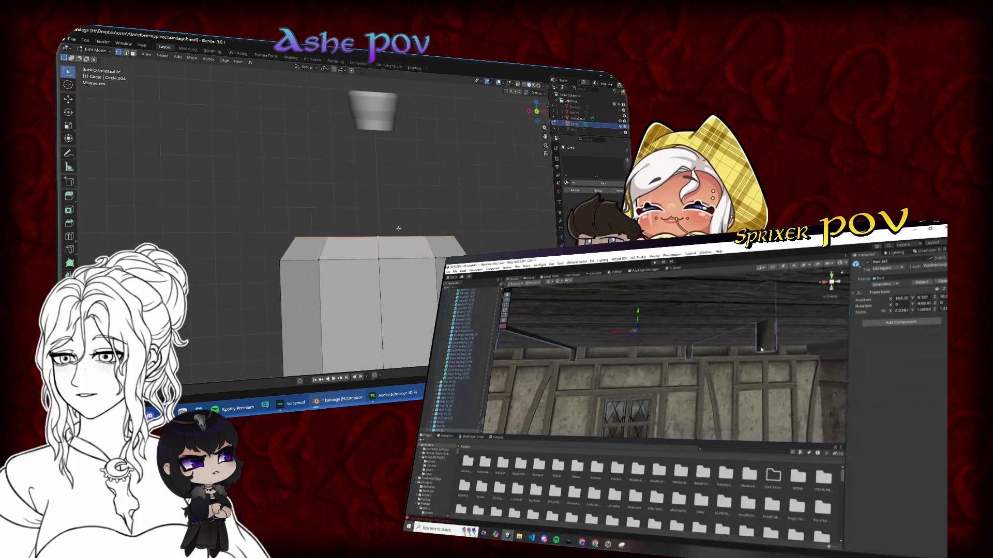
# - Raise the top edge loop along Z and extrude the top face upward into a neck
pyautogui.press('g')
pyautogui.press('z')
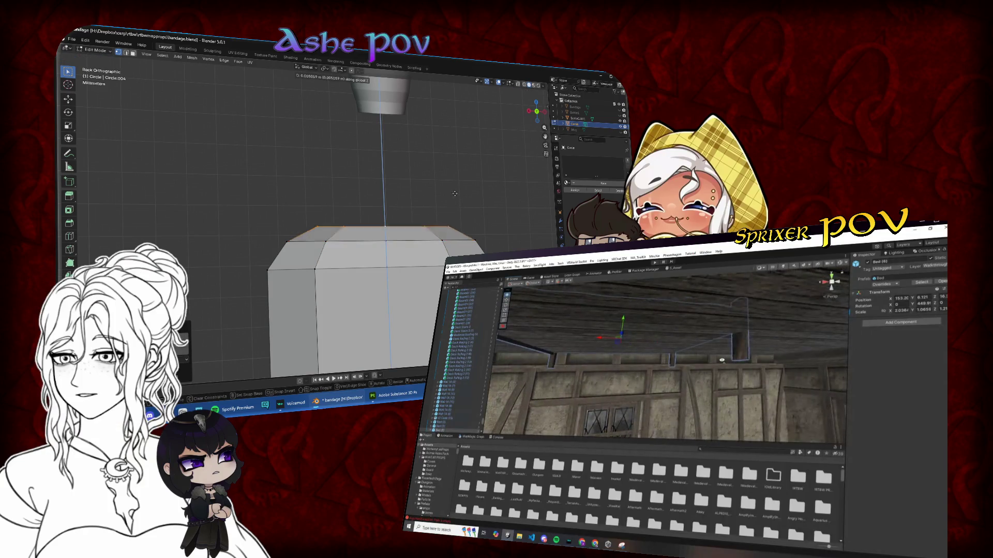
pyautogui.click(454, 191)
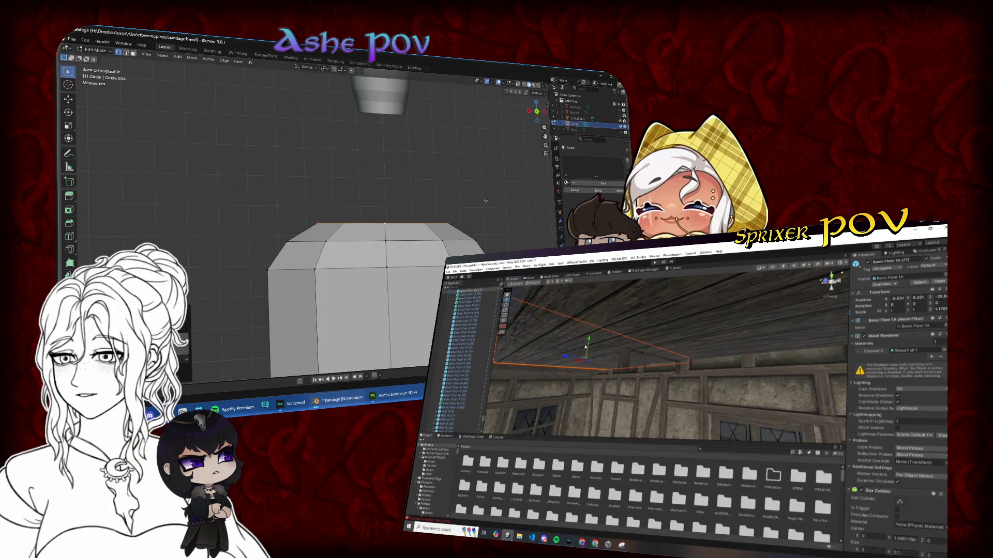
pyautogui.moveTo(444, 207)
pyautogui.mouseDown()
pyautogui.moveTo(432, 241)
pyautogui.moveTo(423, 222)
pyautogui.mouseUp()
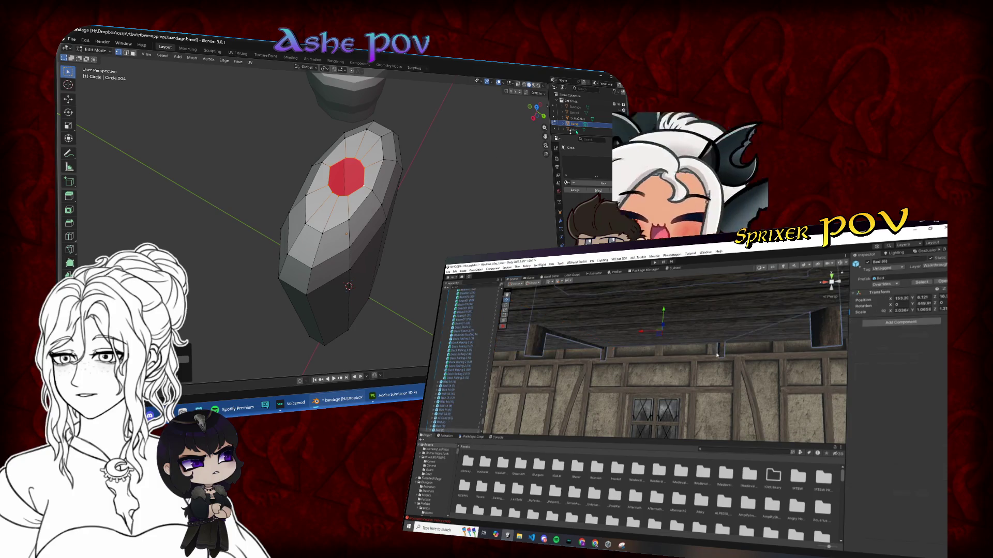
pyautogui.press('ctrl+KP_1')
pyautogui.press('e')
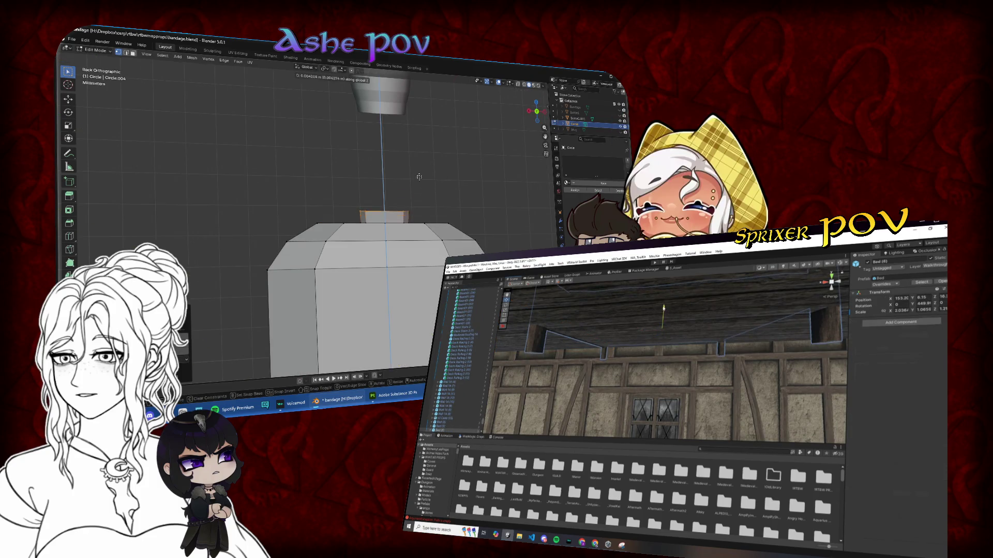
pyautogui.click(415, 104)
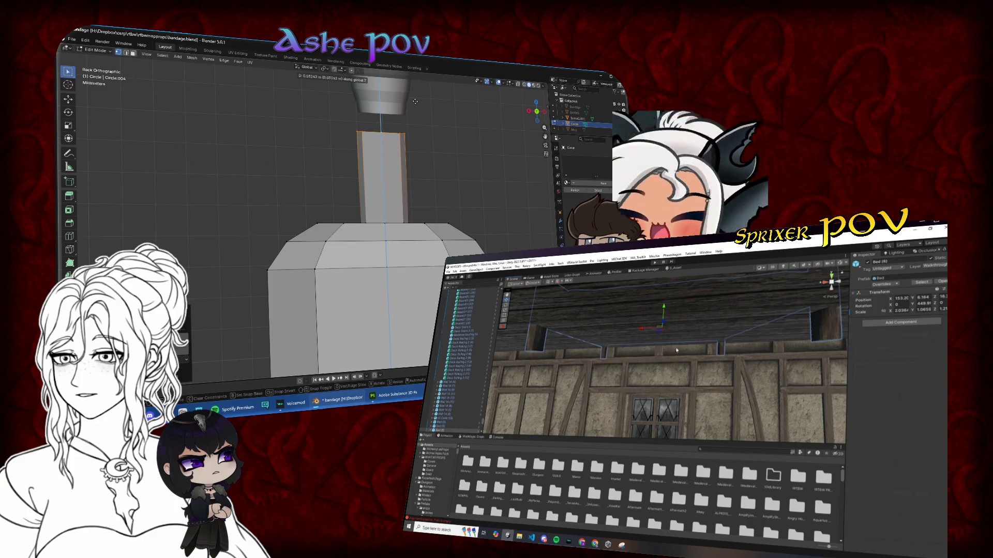
pyautogui.moveTo(411, 118); pyautogui.dragTo(403, 148)
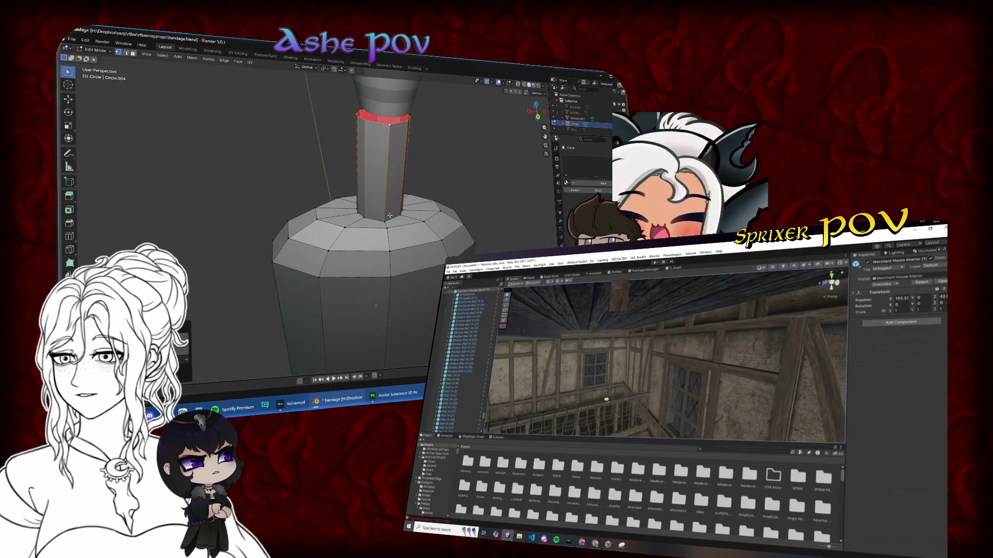
pyautogui.click(537, 118)
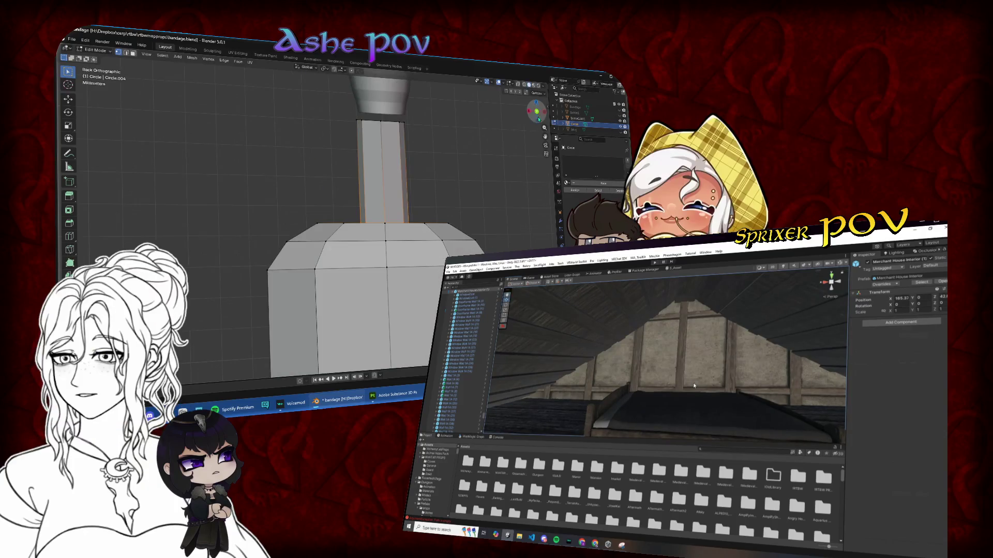
# - Move the neck vertices along Z to set the neck's height
pyautogui.scroll(-1, 473, 182)
pyautogui.press('g')
pyautogui.press('z')
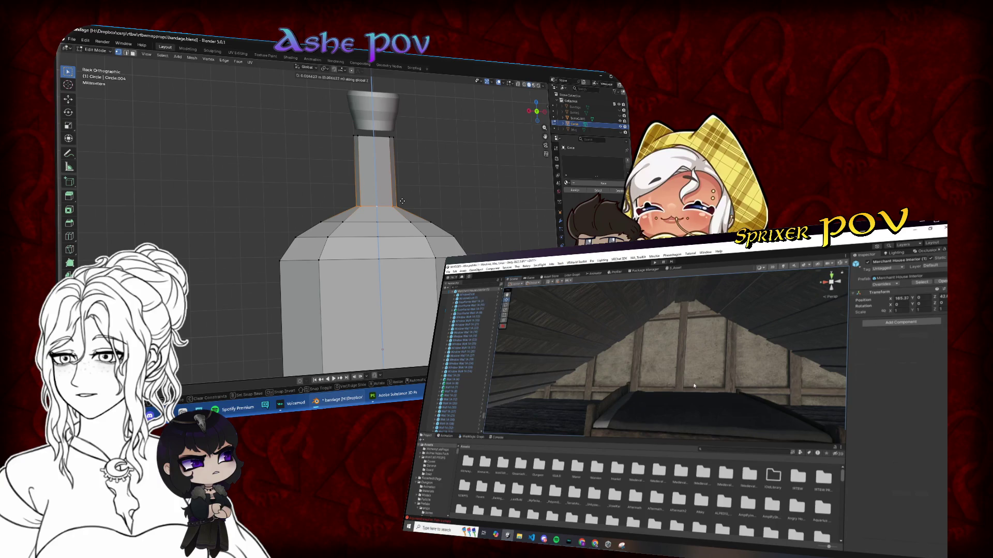
pyautogui.click(402, 202)
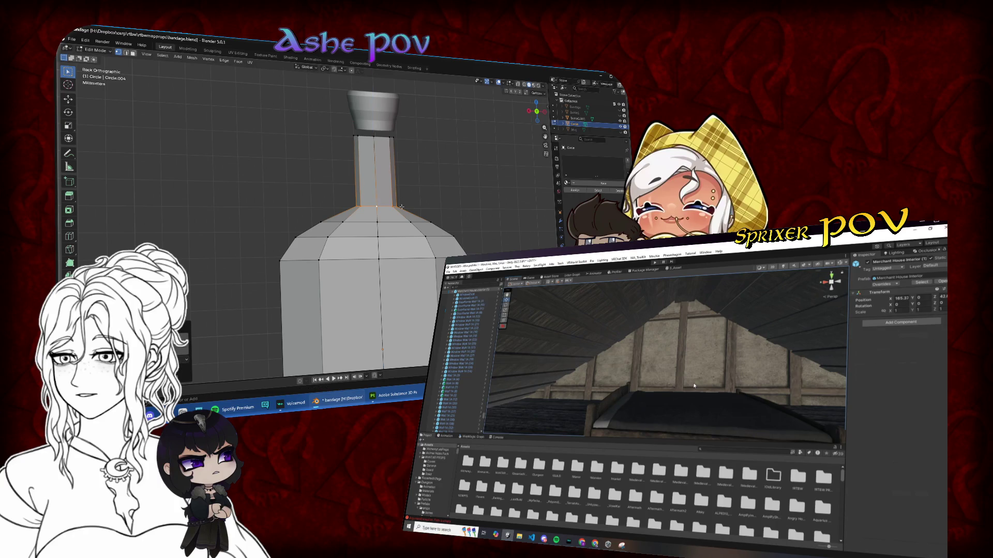
# - Bevel the neck base, the shoulder loop, the loop below it and the bottom edge loop
pyautogui.click(407, 207)
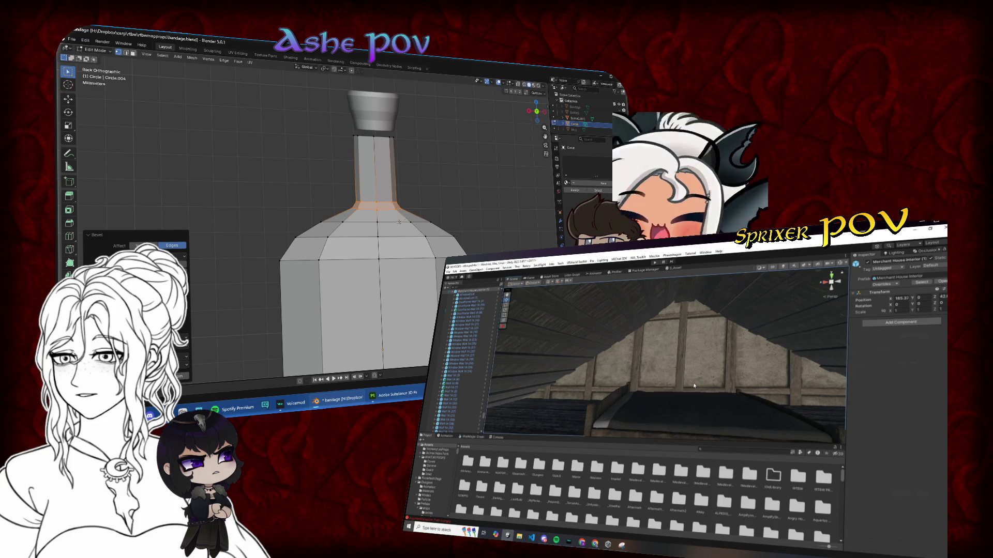
pyautogui.keyDown('alt'); pyautogui.click(397, 222); pyautogui.keyUp('alt')
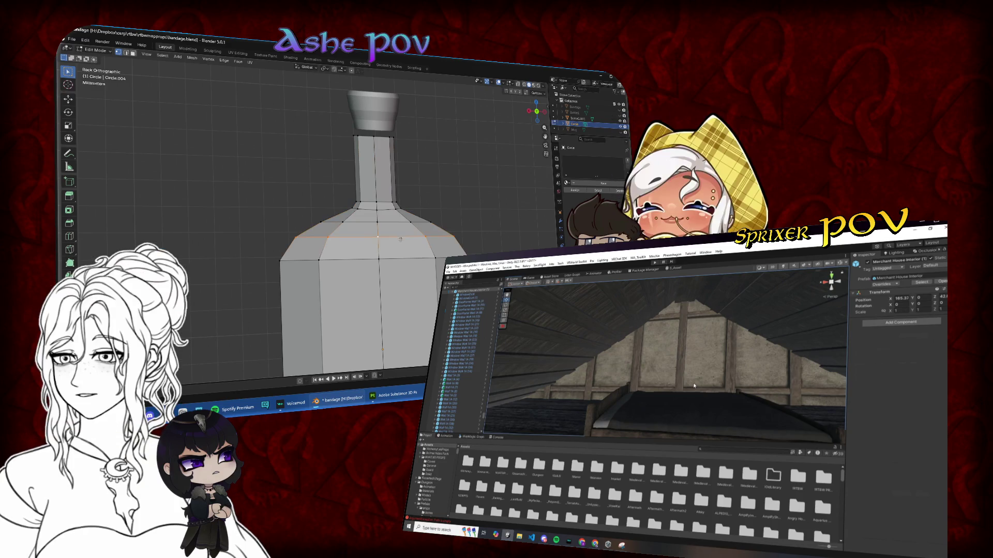
pyautogui.click(405, 239)
pyautogui.keyDown('alt'); pyautogui.click(400, 259); pyautogui.keyUp('alt')
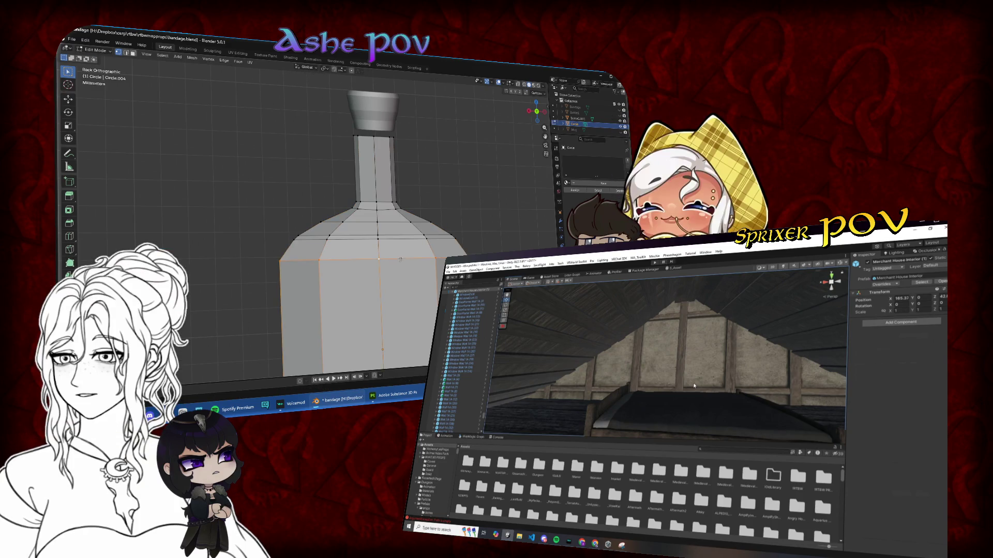
pyautogui.click(407, 261)
pyautogui.scroll(-4, 393, 311)
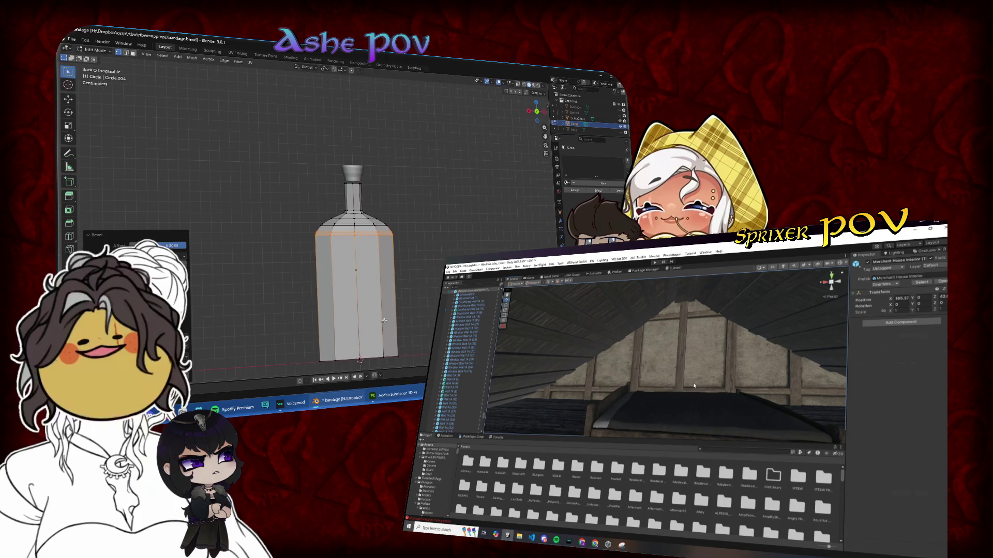
pyautogui.keyDown('alt'); pyautogui.click(373, 356); pyautogui.keyUp('alt')
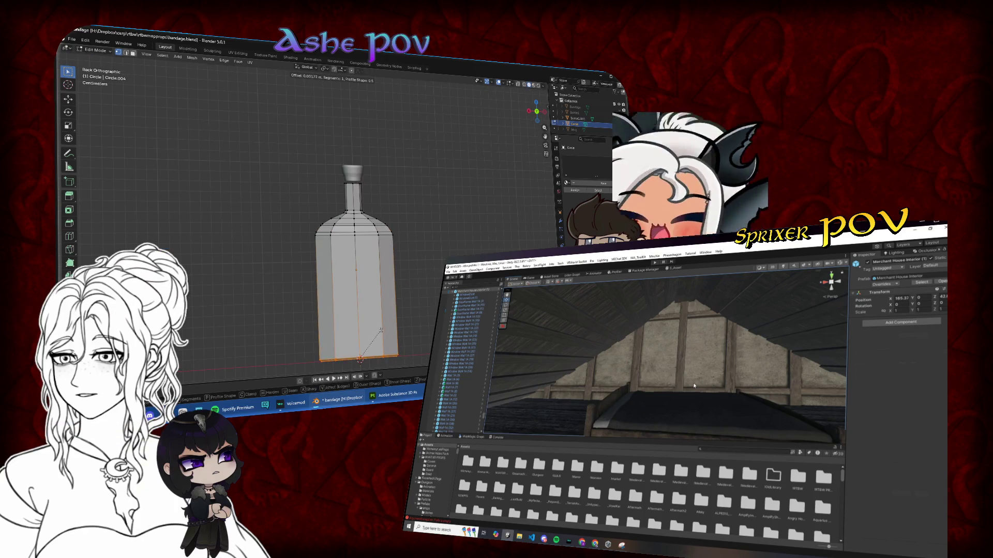
pyautogui.click(380, 331)
# - Move the bottom edge loop vertically along Z to reposition it
pyautogui.press('g')
pyautogui.press('z')
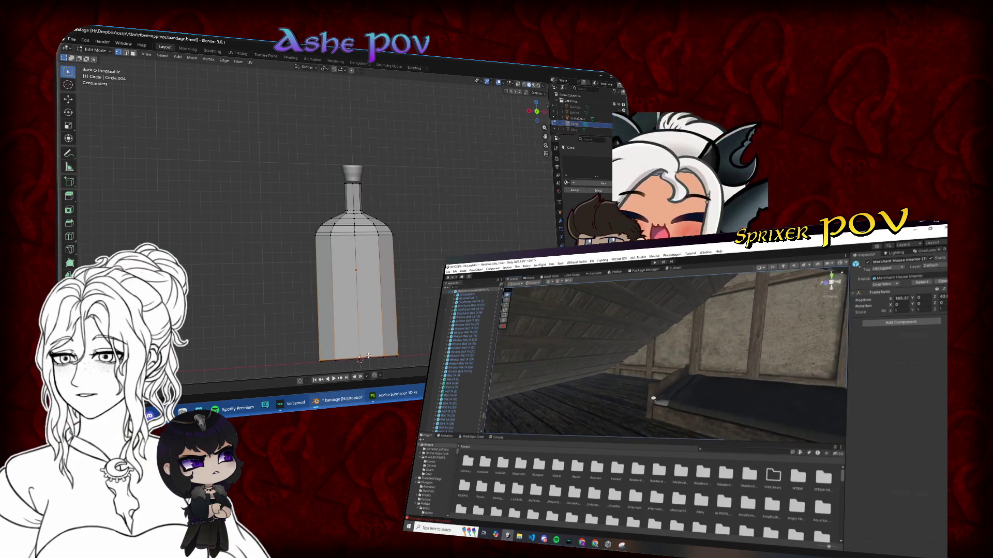
pyautogui.click(368, 353)
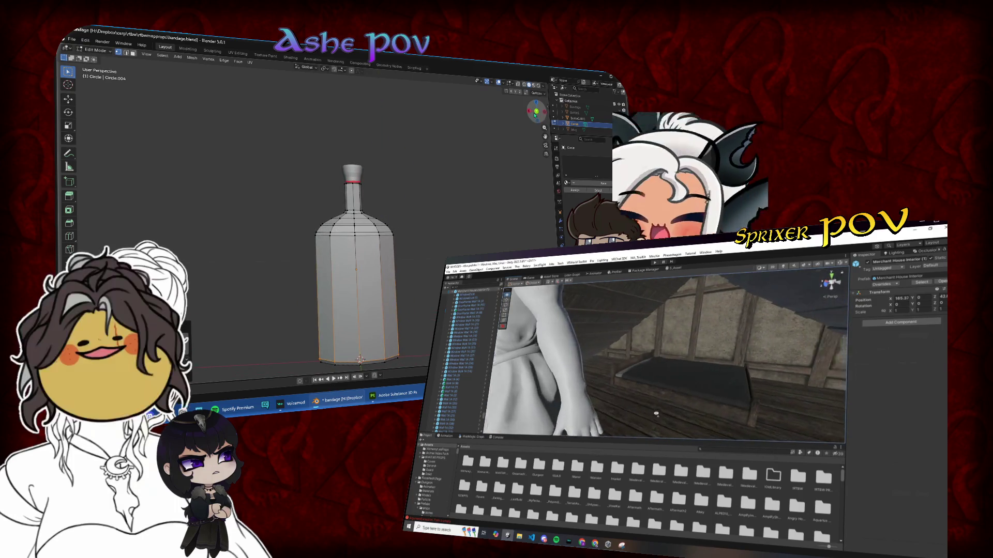
# - Leave the bottle body's Edit Mode and select the cork to edit its mesh
pyautogui.click(536, 111)
pyautogui.click(537, 112)
pyautogui.press('Tab')
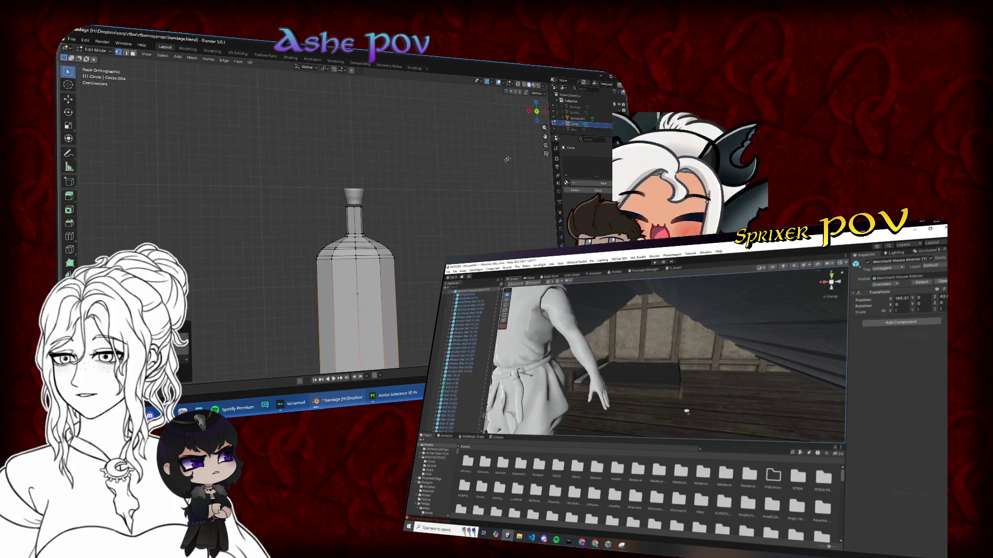
pyautogui.scroll(3, 382, 207)
pyautogui.click(406, 160)
pyautogui.press('Tab')
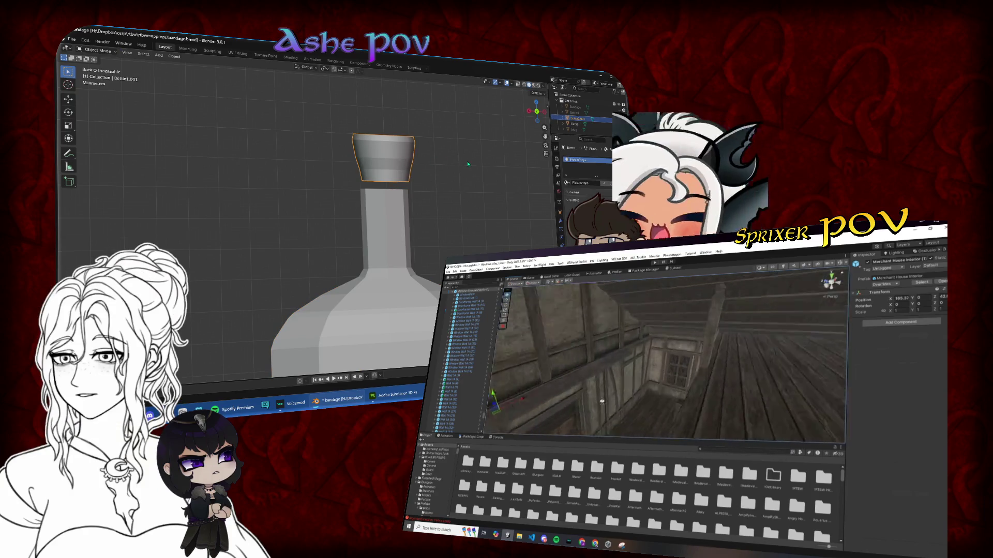
# - Scale the cork down to a smaller size
pyautogui.press('s')
pyautogui.click(442, 160)
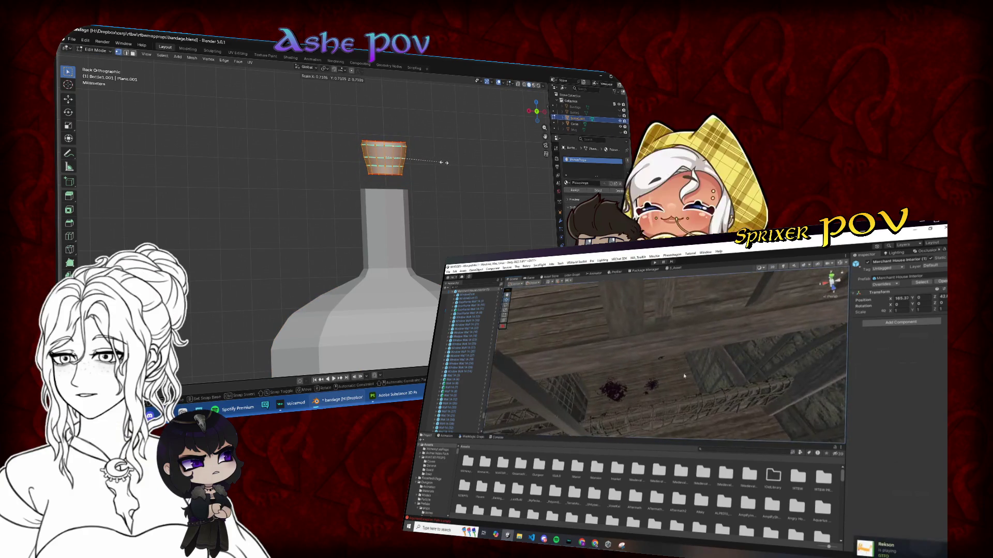
pyautogui.press('Tab')
# - Select the bottle neck's top edge loop and scale it outward
pyautogui.click(390, 212)
pyautogui.press('Tab')
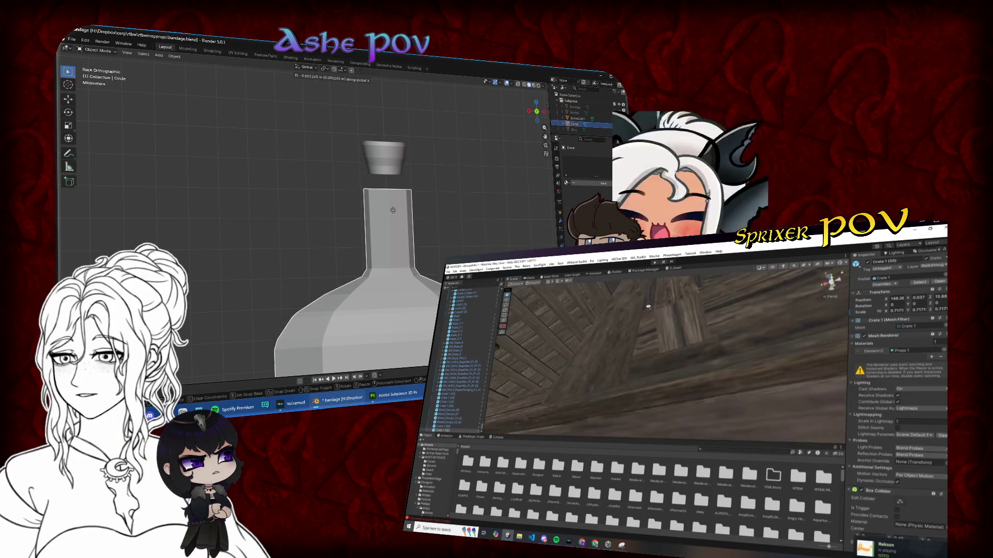
pyautogui.keyDown('alt'); pyautogui.click(408, 188); pyautogui.keyUp('alt')
pyautogui.press('g')
pyautogui.press('z')
pyautogui.press('s')
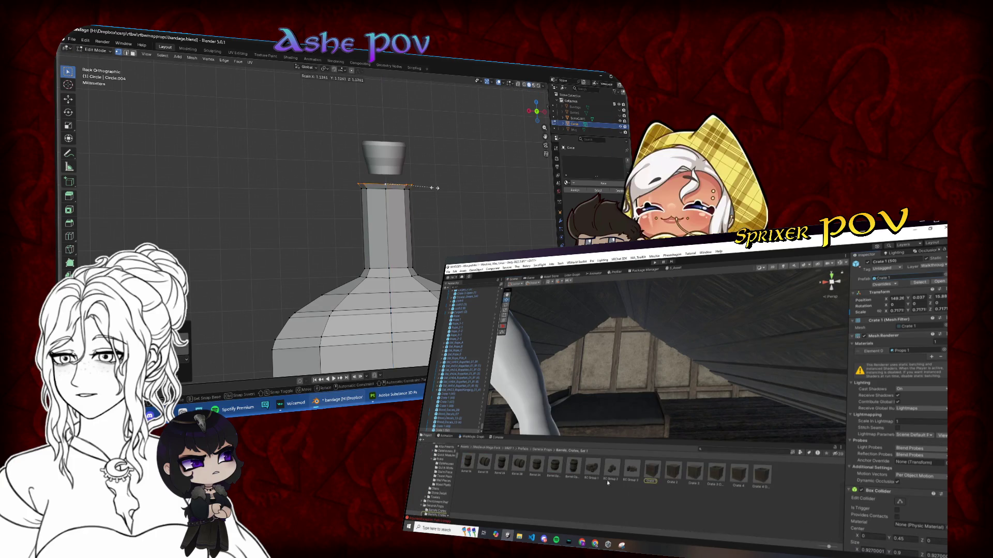
pyautogui.moveTo(657, 457); pyautogui.dragTo(682, 412)
# - Extrude the widened rim loop upward twice along Z to build the lip
pyautogui.press('e')
pyautogui.press('z')
pyautogui.click(437, 184)
pyautogui.press('e')
pyautogui.press('z')
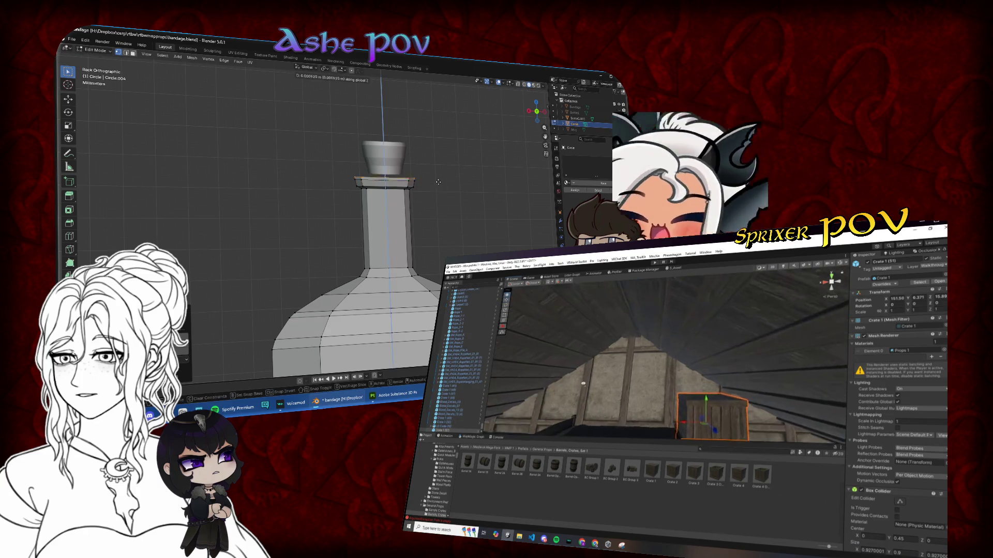
pyautogui.click(437, 172)
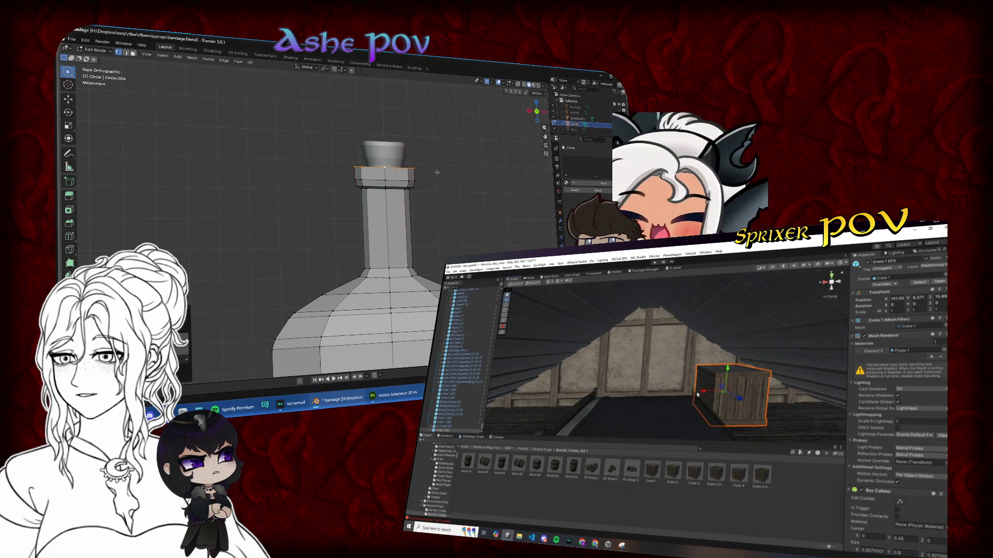
pyautogui.click(433, 172)
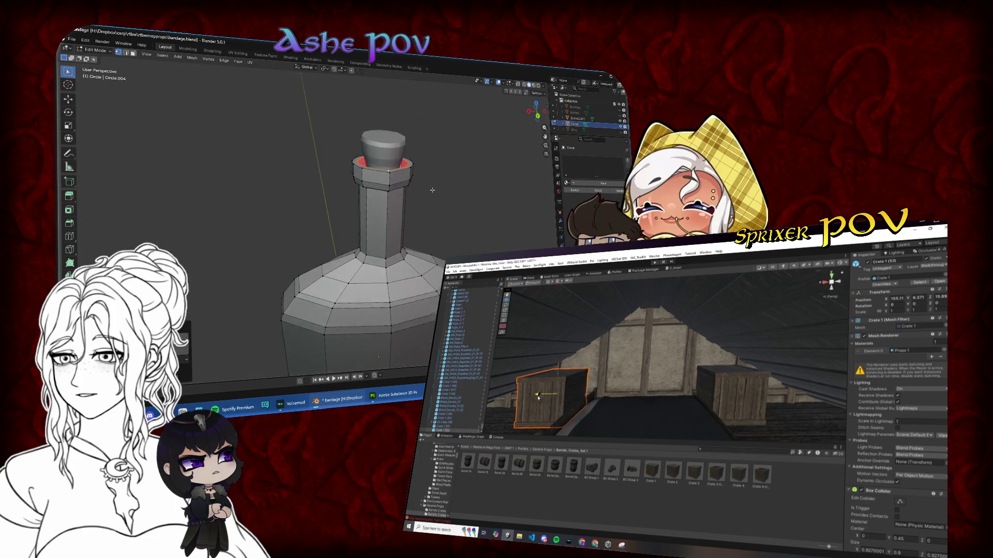
# - In top orthographic view, inset the neck's top face
pyautogui.press('f')
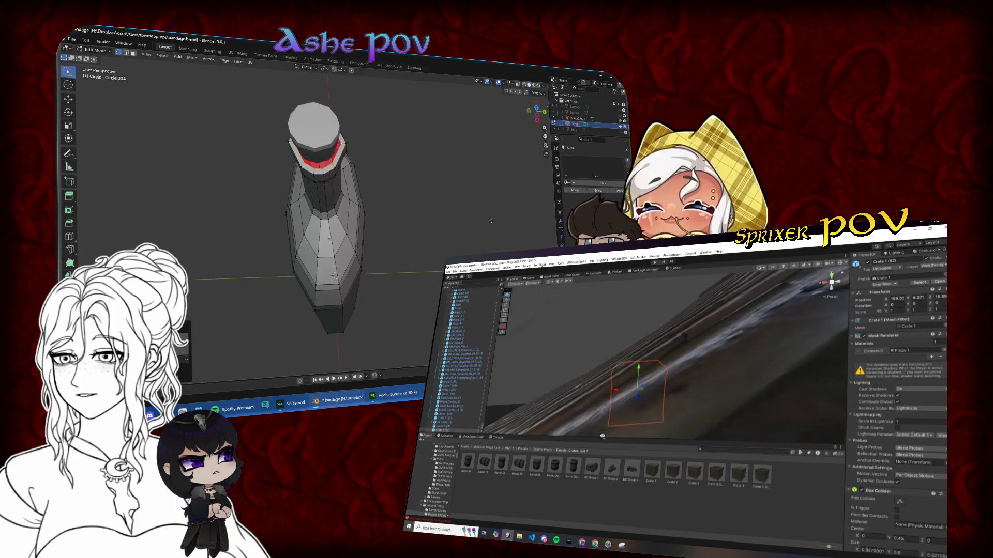
pyautogui.press('KP_7')
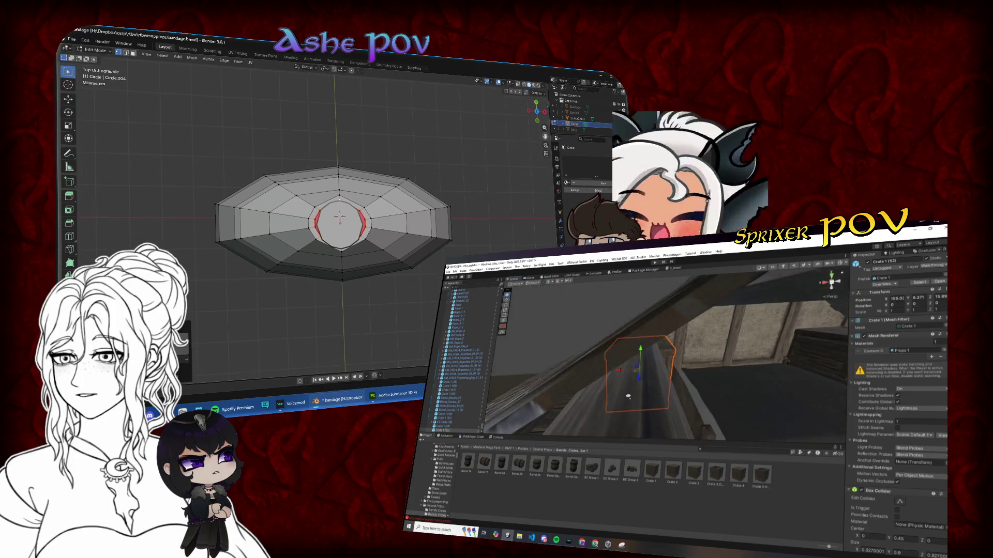
pyautogui.press('i')
pyautogui.moveTo(661, 391); pyautogui.dragTo(688, 396)
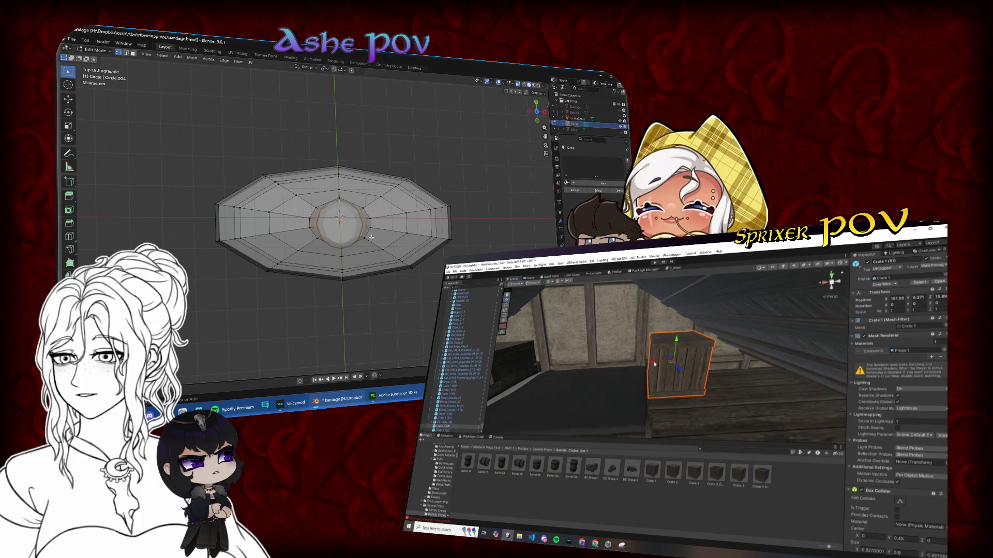
# - Turn off X-ray and select the inner centre face of the neck top
pyautogui.press('Tab')
pyautogui.moveTo(371, 236); pyautogui.dragTo(373, 175)
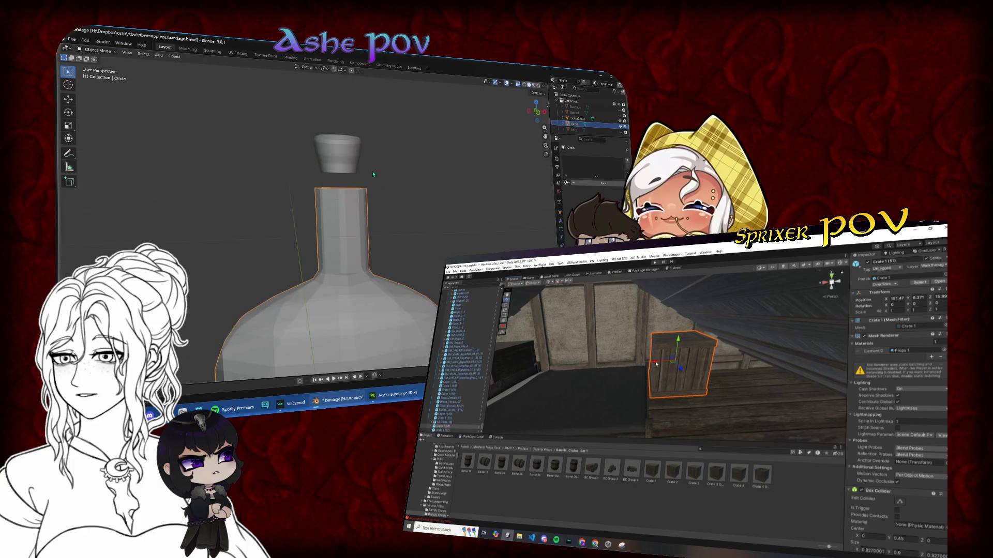
pyautogui.press('KP_7')
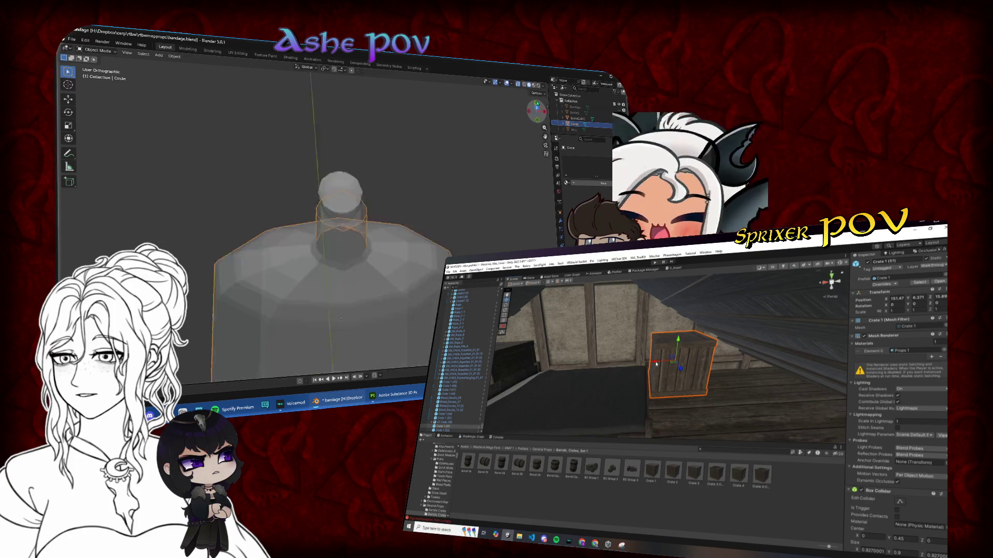
pyautogui.press('Tab')
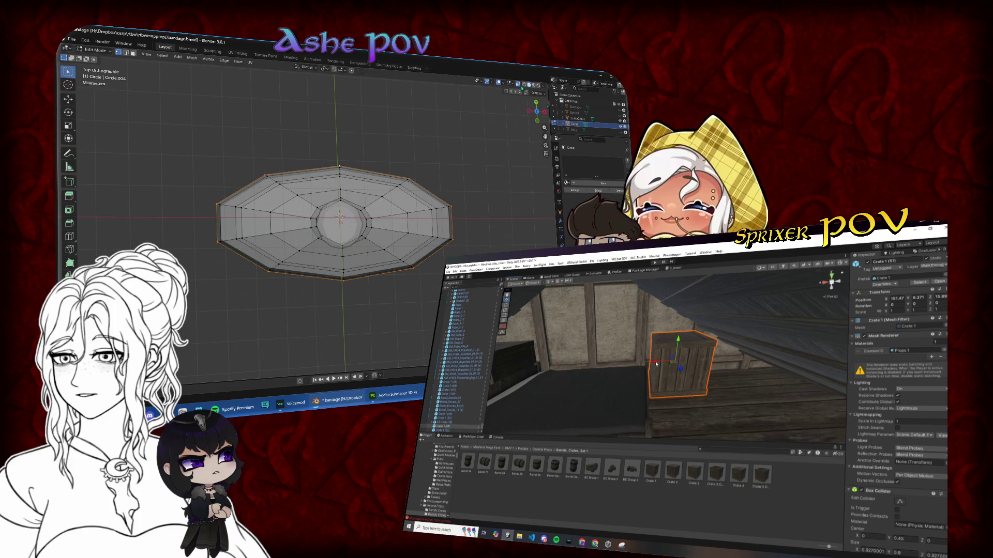
pyautogui.click(519, 85)
pyautogui.click(359, 209)
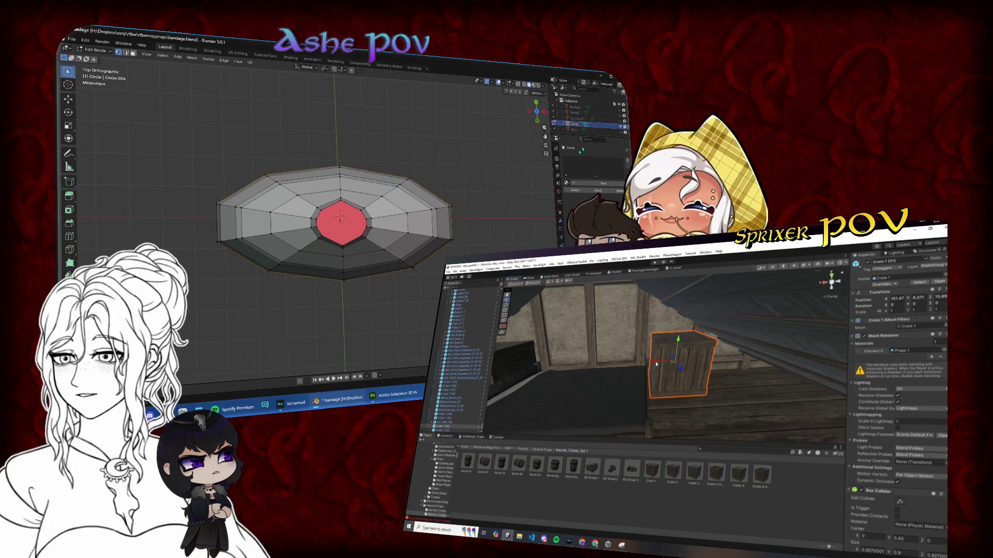
pyautogui.moveTo(348, 210); pyautogui.dragTo(376, 191)
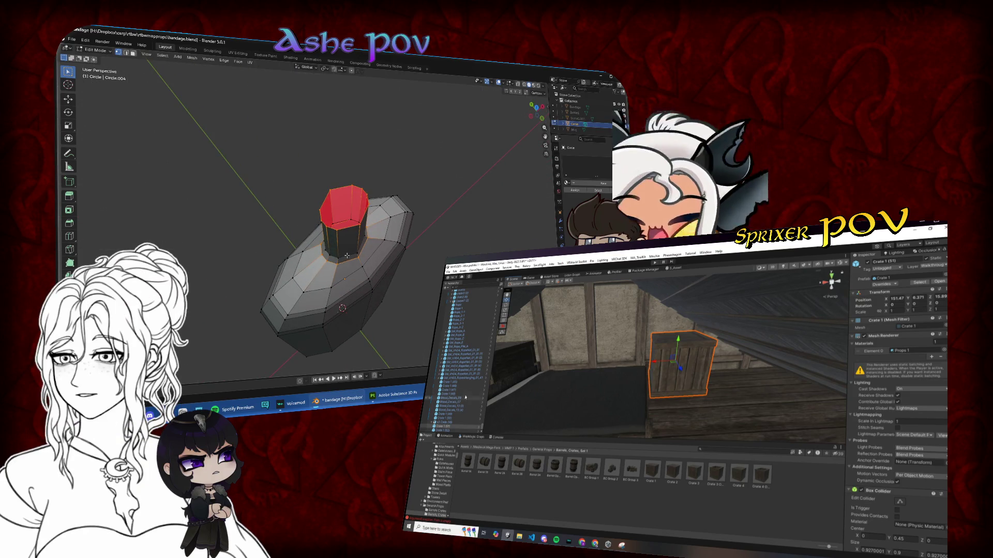
pyautogui.click(537, 107)
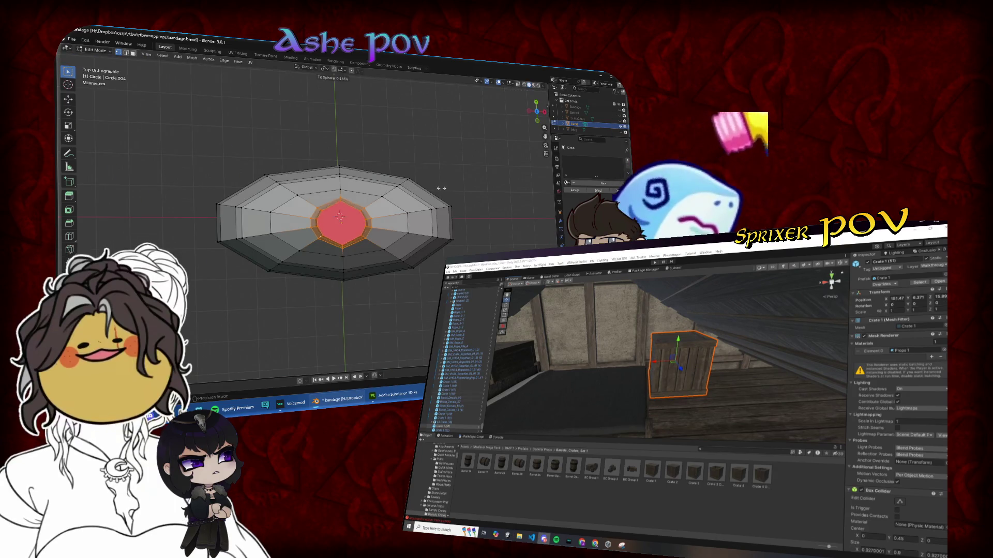
# - Start extruding the top face, then cancel it to keep the flat top
pyautogui.press('e')
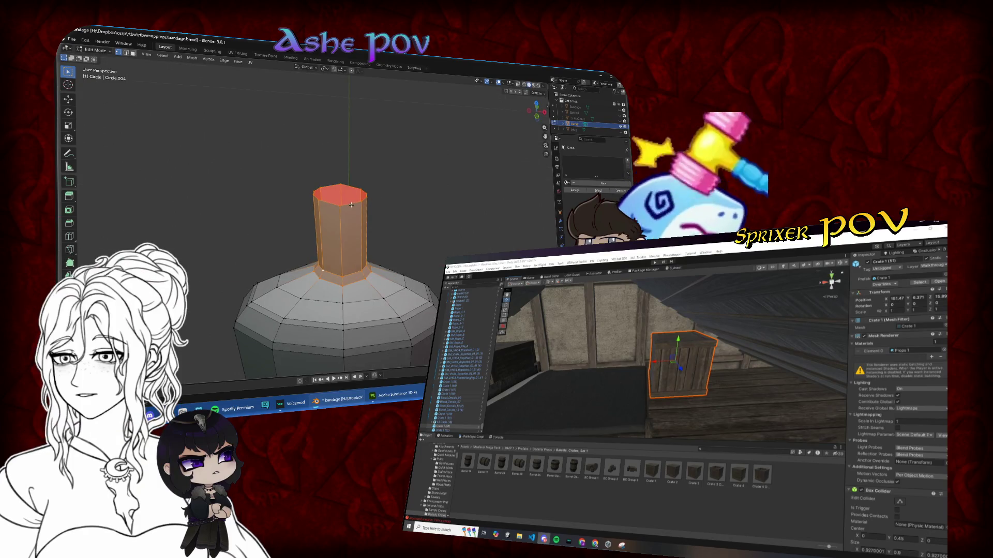
pyautogui.click(351, 205)
pyautogui.rightClick(351, 205)
pyautogui.press('Escape')
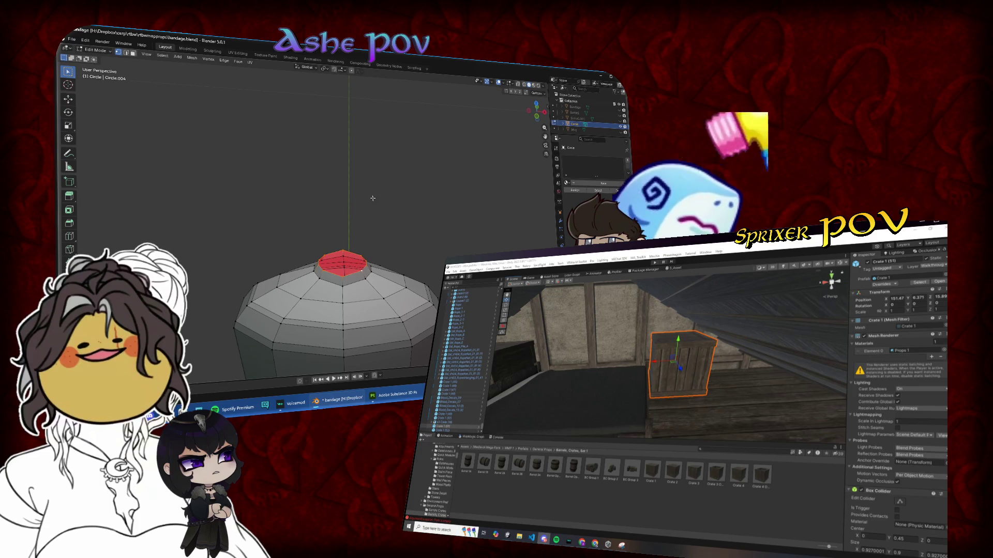
pyautogui.click(337, 210)
# - From front view, move the top face up along Z into a tall neck and select its base loop
pyautogui.press('KP_1')
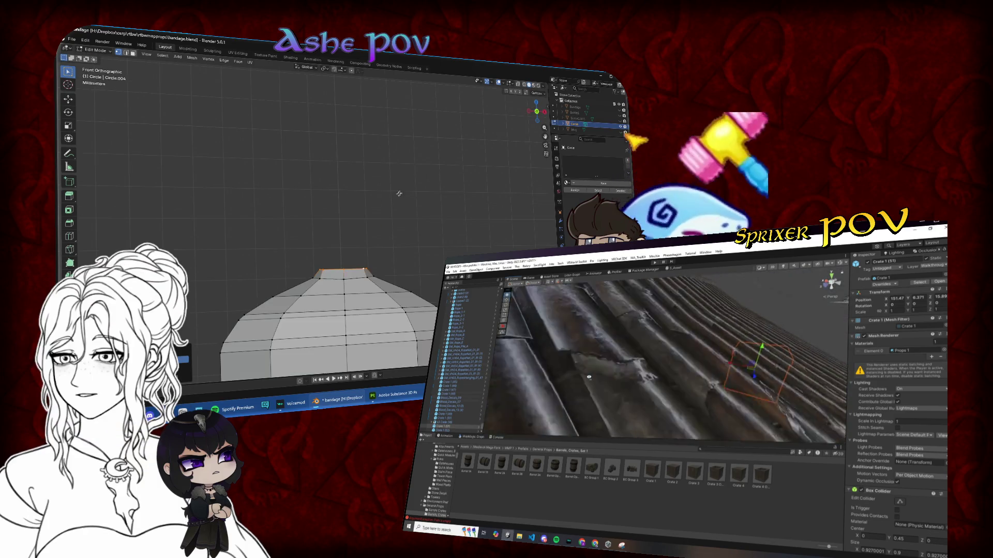
pyautogui.press('g')
pyautogui.press('z')
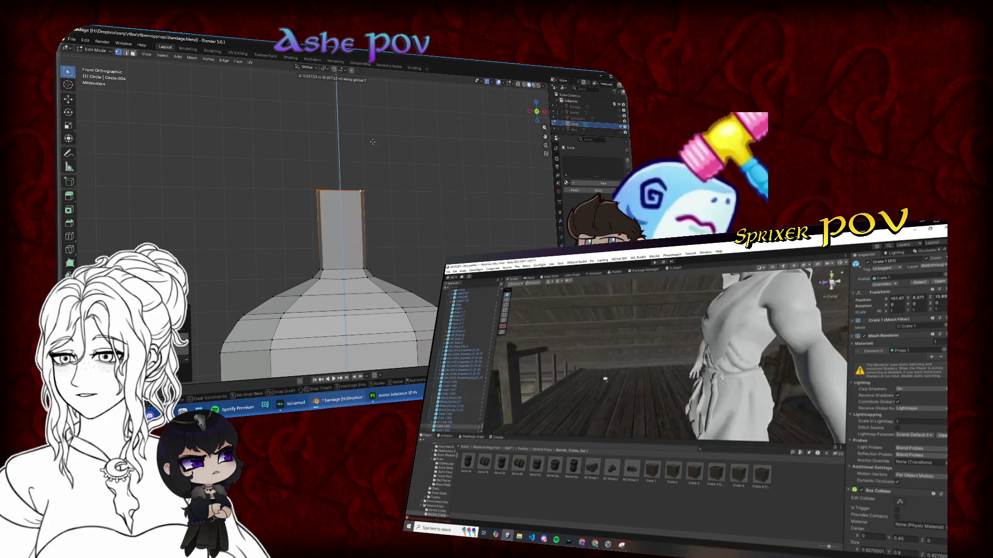
pyautogui.click(372, 129)
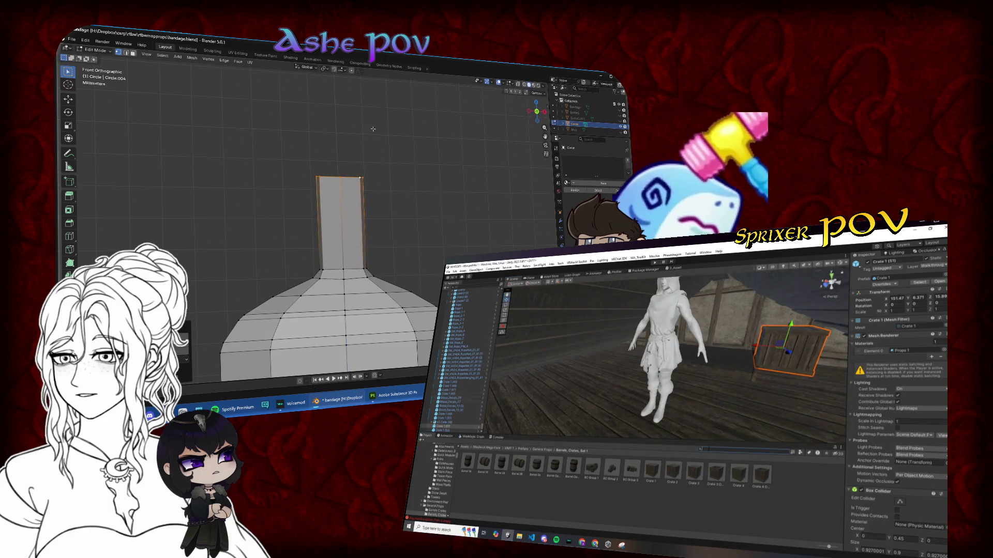
pyautogui.keyDown('alt'); pyautogui.click(351, 279); pyautogui.keyUp('alt')
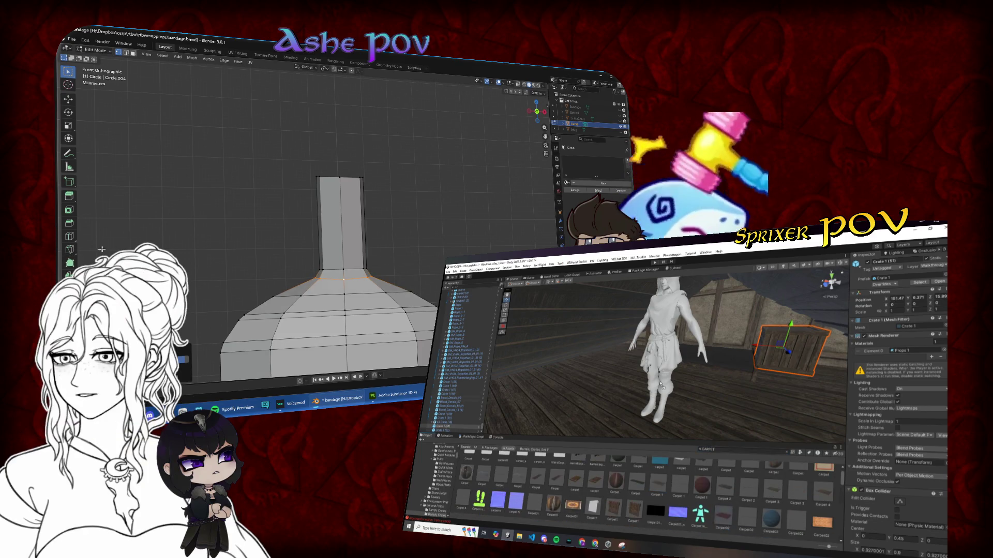
# - Try scaling the neck's base loop along Z, then cancel, leaving the neck unchanged
pyautogui.press('s')
pyautogui.press('z')
pyautogui.press('z')
pyautogui.press('z')
pyautogui.scroll(-2, 607, 482)
pyautogui.scroll(-1, 609, 483)
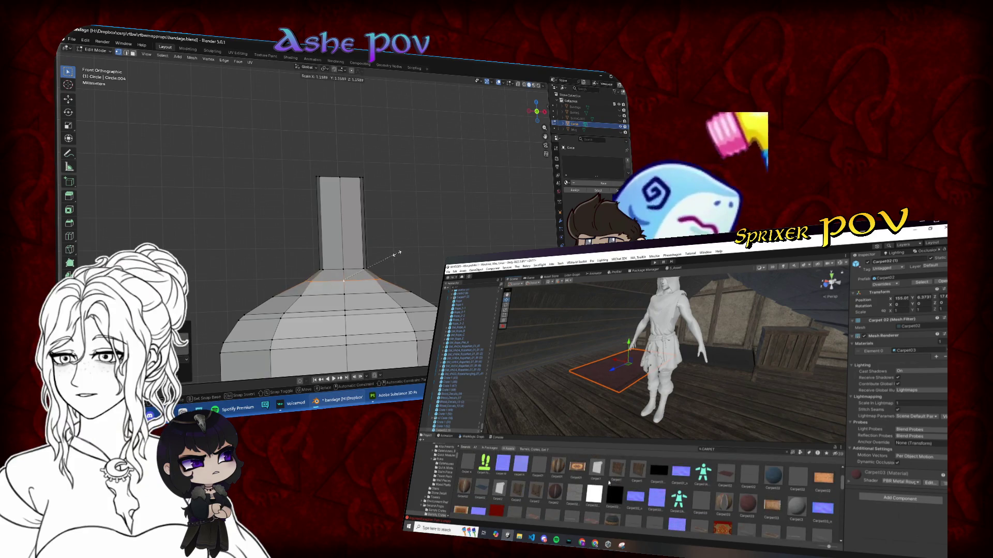
pyautogui.scroll(-3, 609, 482)
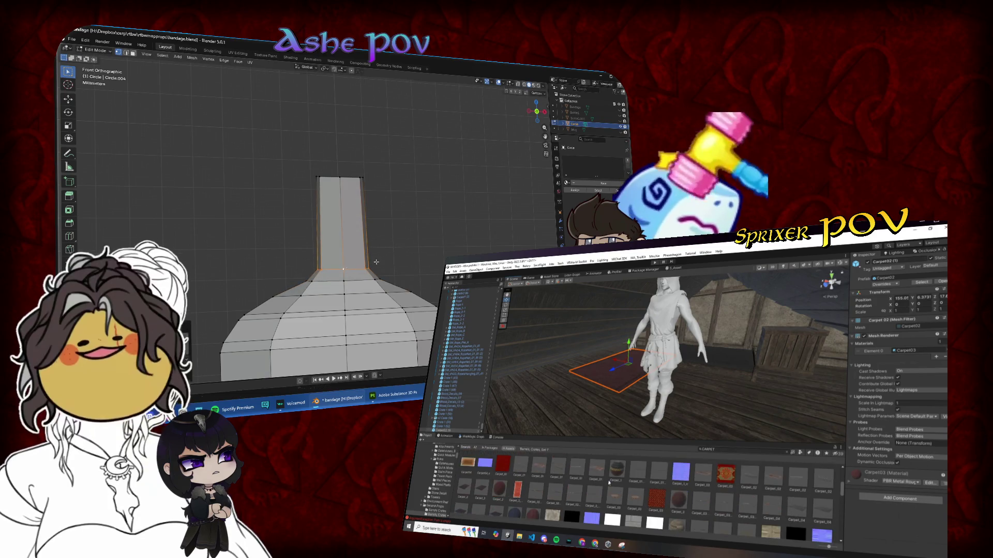
pyautogui.scroll(-3, 609, 483)
pyautogui.press('s')
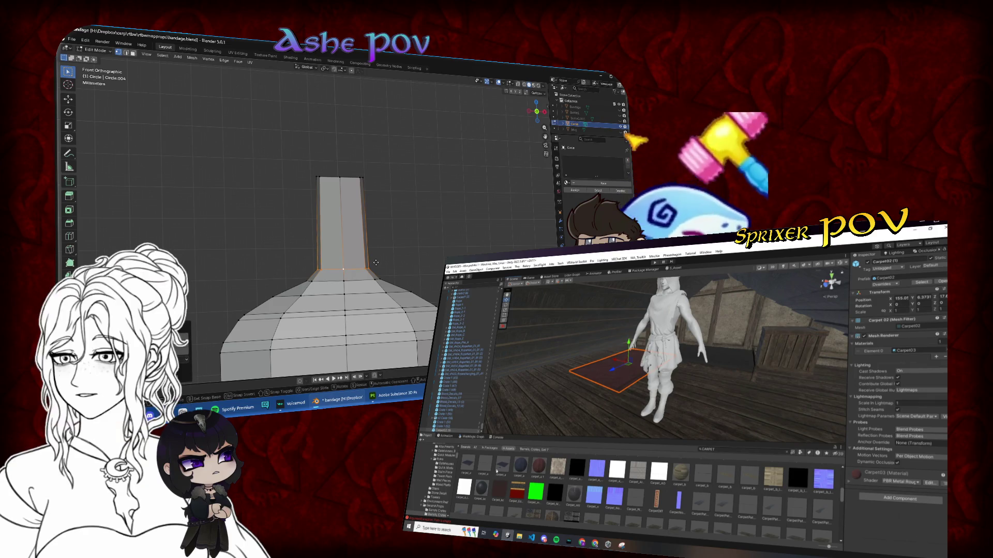
pyautogui.moveTo(615, 478); pyautogui.dragTo(739, 393)
pyautogui.scroll(-3, 623, 498)
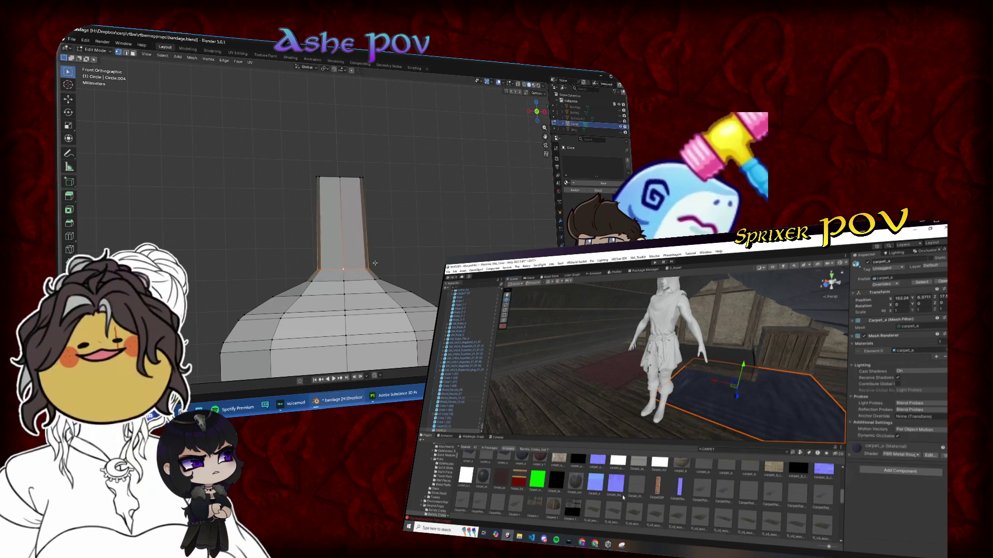
pyautogui.rightClick(362, 264)
pyautogui.scroll(-3, 623, 498)
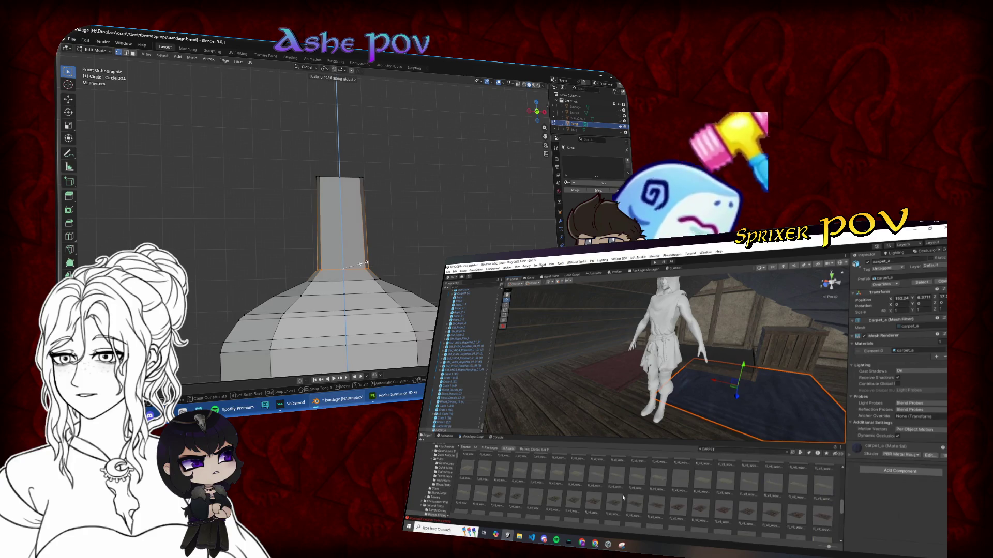
# - Select the neck's top edge loop and scale it along Z
pyautogui.click(362, 179)
pyautogui.press('s')
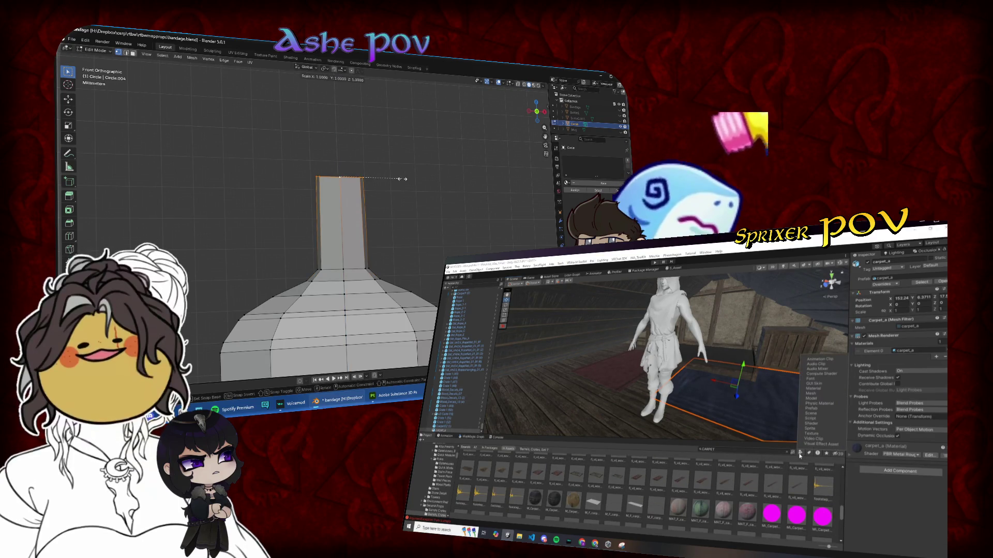
pyautogui.press('z')
pyautogui.click(371, 182)
pyautogui.scroll(3, 702, 499)
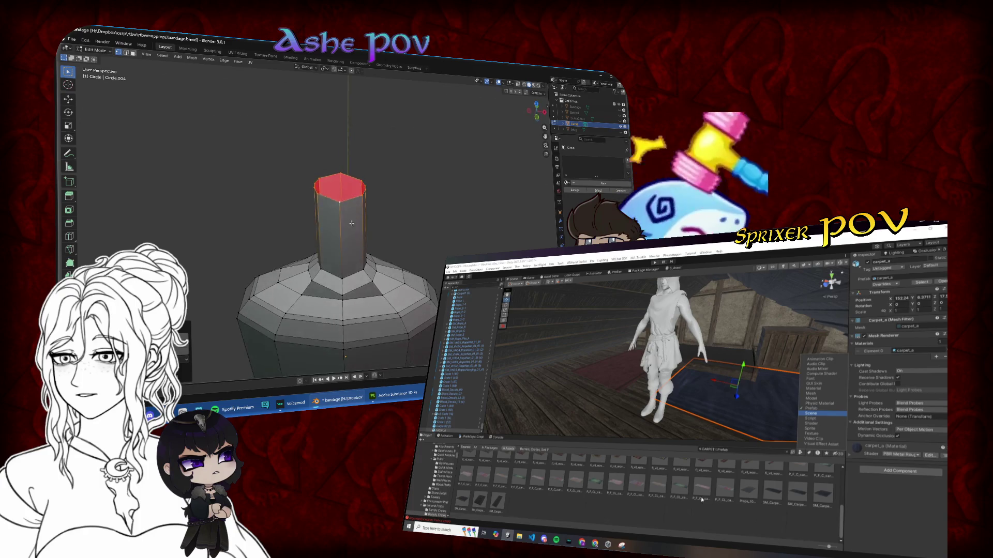
pyautogui.scroll(-2, 701, 500)
pyautogui.scroll(4, 337, 209)
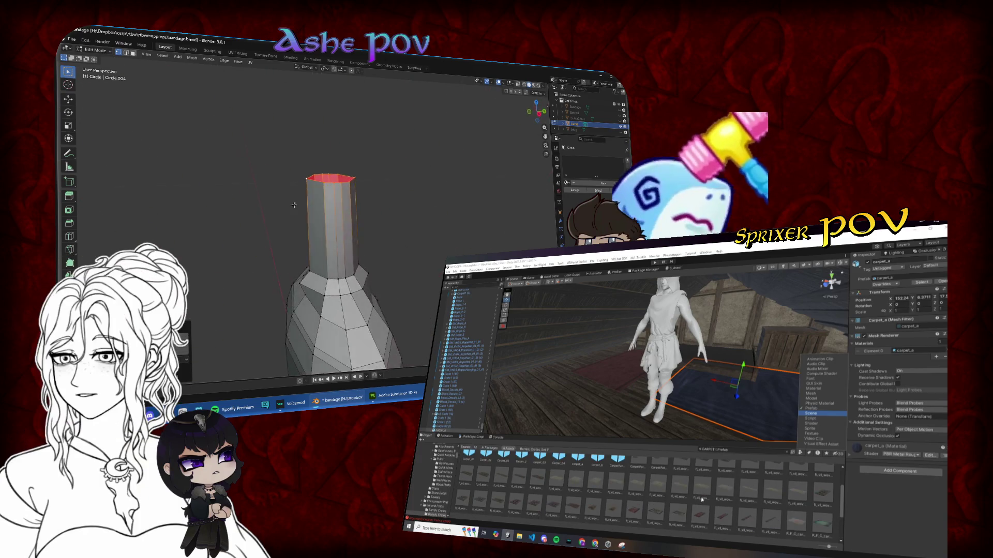
pyautogui.scroll(1, 701, 500)
pyautogui.moveTo(336, 209)
pyautogui.mouseDown()
pyautogui.moveTo(388, 195)
pyautogui.moveTo(388, 239)
pyautogui.mouseUp()
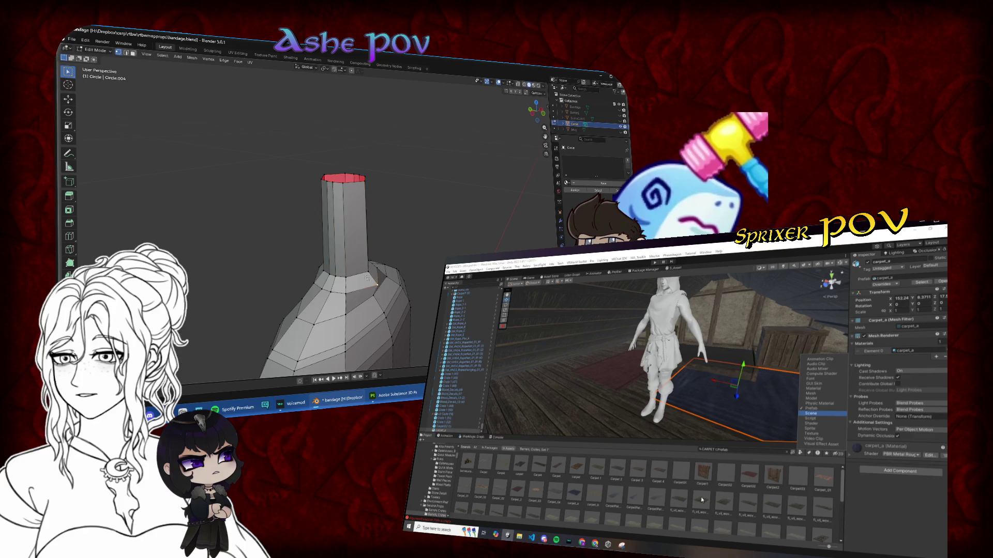
pyautogui.moveTo(367, 278); pyautogui.dragTo(371, 269)
# - Squash the selection front-to-back by scaling along global Y
pyautogui.press('s')
pyautogui.press('y')
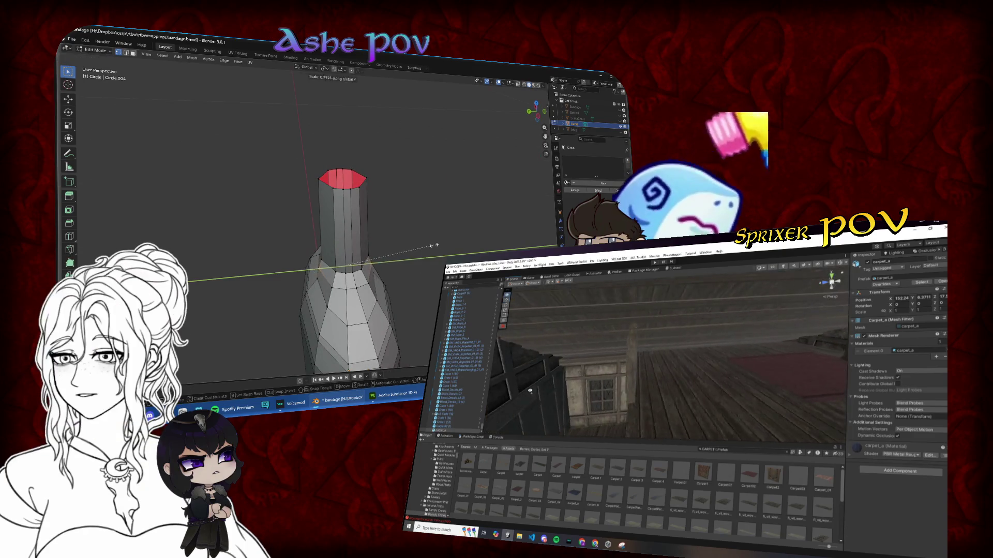
pyautogui.click(427, 249)
pyautogui.moveTo(427, 249)
pyautogui.mouseDown()
pyautogui.moveTo(371, 285)
pyautogui.moveTo(377, 273)
pyautogui.mouseUp()
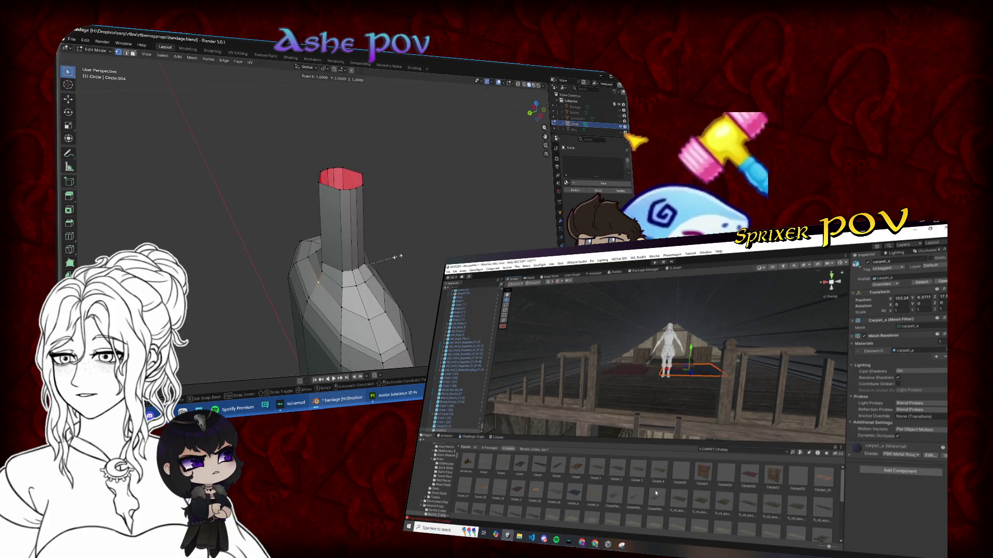
pyautogui.click(400, 255)
pyautogui.moveTo(400, 255); pyautogui.dragTo(525, 135)
pyautogui.press('KP_1')
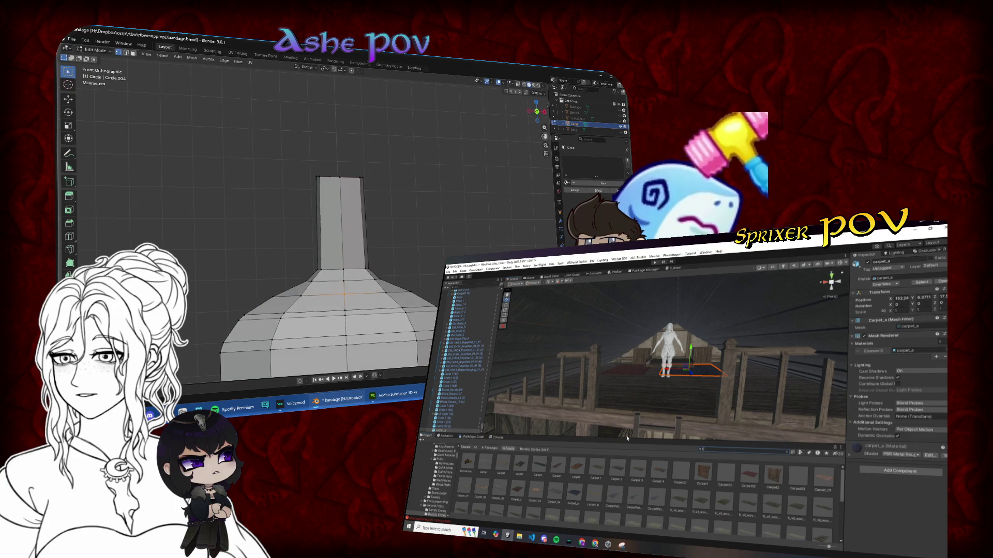
# - Raise the neck's top edge along Z and scale it outward into a flared rim
pyautogui.press('g')
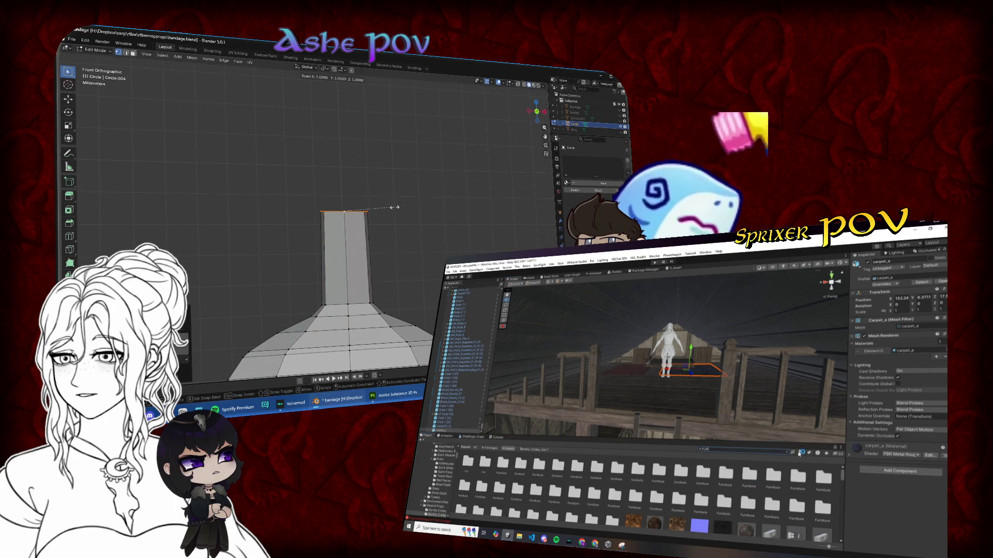
pyautogui.press('g')
pyautogui.press('z')
pyautogui.press('z')
pyautogui.press('z')
pyautogui.press('z')
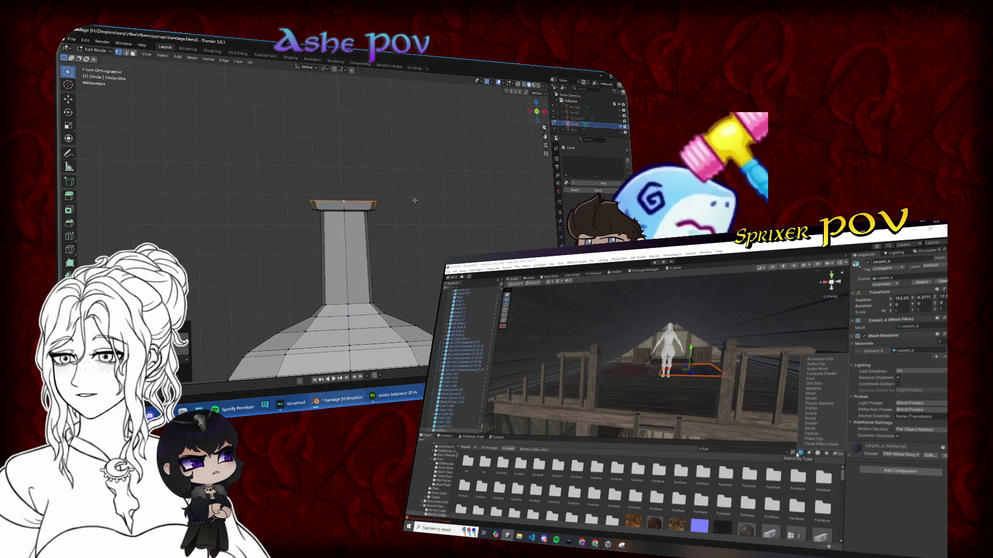
pyautogui.press('z')
pyautogui.press('s')
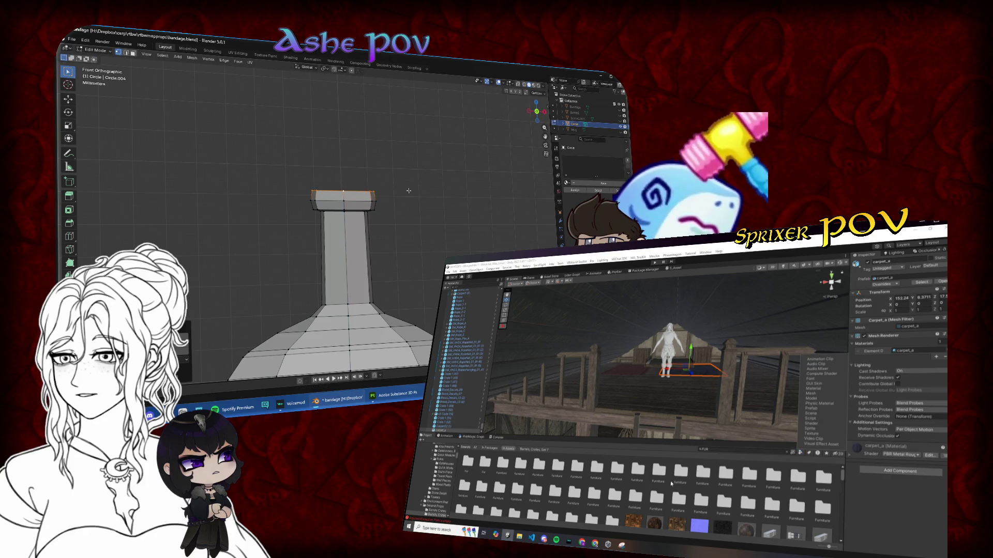
# - Lift the rim edge slightly along Z to give the lip thickness
pyautogui.press('g')
pyautogui.press('z')
pyautogui.click(394, 189)
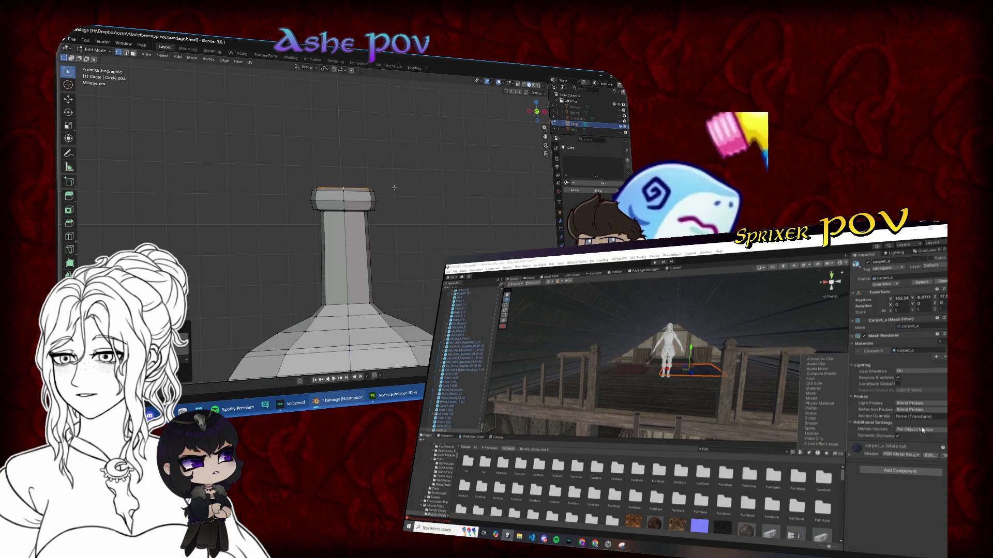
pyautogui.click(815, 409)
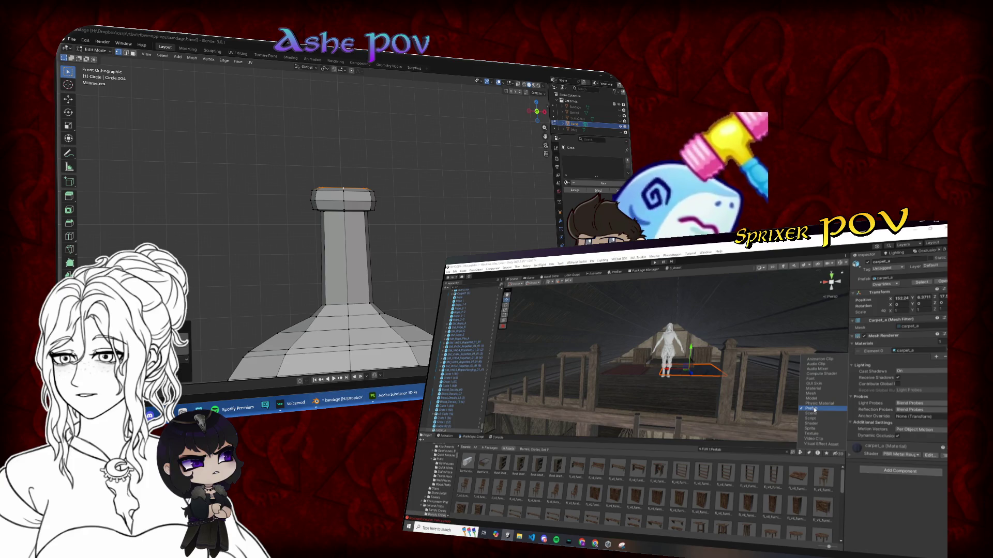
pyautogui.moveTo(714, 387); pyautogui.dragTo(693, 431)
pyautogui.scroll(-5, 664, 498)
pyautogui.scroll(-2, 664, 498)
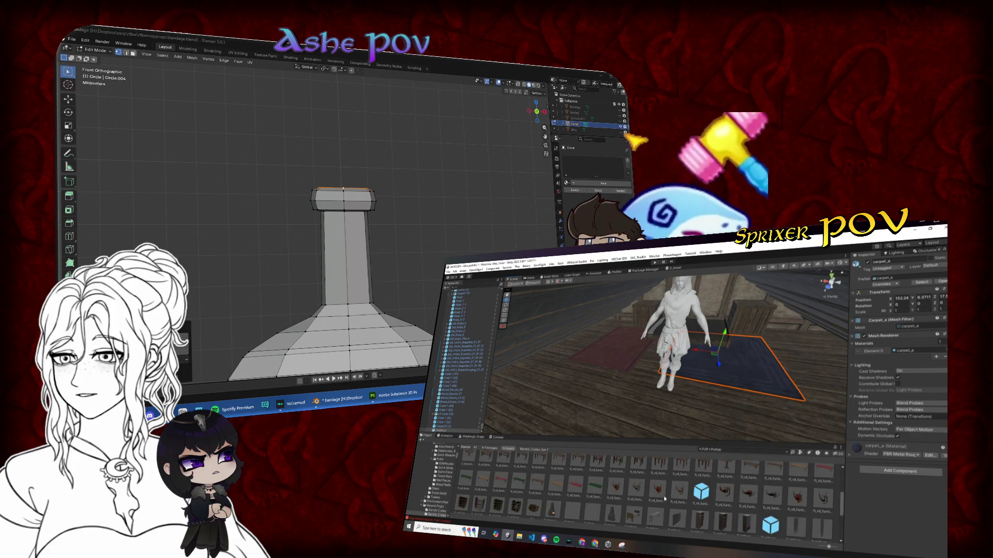
pyautogui.scroll(-5, 665, 498)
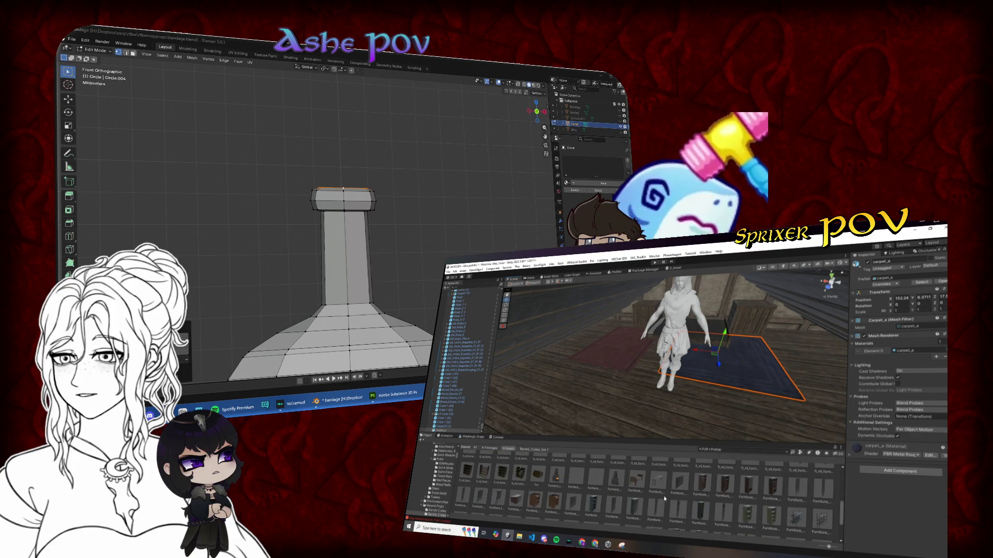